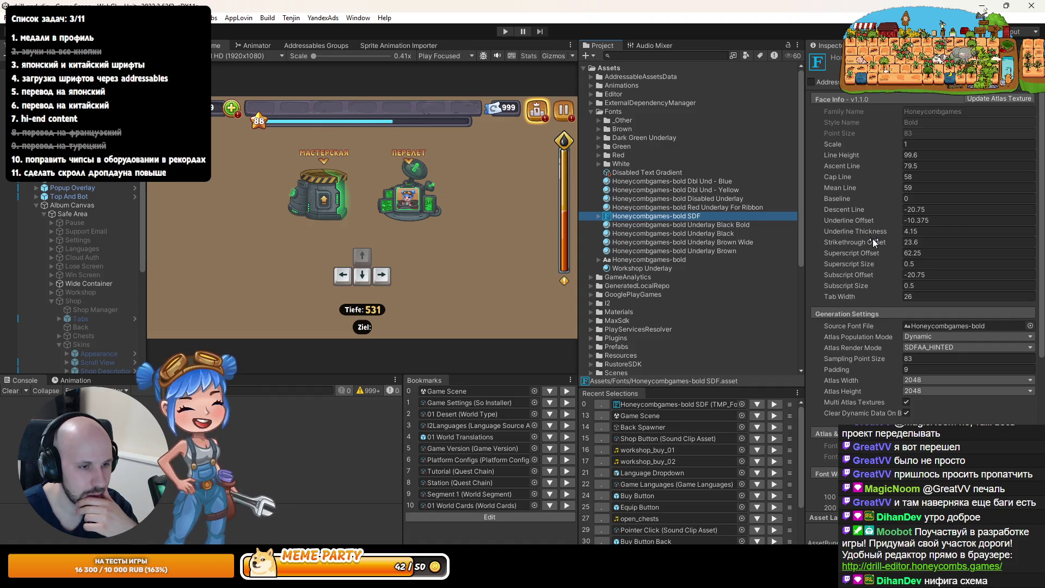
Inspect the Honeycombgames-bold Dbl Und Blue, Yellow and Disabled Underlay materials, then return to its SDF asset
{"action": "left_click", "coordinate": [707, 181]}
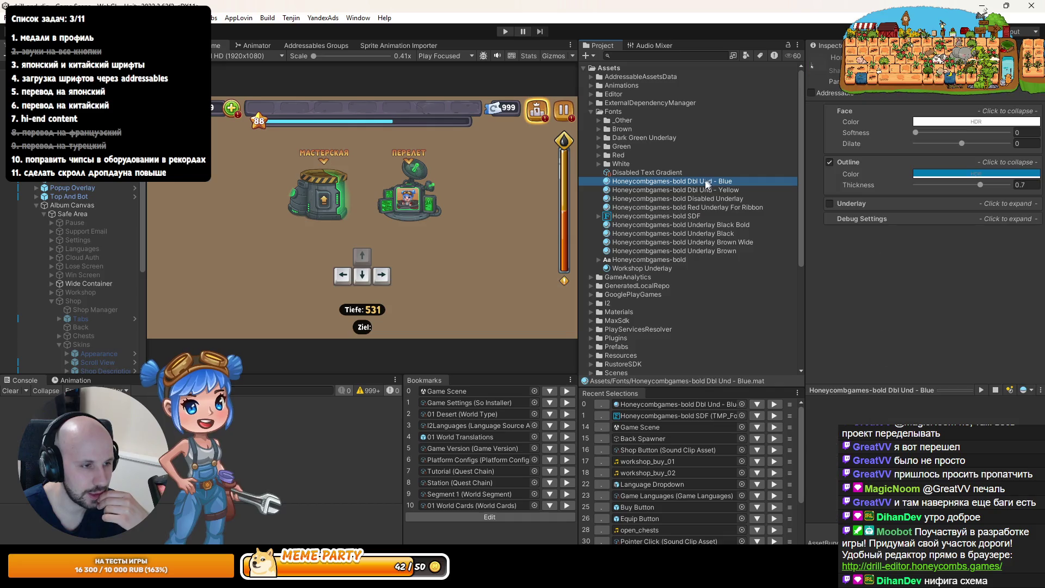
{"action": "left_click", "coordinate": [694, 190]}
{"action": "left_click", "coordinate": [686, 199]}
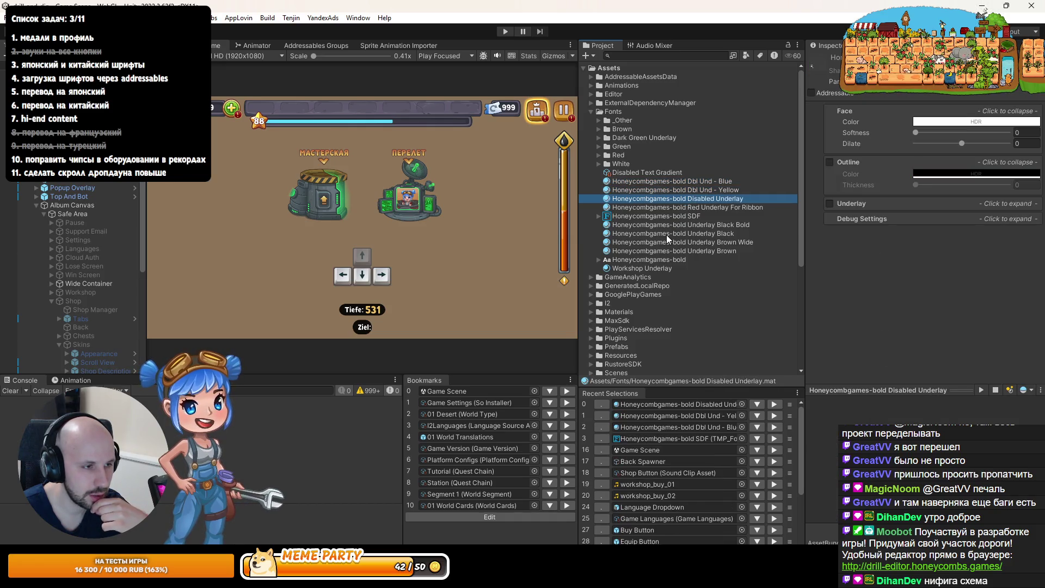
{"action": "left_click", "coordinate": [667, 216]}
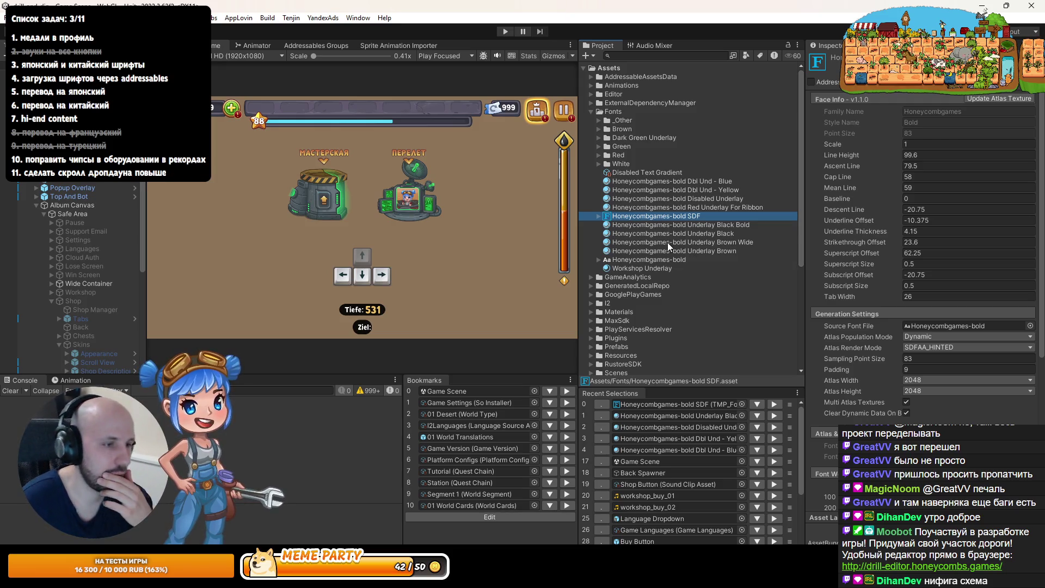
Start a new folder inside Fonts, then cancel its creation
{"action": "right_click", "coordinate": [619, 112]}
{"action": "mouse_move", "coordinate": [675, 75]}
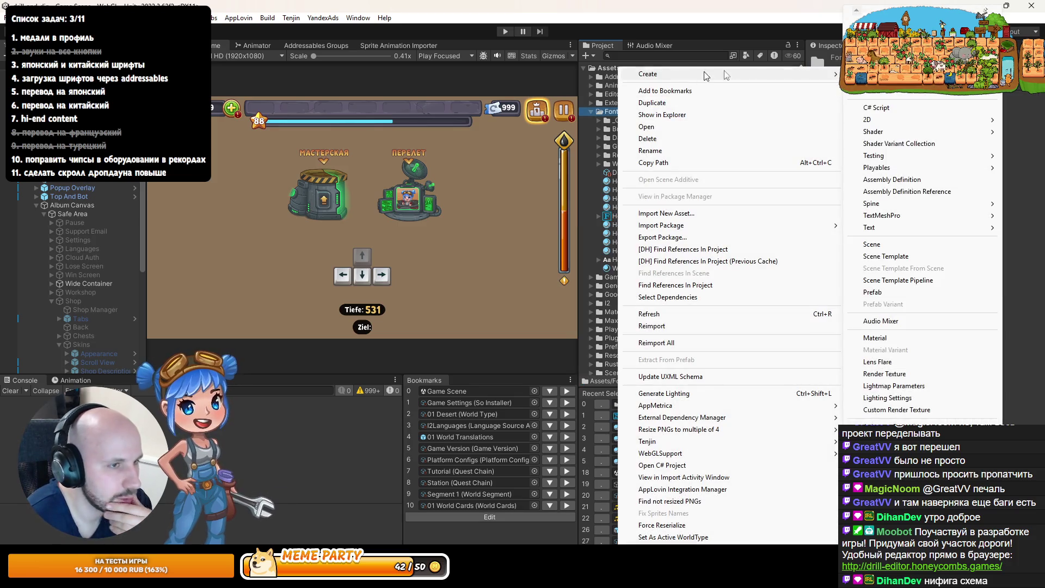
{"action": "left_click", "coordinate": [869, 96]}
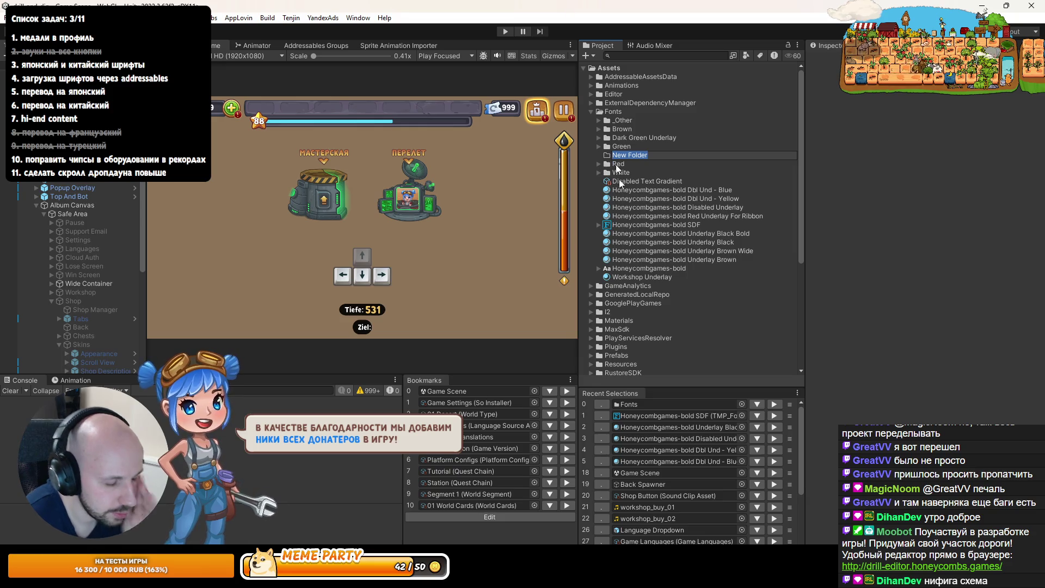
{"action": "key", "text": "BackSpace"}
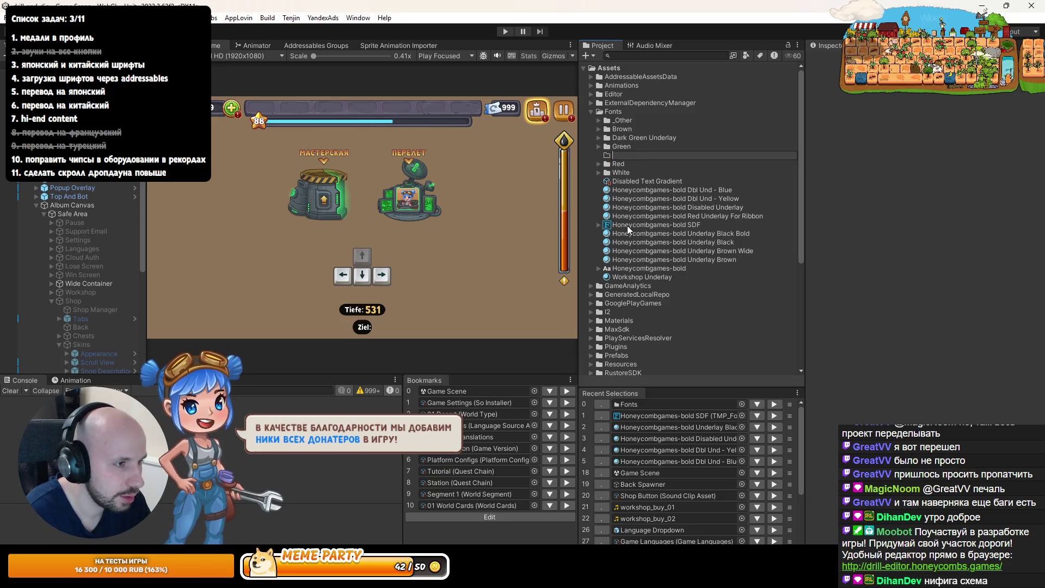
{"action": "key", "text": "Escape"}
Create a folder named 'Japan' inside Fonts/_Other
{"action": "left_click", "coordinate": [599, 120]}
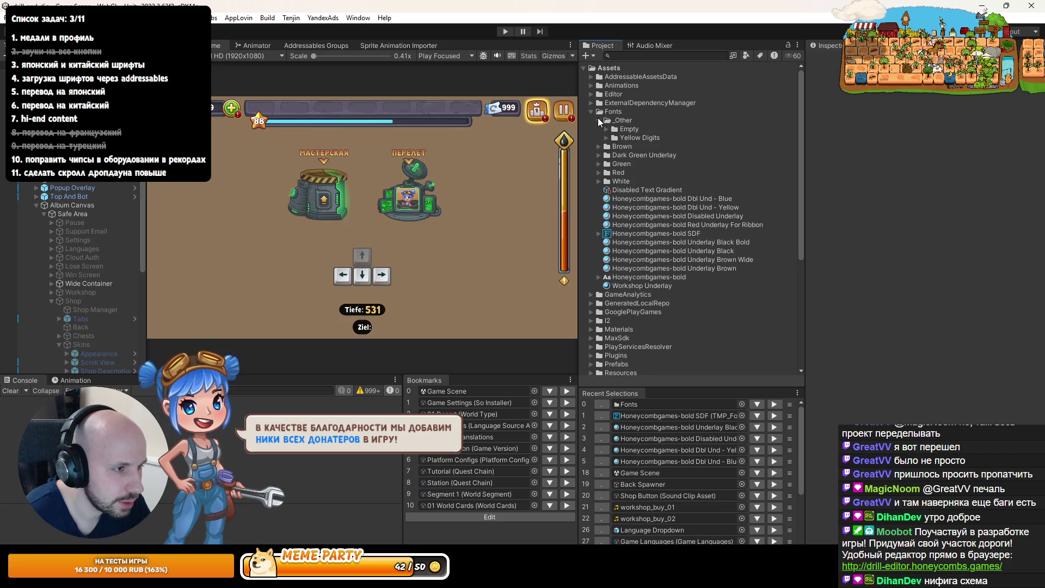
{"action": "left_click", "coordinate": [606, 137]}
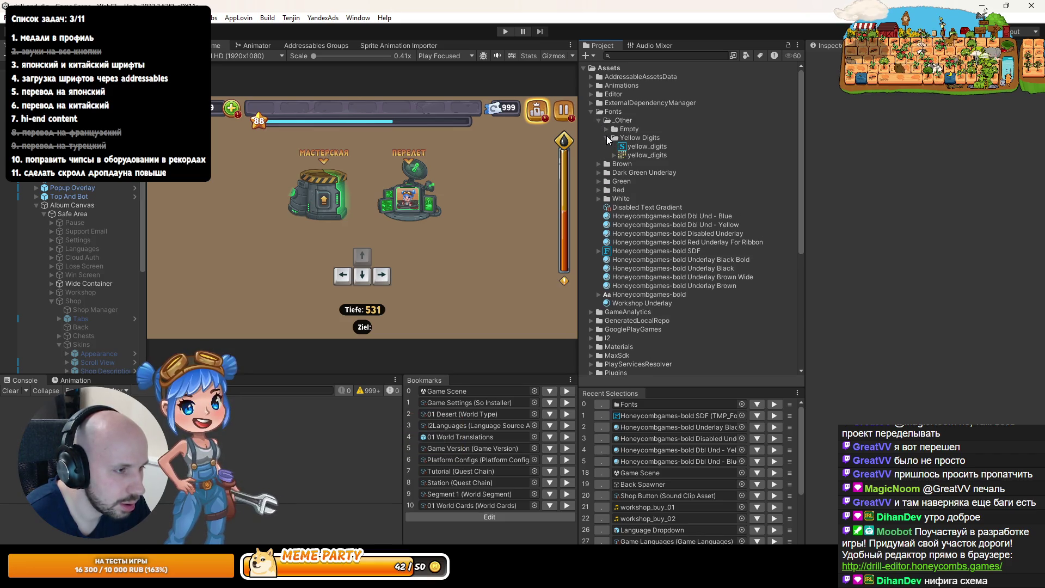
{"action": "left_click", "coordinate": [606, 137]}
{"action": "left_click", "coordinate": [623, 120]}
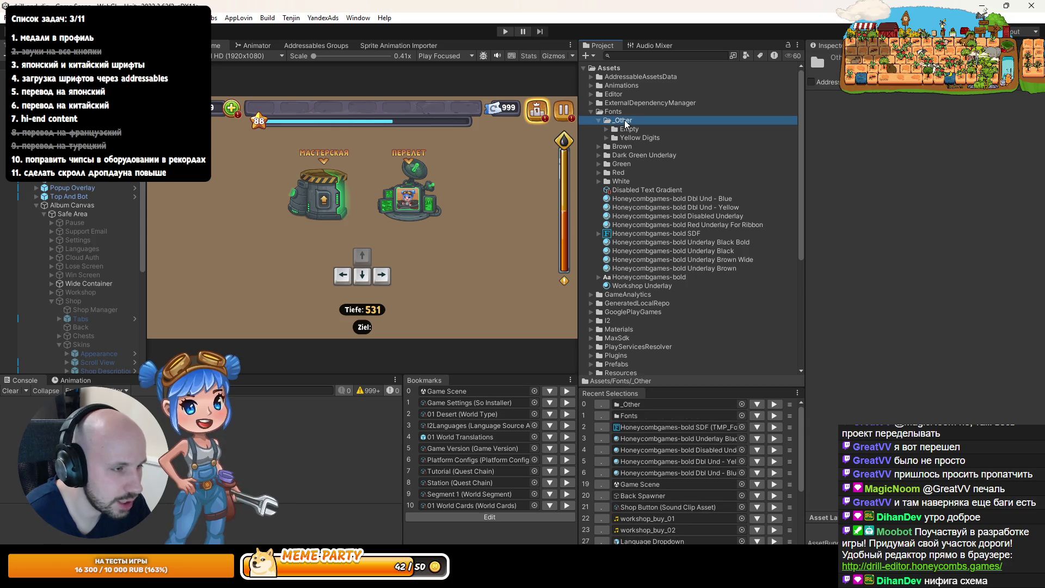
{"action": "right_click", "coordinate": [624, 122]}
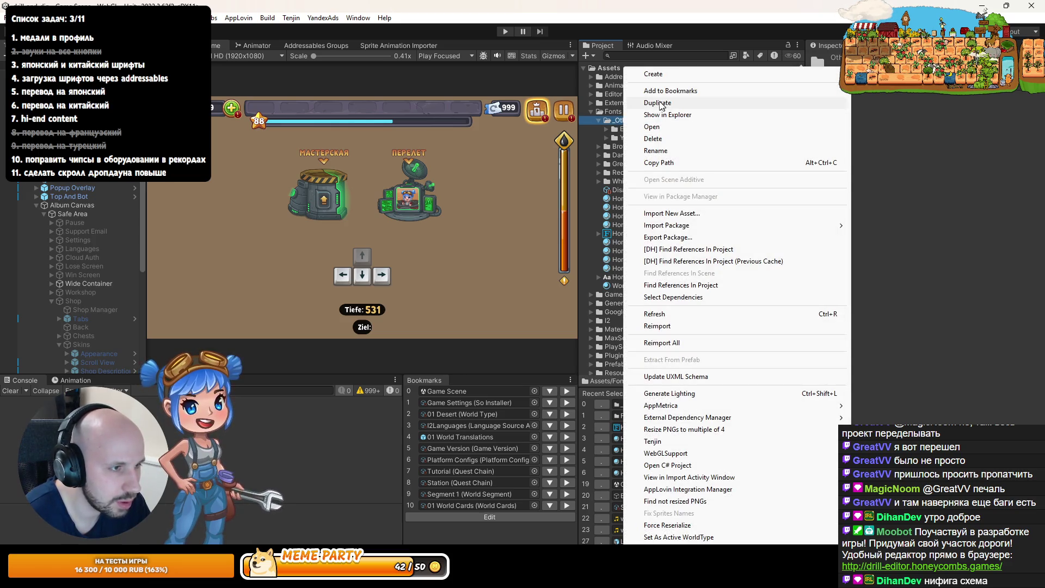
{"action": "mouse_move", "coordinate": [653, 74]}
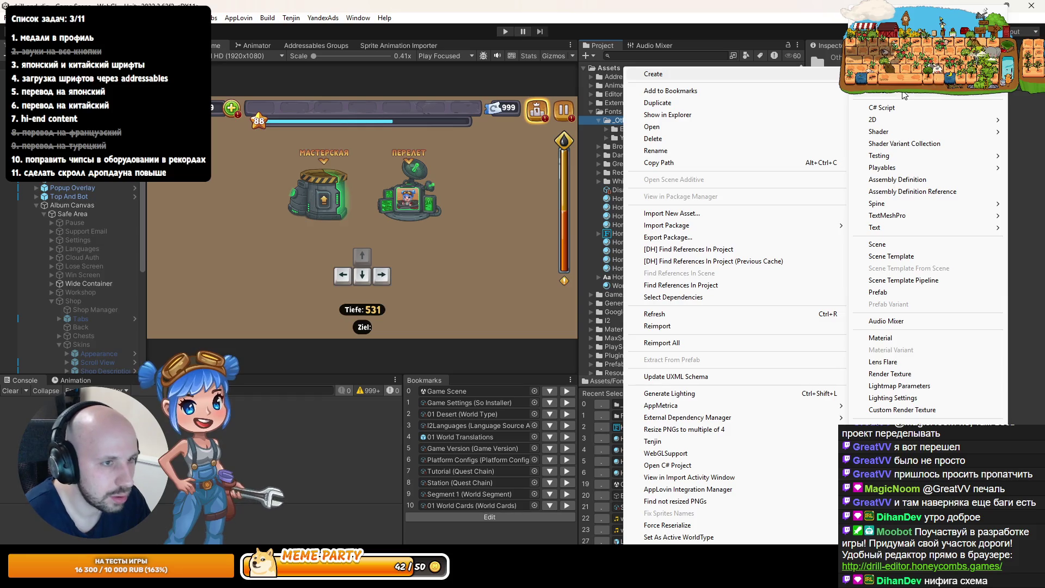
{"action": "left_click", "coordinate": [904, 95]}
{"action": "type", "text": "Japan"}
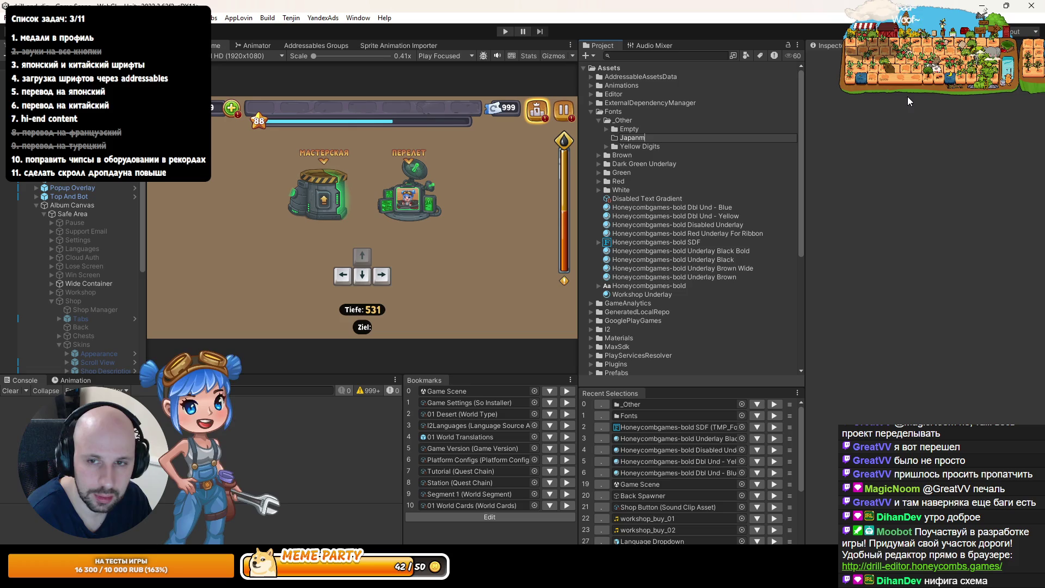
{"action": "key", "text": "Return"}
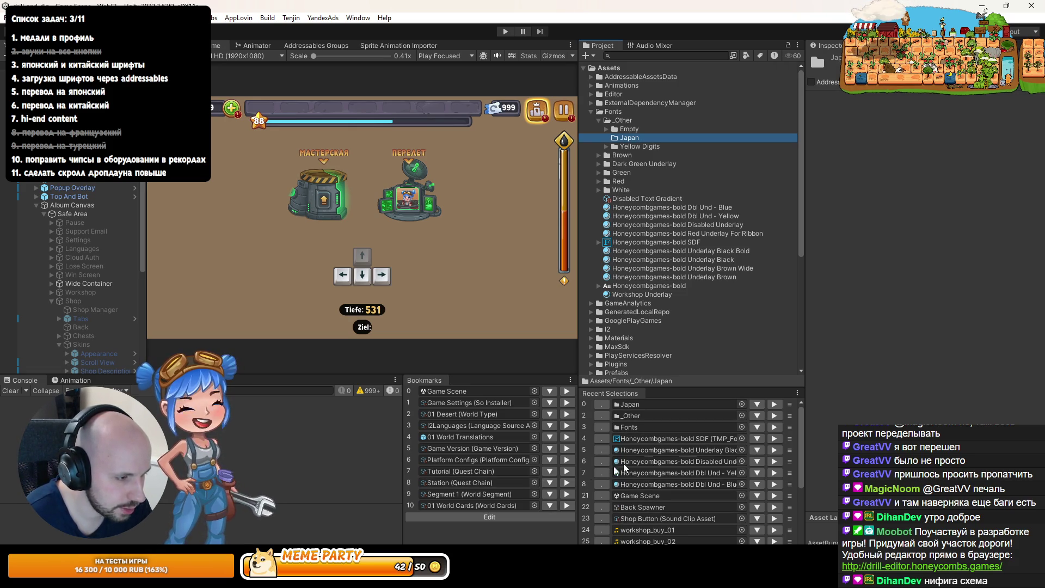
Look over the Game Languages asset settings
{"action": "left_click", "coordinate": [550, 447]}
{"action": "left_click", "coordinate": [642, 362]}
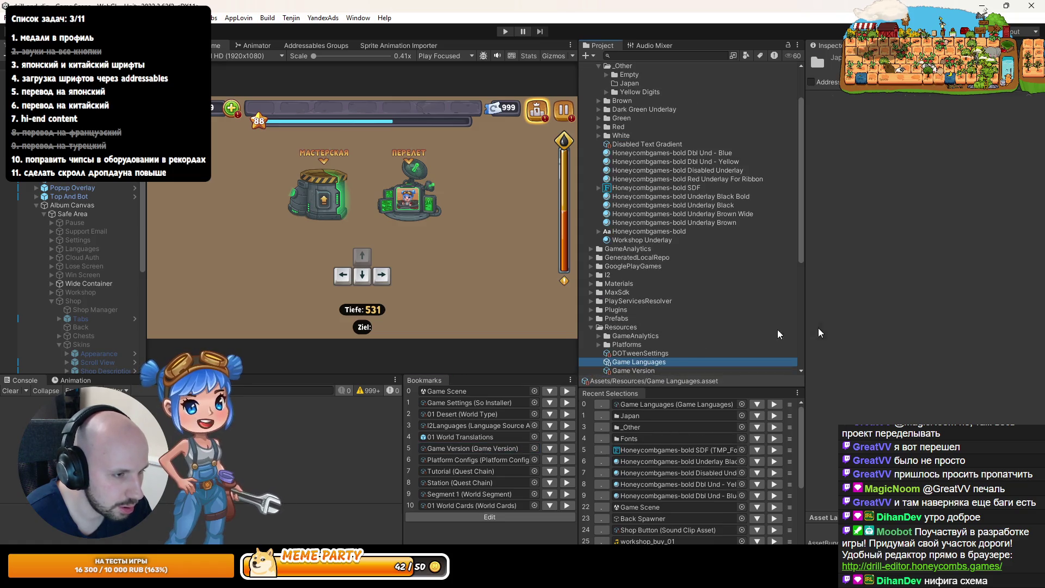
{"action": "scroll", "coordinate": [876, 295], "scroll_direction": "down", "scroll_amount": 3}
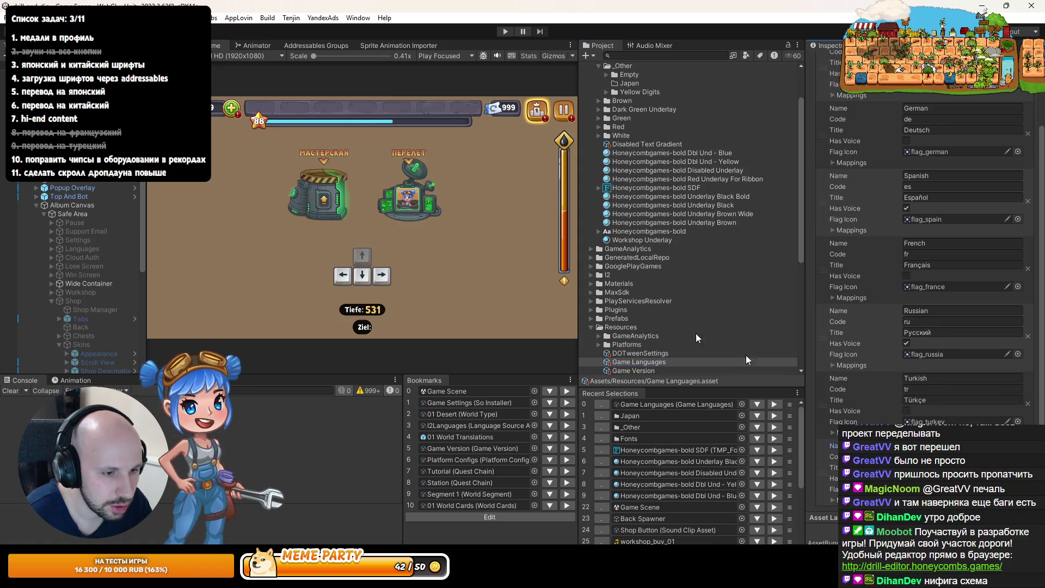
Rename the Japan folder to 'Japanese' and select the ZenMaruGothic-Medium font inside it
{"action": "left_click", "coordinate": [633, 84]}
{"action": "key", "text": "F2"}
{"action": "type", "text": "Japanese"}
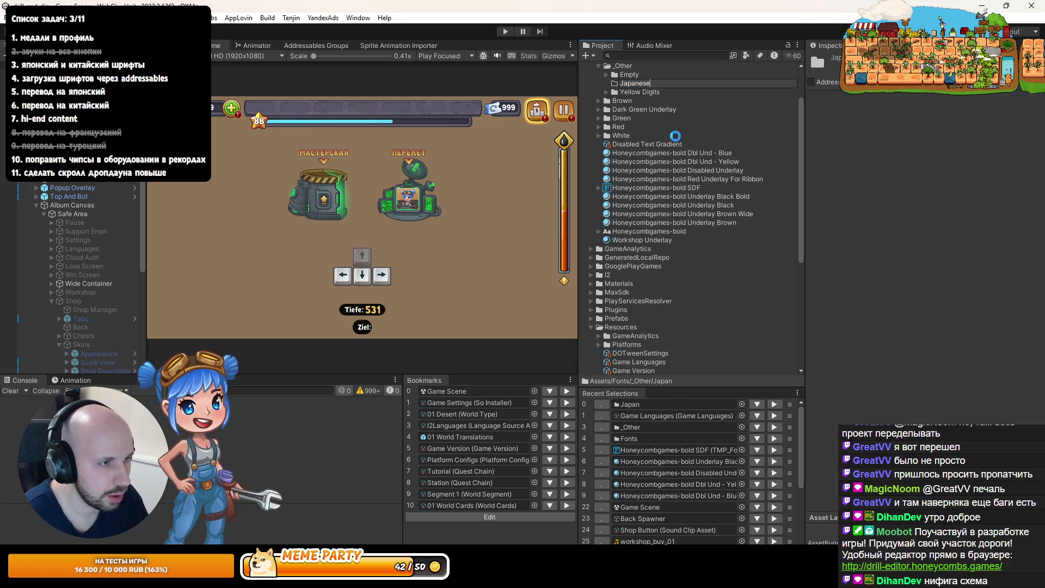
{"action": "key", "text": "Return"}
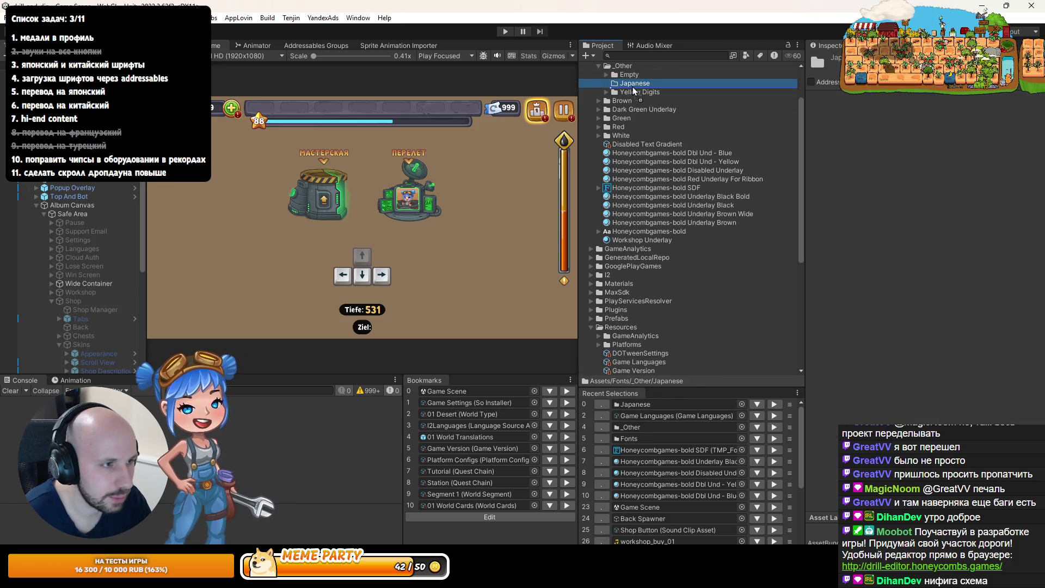
{"action": "left_click", "coordinate": [606, 83]}
{"action": "left_click", "coordinate": [638, 91]}
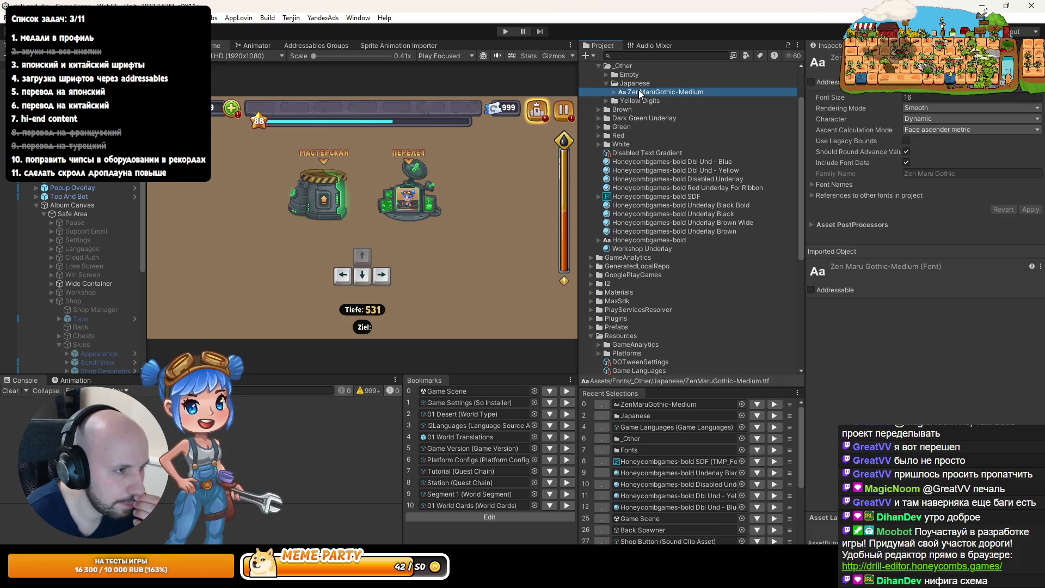
Generate a TextMeshPro font asset from ZenMaruGothic-Medium
{"action": "left_click_drag", "start_coordinate": [578, 153], "coordinate": [550, 152]}
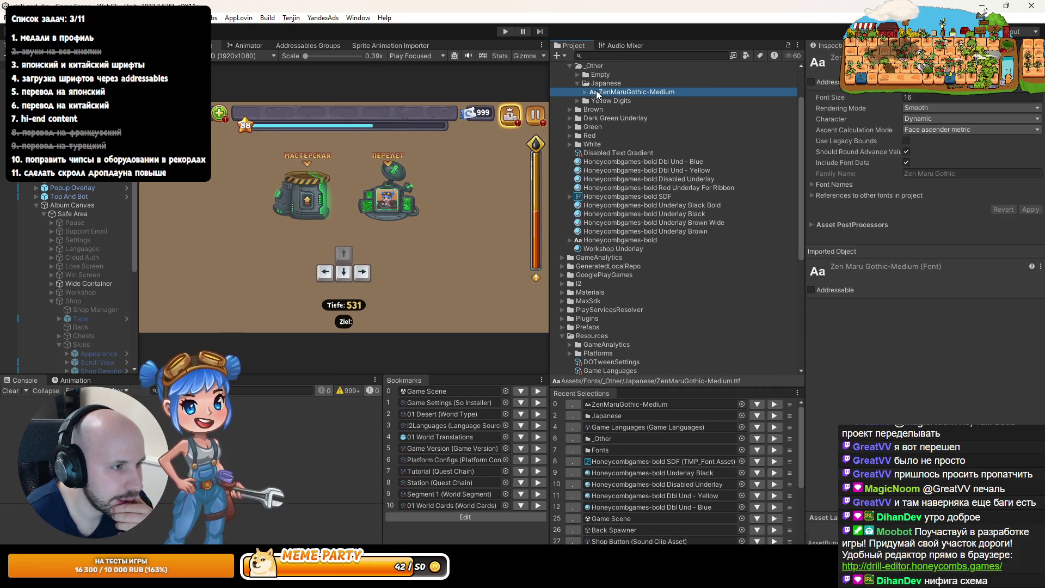
{"action": "right_click", "coordinate": [597, 94]}
{"action": "mouse_move", "coordinate": [708, 74]}
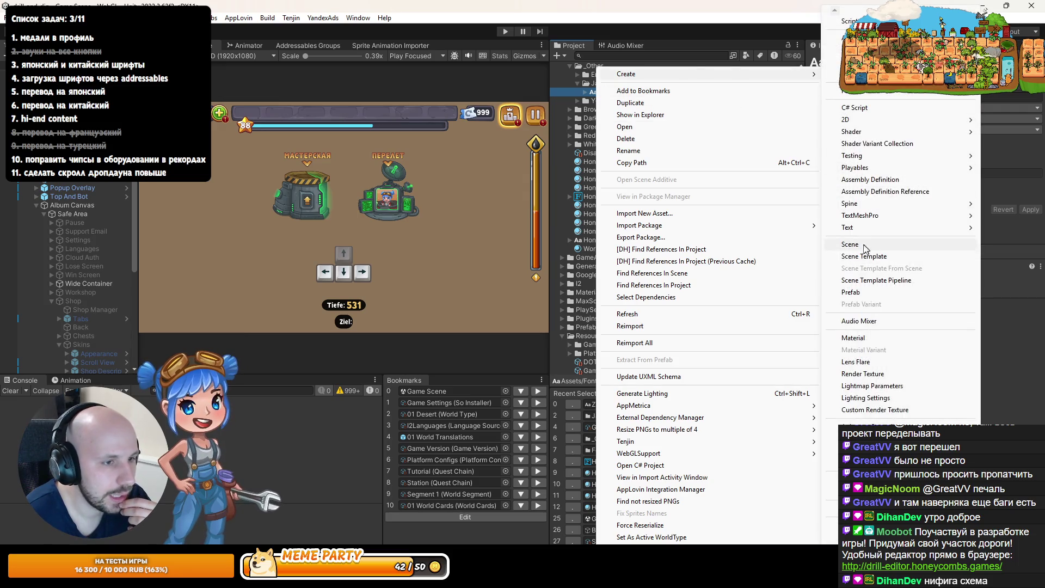
{"action": "mouse_move", "coordinate": [865, 216]}
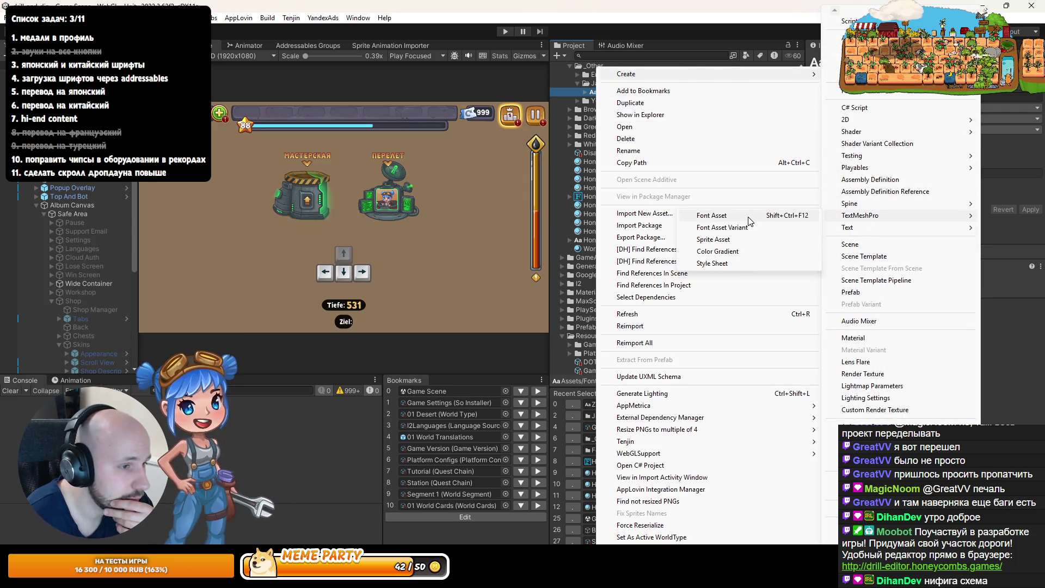
{"action": "left_click", "coordinate": [748, 217]}
Set ZenMaruGothic-Medium SDF's sampling point size to 90, then bring up Honeycombgames-bold SDF
{"action": "left_click", "coordinate": [631, 91]}
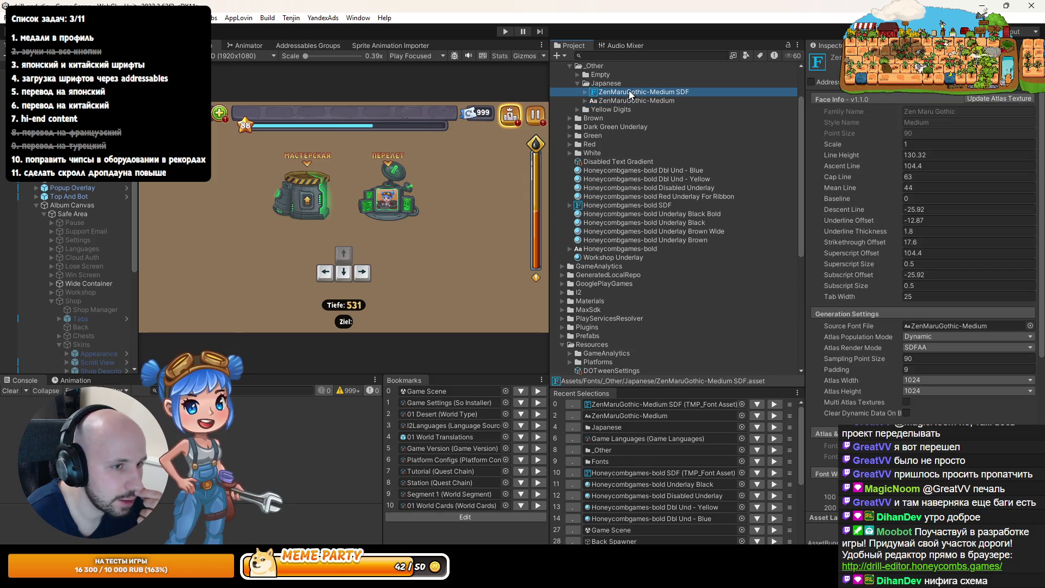
{"action": "left_click", "coordinate": [908, 353]}
{"action": "type", "text": "0"}
{"action": "key", "text": "Return"}
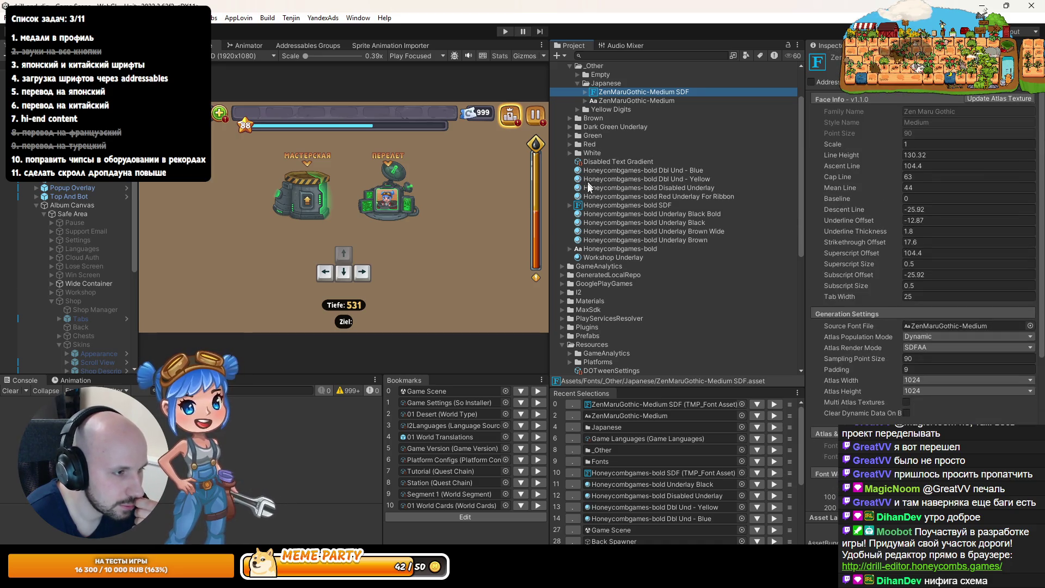
{"action": "left_click", "coordinate": [594, 206]}
{"action": "scroll", "coordinate": [959, 291], "scroll_direction": "down", "scroll_amount": 5}
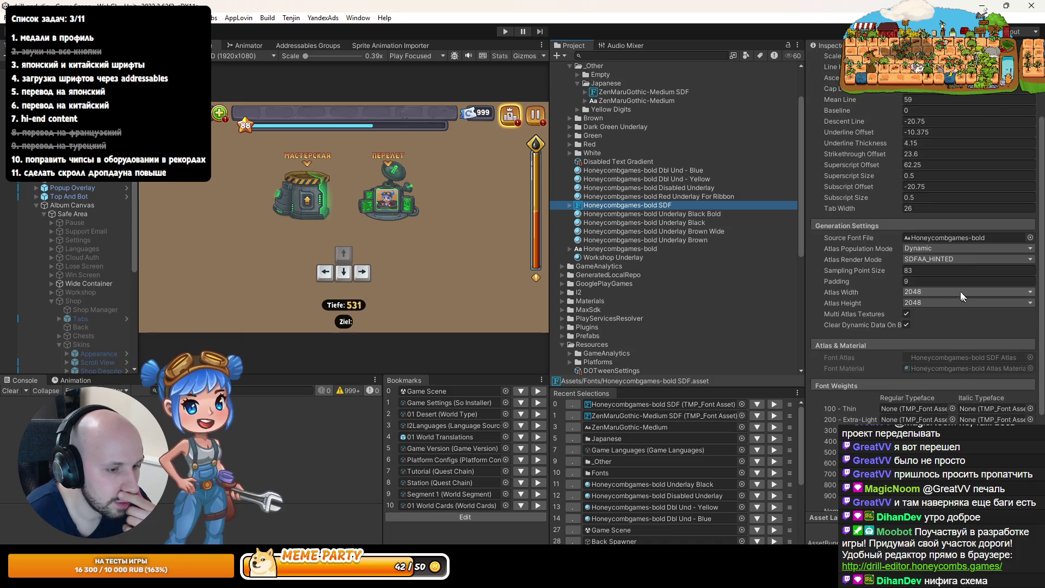
Put ZenMaruGothic-Medium SDF in Honeycombgames-bold SDF's empty fallback slot and run the game
{"action": "scroll", "coordinate": [941, 266], "scroll_direction": "down", "scroll_amount": 2}
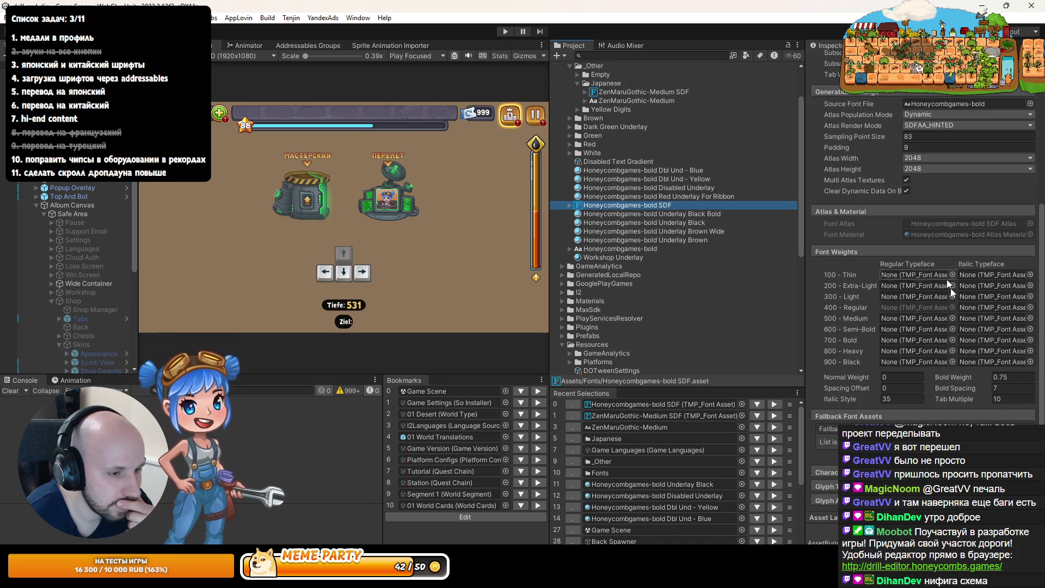
{"action": "left_click", "coordinate": [831, 441]}
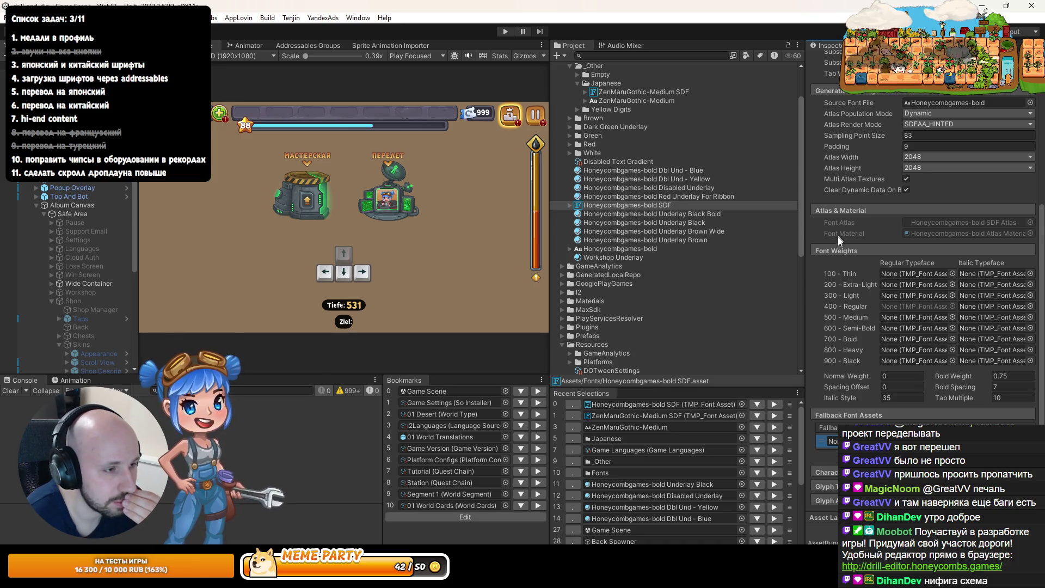
{"action": "mouse_move", "coordinate": [621, 94]}
{"action": "left_mouse_down"}
{"action": "mouse_move", "coordinate": [652, 163]}
{"action": "mouse_move", "coordinate": [833, 441]}
{"action": "left_mouse_up"}
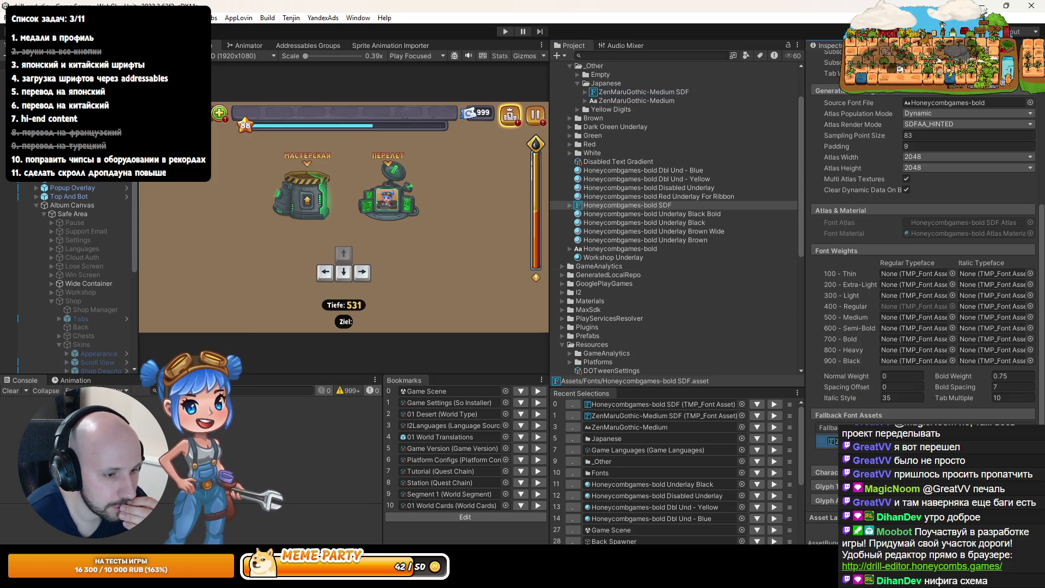
{"action": "left_click", "coordinate": [506, 32]}
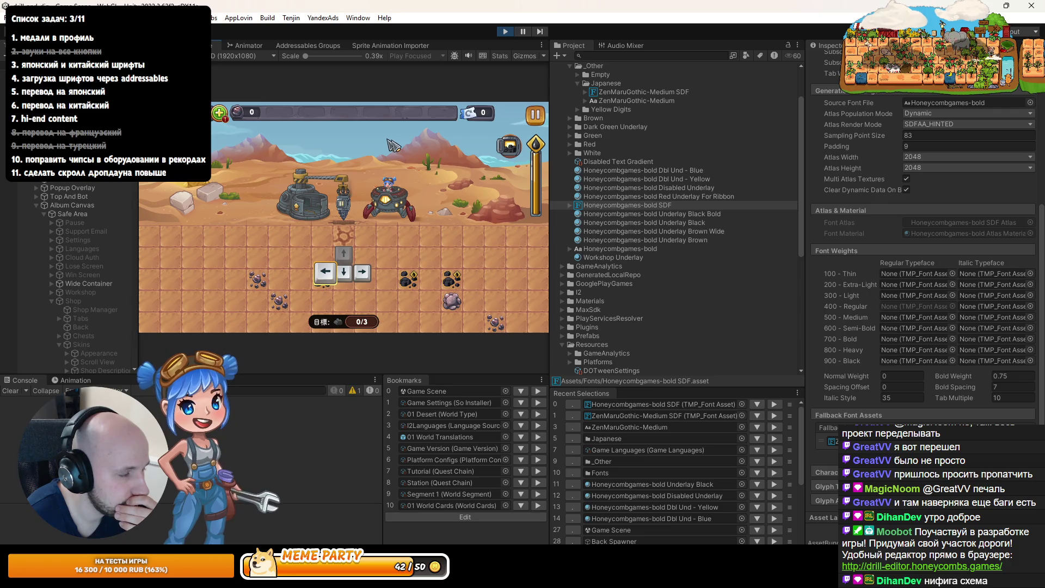
Restart the level from the debug menu, then show the pause menu in a maximized Game view
{"action": "left_click", "coordinate": [145, 325]}
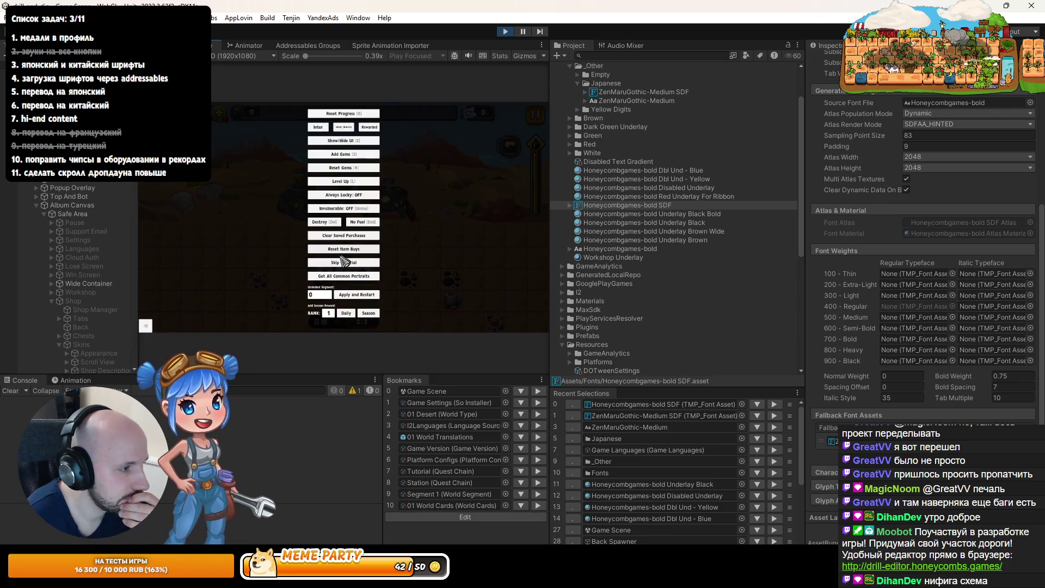
{"action": "left_click", "coordinate": [344, 262]}
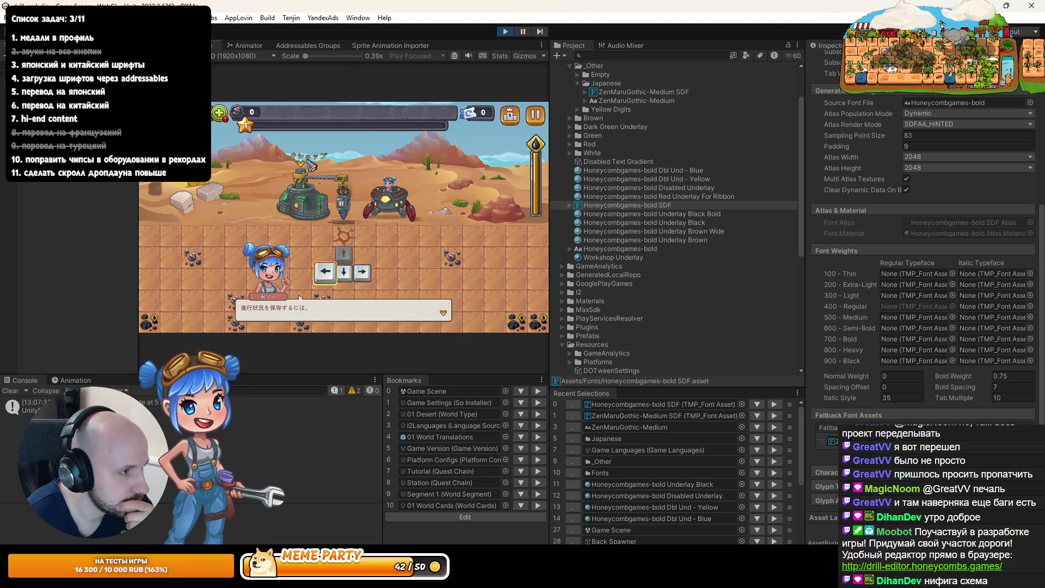
{"action": "key", "text": "Escape"}
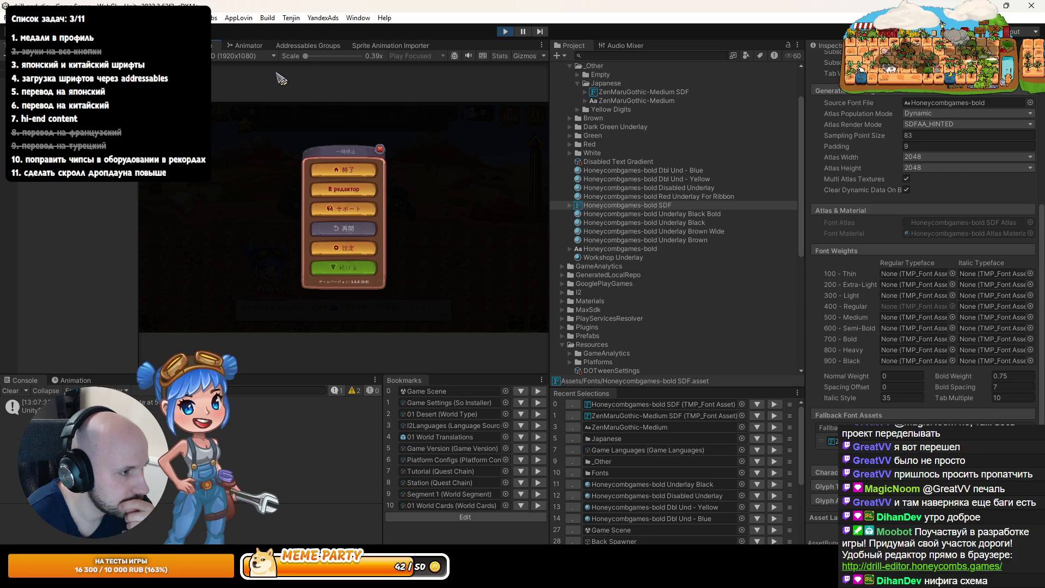
{"action": "key", "text": "shift+space"}
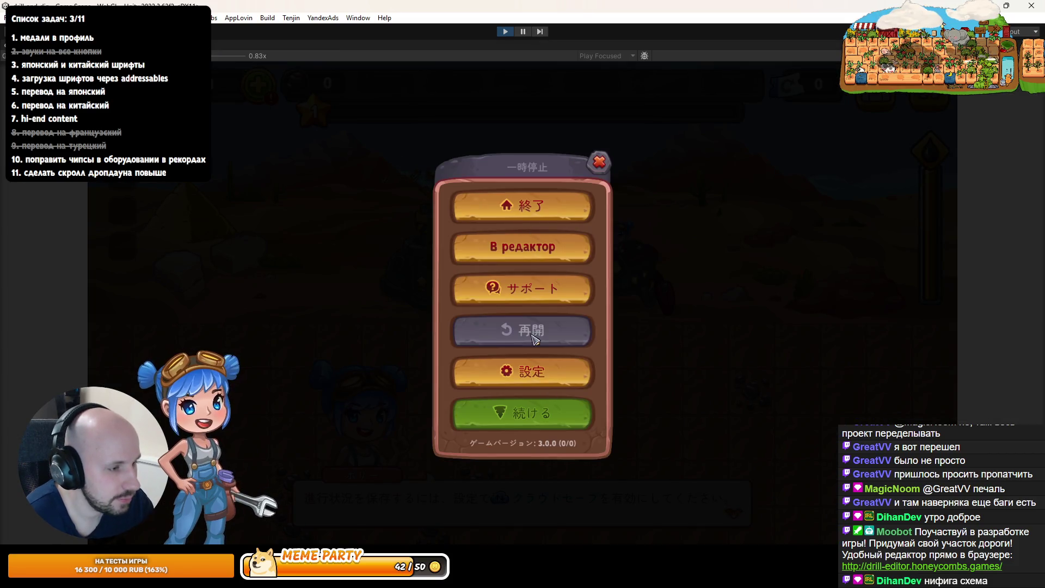
Confirm Japanese is the text language in the game settings, close the dialogs and stop playing
{"action": "left_click", "coordinate": [545, 392]}
{"action": "left_click", "coordinate": [521, 195]}
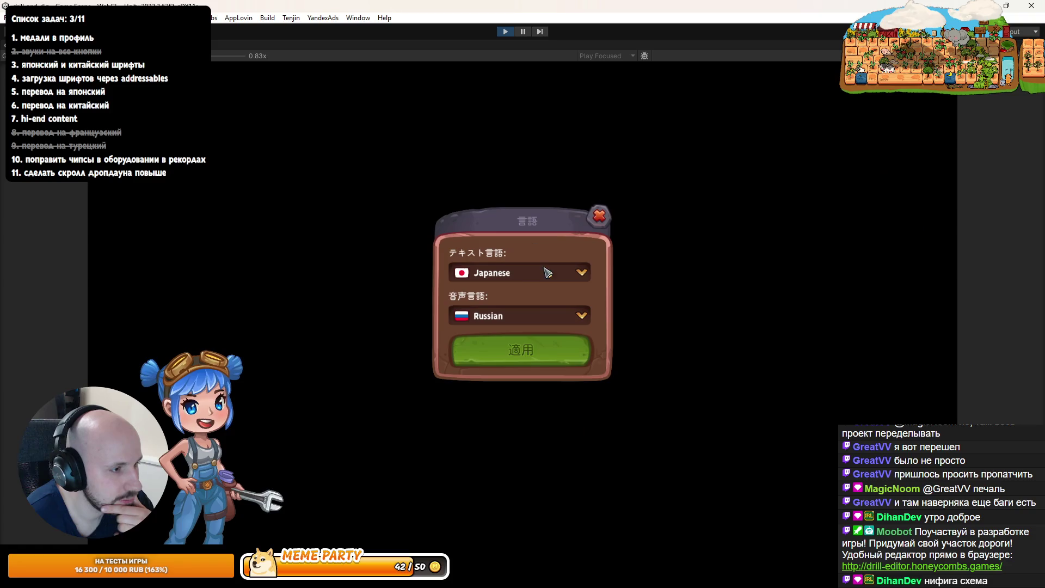
{"action": "left_click", "coordinate": [524, 275]}
{"action": "left_click", "coordinate": [523, 272]}
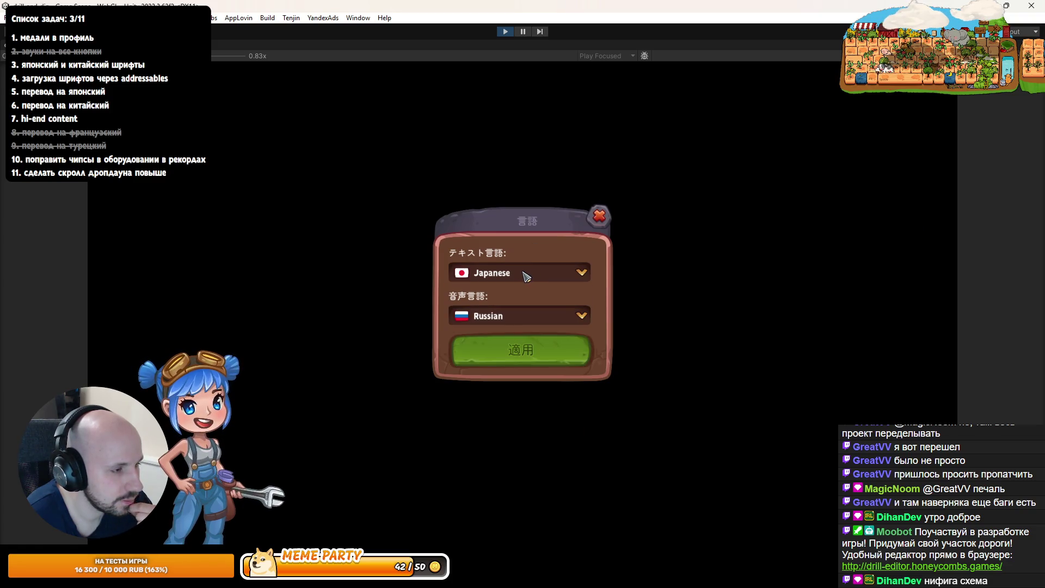
{"action": "left_click", "coordinate": [599, 216]}
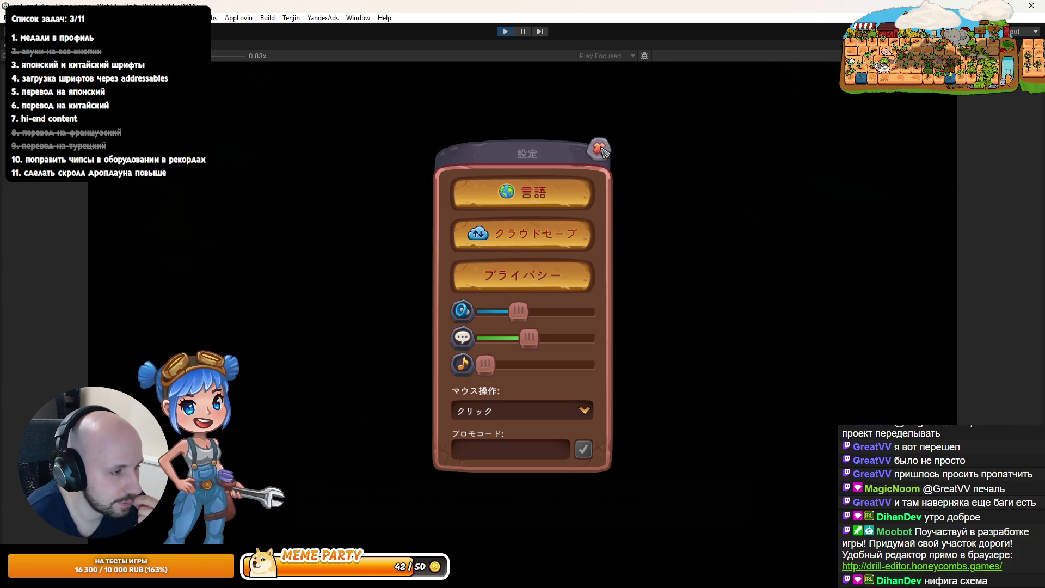
{"action": "left_click", "coordinate": [600, 149]}
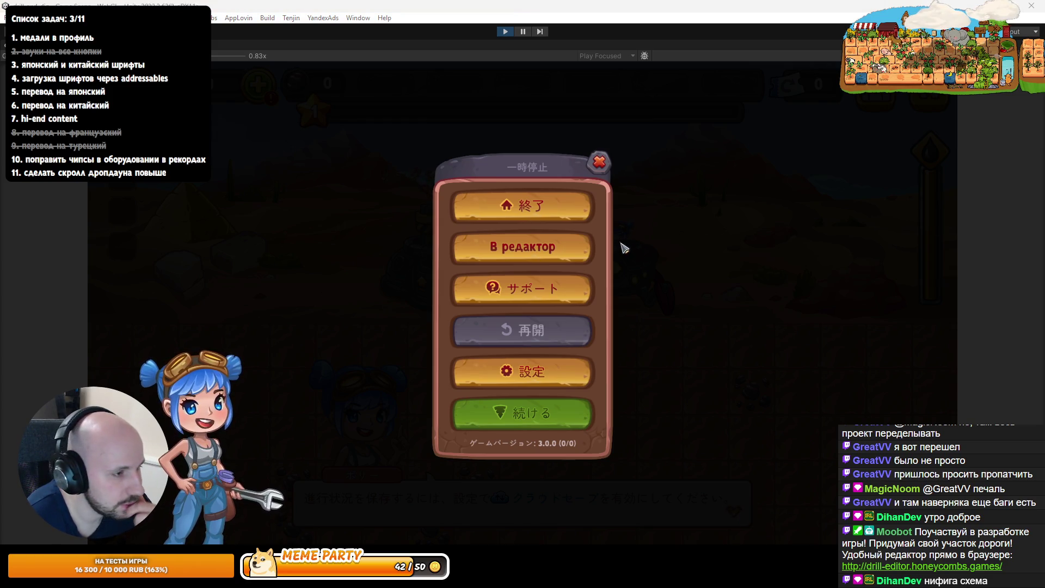
{"action": "left_click", "coordinate": [505, 31]}
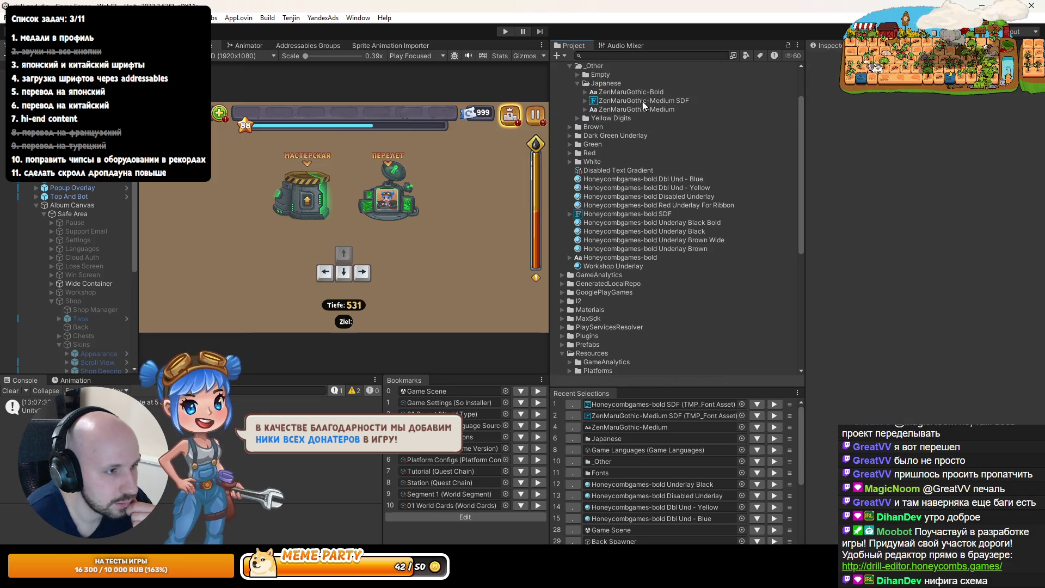
Select the ZenMaruGothic-Bold font and dismiss its context menu without choosing anything
{"action": "left_click", "coordinate": [642, 91]}
{"action": "right_click", "coordinate": [642, 91]}
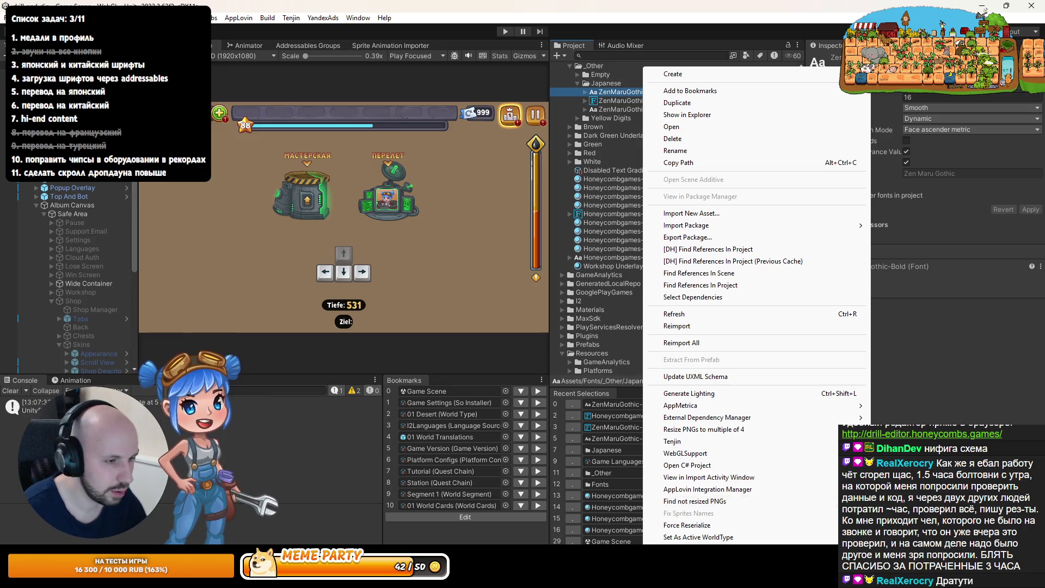
{"action": "key", "text": "Escape"}
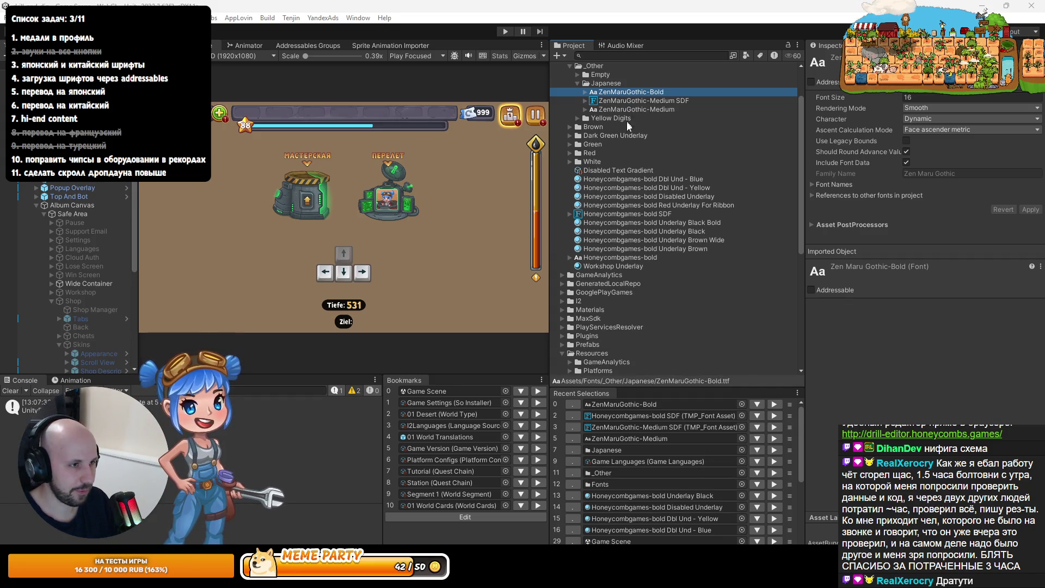
Generate a ZenMaruGothic-Bold SDF font asset, then scroll Honeycombgames-bold SDF to its fallback list
{"action": "right_click", "coordinate": [627, 96]}
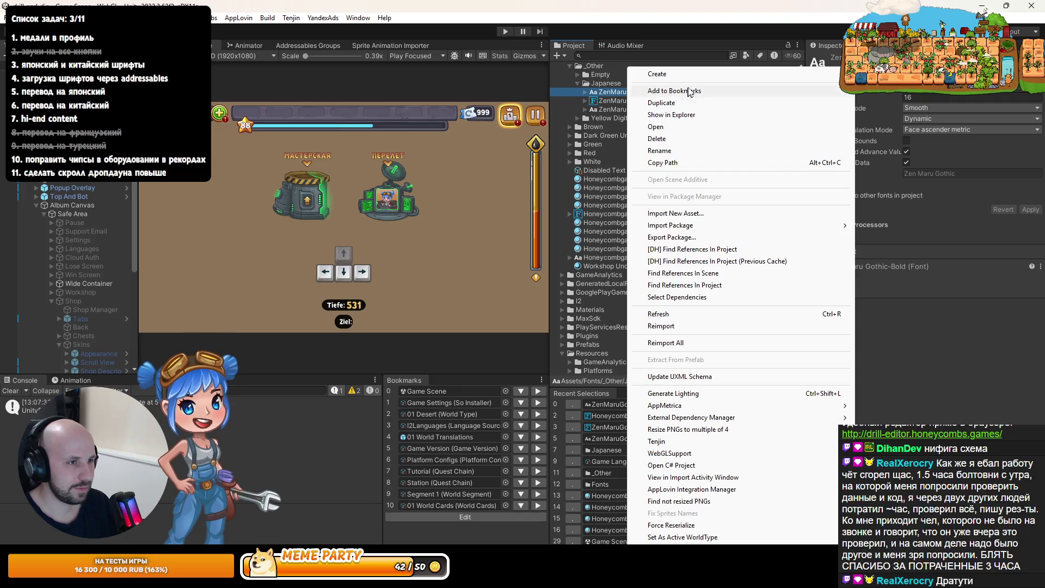
{"action": "mouse_move", "coordinate": [675, 74]}
{"action": "mouse_move", "coordinate": [925, 126]}
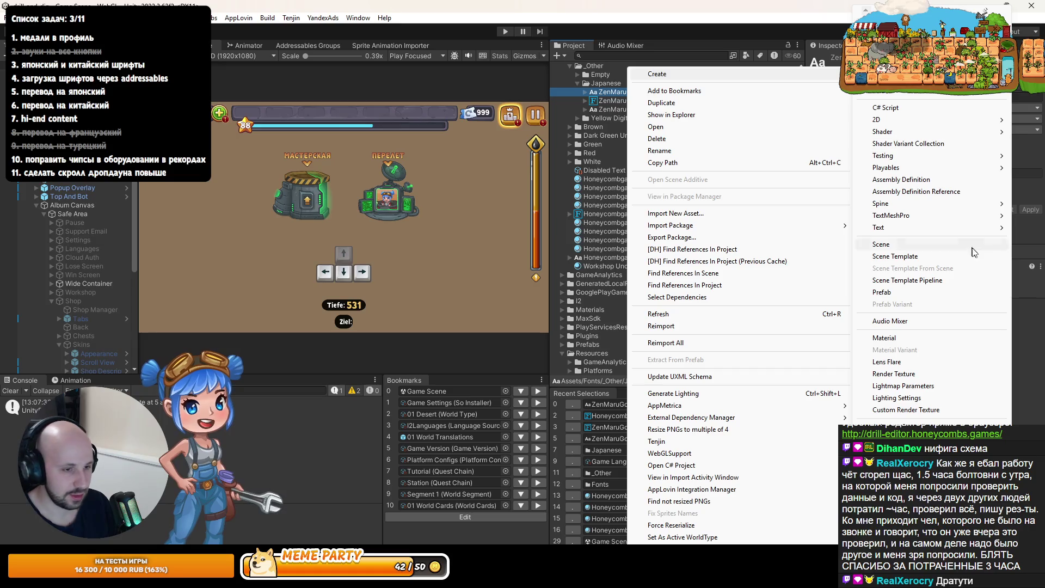
{"action": "mouse_move", "coordinate": [925, 216]}
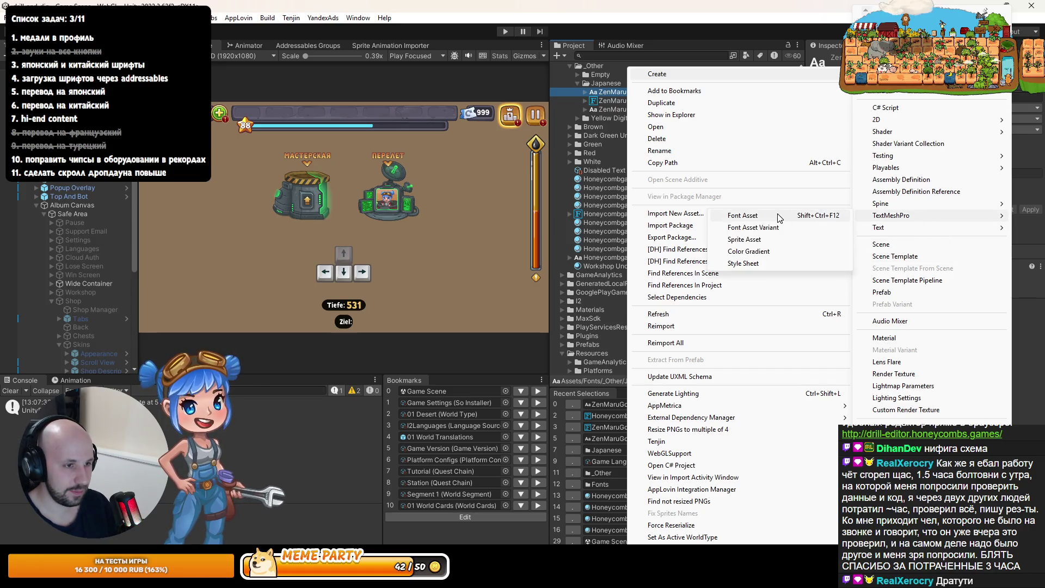
{"action": "left_click", "coordinate": [777, 215]}
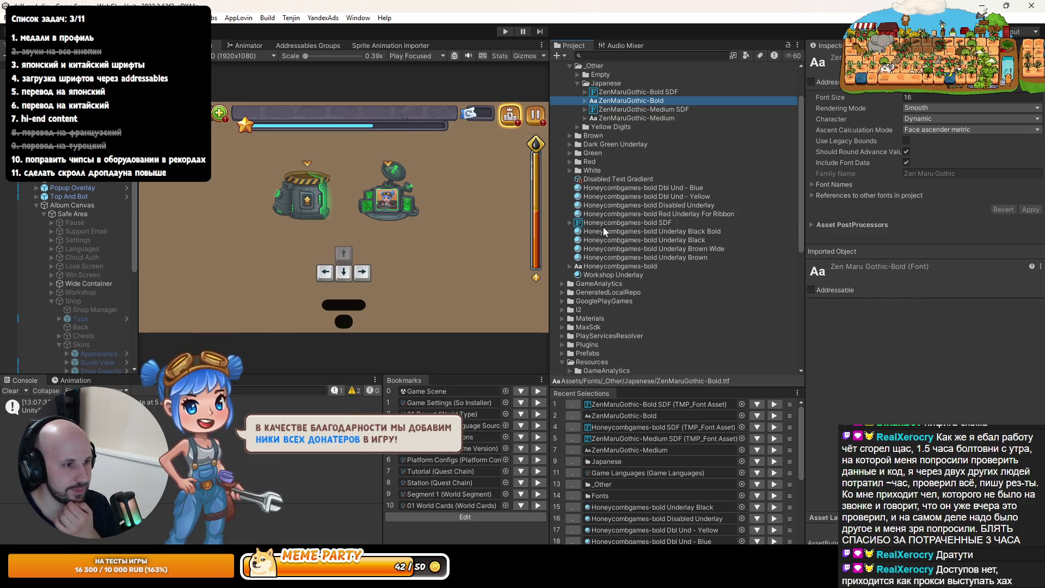
{"action": "left_click", "coordinate": [626, 223]}
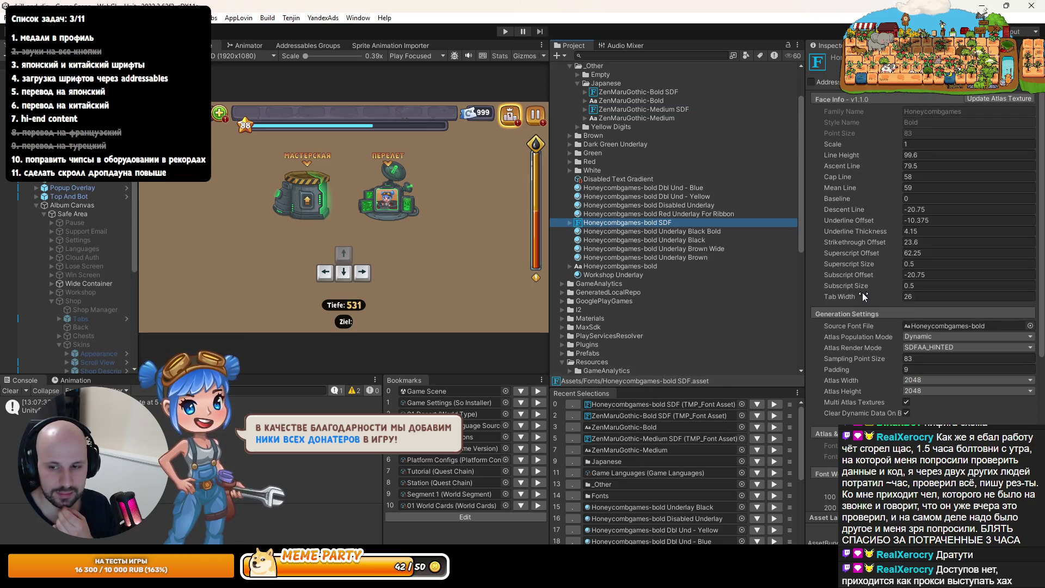
{"action": "scroll", "coordinate": [862, 292], "scroll_direction": "down", "scroll_amount": 5}
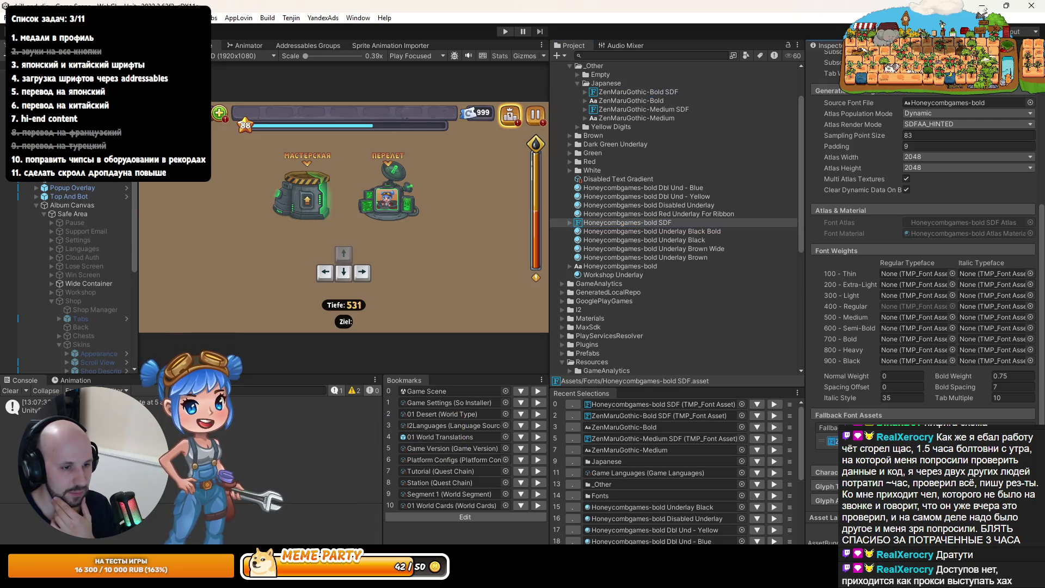
Run the game, view the Japanese pause and settings menus maximized, then resume play
{"action": "left_click", "coordinate": [505, 31]}
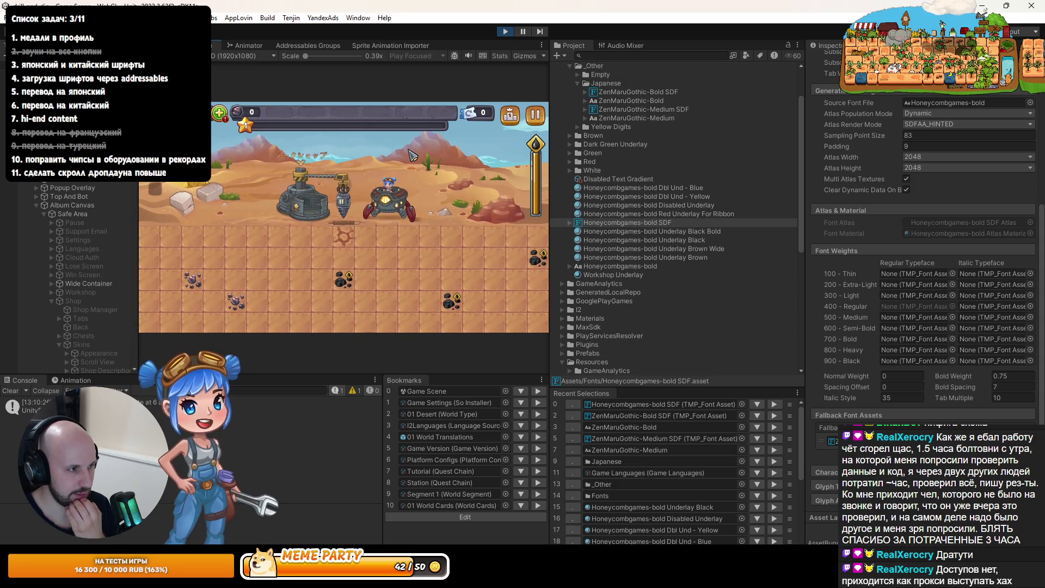
{"action": "left_click", "coordinate": [530, 122]}
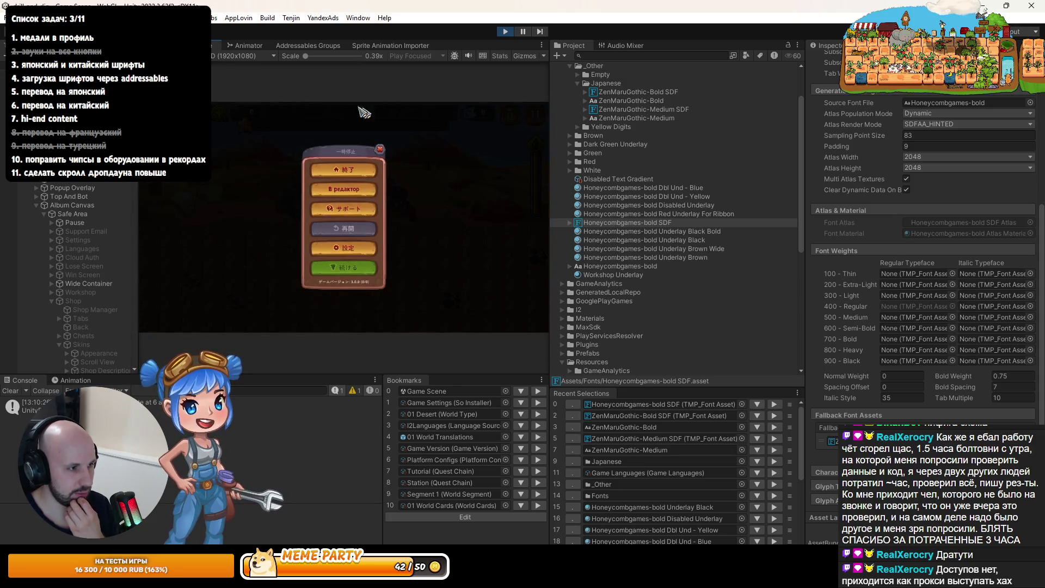
{"action": "key", "text": "shift+space"}
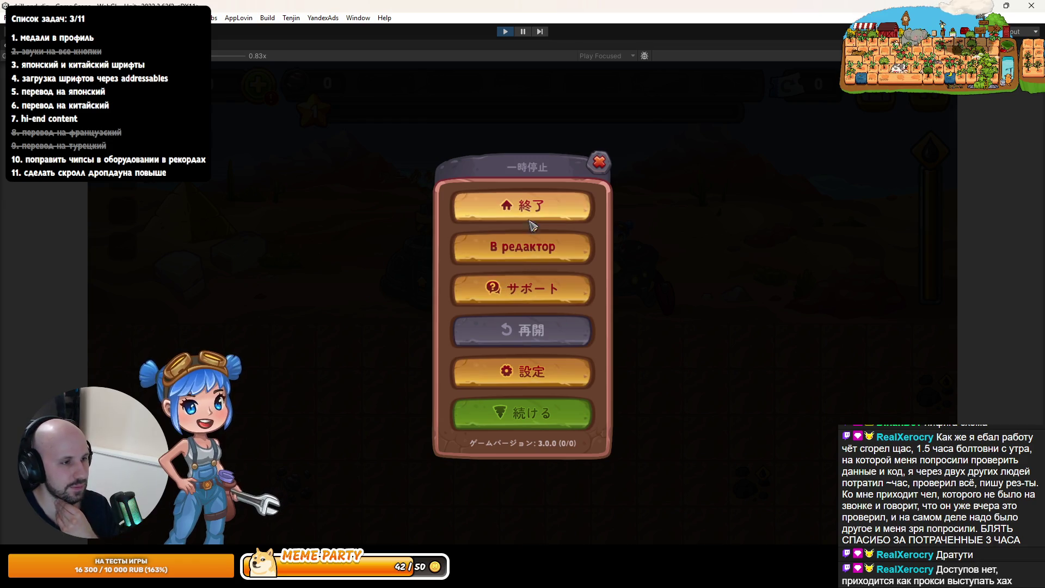
{"action": "left_click", "coordinate": [563, 380]}
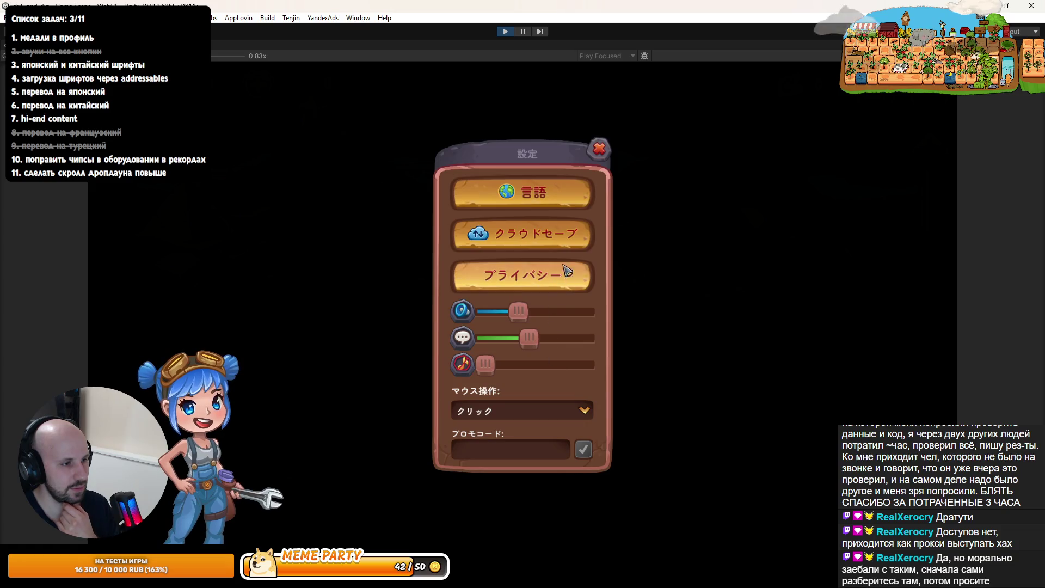
{"action": "left_click", "coordinate": [600, 160]}
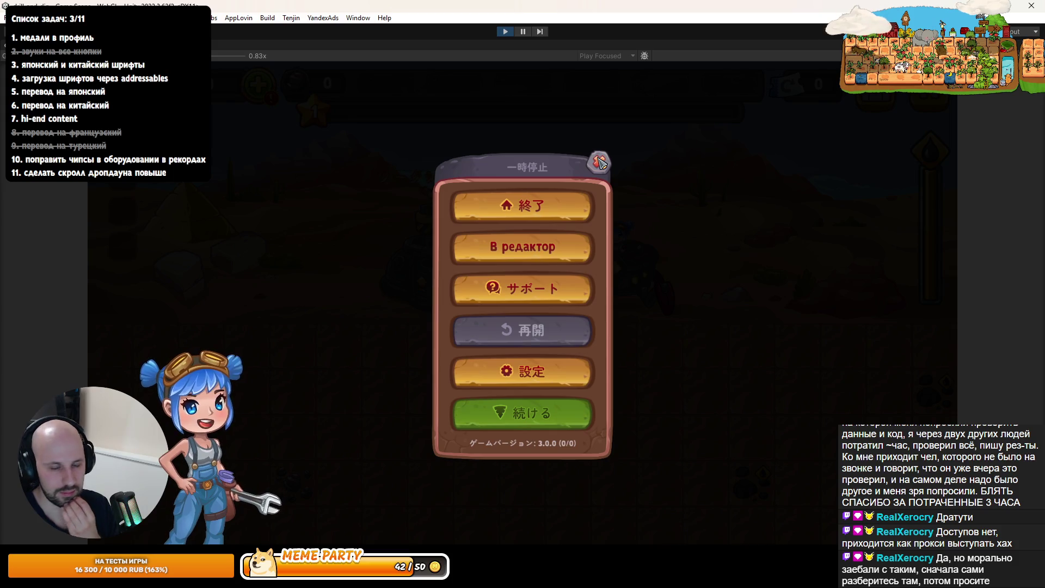
{"action": "left_click", "coordinate": [600, 162]}
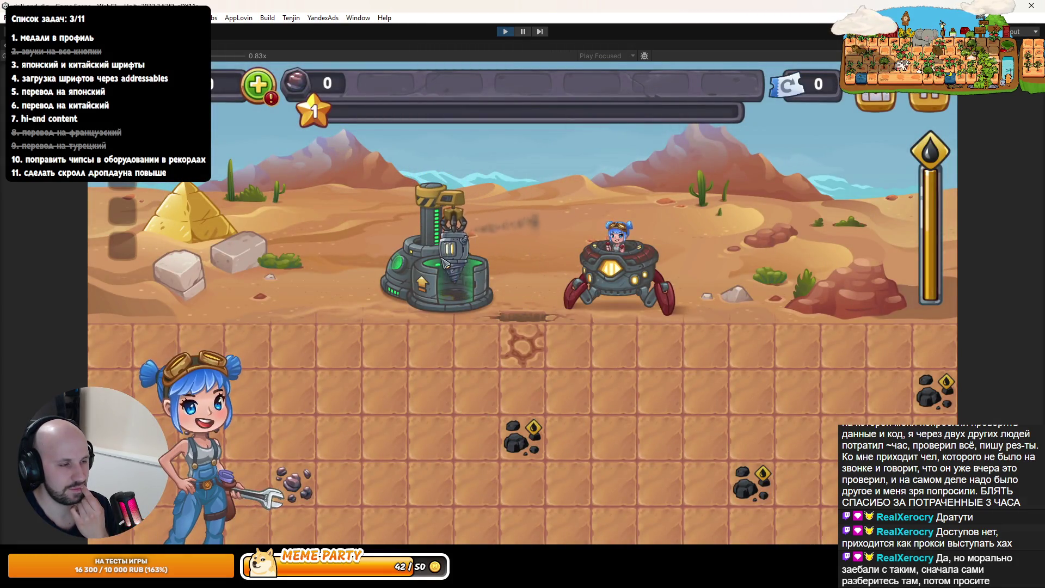
Open the drill Workshop and step through the tank, booster, golden drill and shield upgrades
{"action": "left_click", "coordinate": [443, 264]}
{"action": "left_click", "coordinate": [451, 272]}
{"action": "left_click", "coordinate": [517, 282]}
{"action": "left_click", "coordinate": [563, 289]}
{"action": "left_click", "coordinate": [631, 288]}
{"action": "left_click", "coordinate": [630, 337]}
{"action": "left_click", "coordinate": [516, 335]}
{"action": "left_click", "coordinate": [573, 333]}
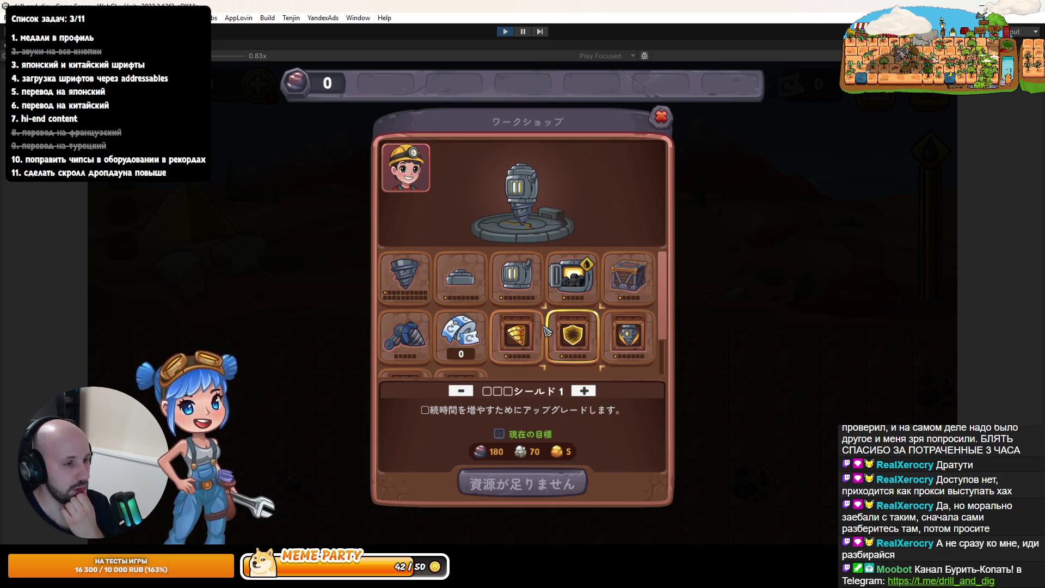
Recheck the drill, shield and booster upgrade names, restore the layout and switch to Rider
{"action": "left_click", "coordinate": [516, 335]}
{"action": "left_click", "coordinate": [572, 334]}
{"action": "left_click", "coordinate": [628, 335]}
{"action": "left_click", "coordinate": [581, 335]}
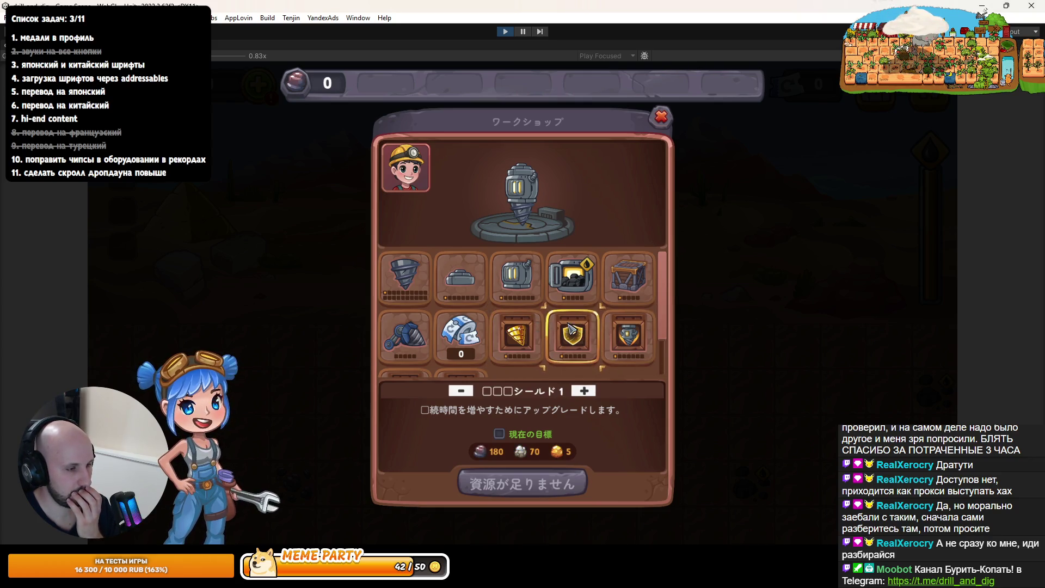
{"action": "key", "text": "shift+space"}
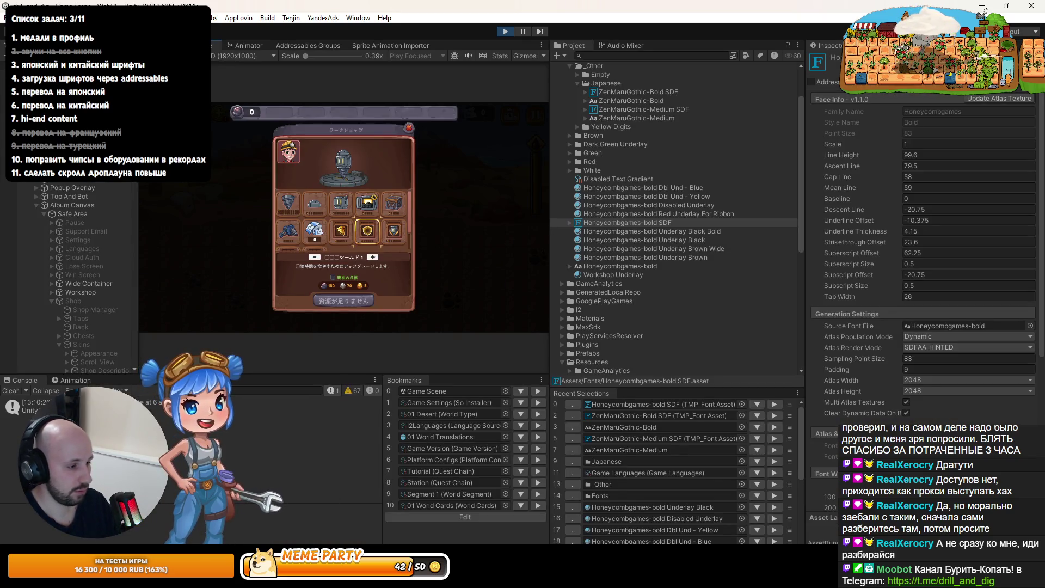
{"action": "key", "text": "alt+Tab"}
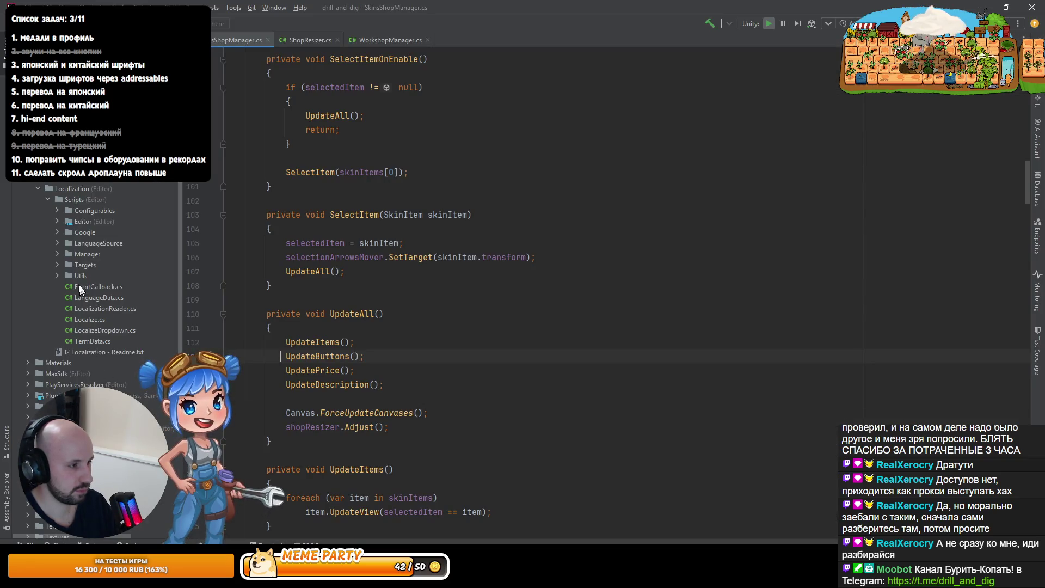
Open 01 World Translations.prefab from the Scriptable Objects folder in Rider
{"action": "key", "text": "Left"}
{"action": "key", "text": "Down"}
{"action": "key", "text": "Down"}
{"action": "key", "text": "Down"}
{"action": "key", "text": "Down"}
{"action": "key", "text": "Down"}
{"action": "key", "text": "Down"}
{"action": "key", "text": "Right"}
{"action": "key", "text": "Down"}
{"action": "key", "text": "Right"}
{"action": "key", "text": "Down"}
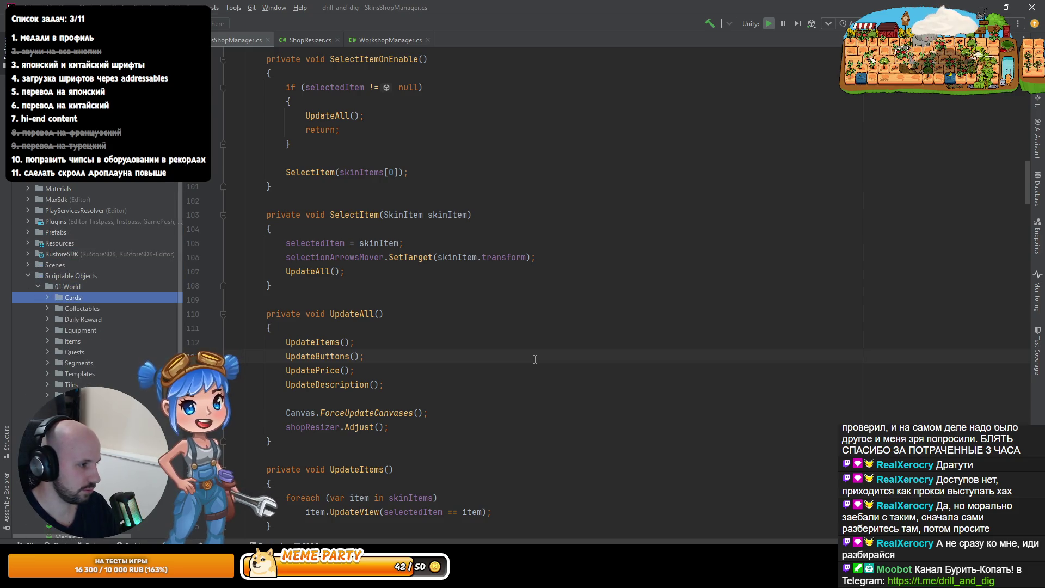
{"action": "key", "text": "Down"}
{"action": "key", "text": "Down"}
{"action": "key", "text": "Down"}
{"action": "key", "text": "Return"}
Search the translations file for 'shield' to find the shield name entries
{"action": "left_click", "coordinate": [537, 308]}
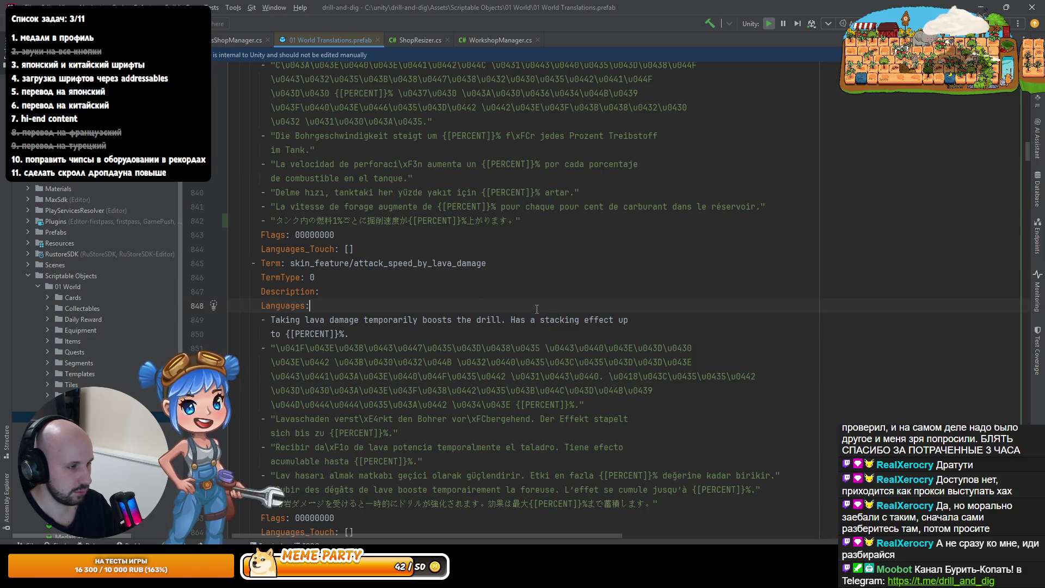
{"action": "key", "text": "ctrl+f"}
{"action": "type", "text": "shield"}
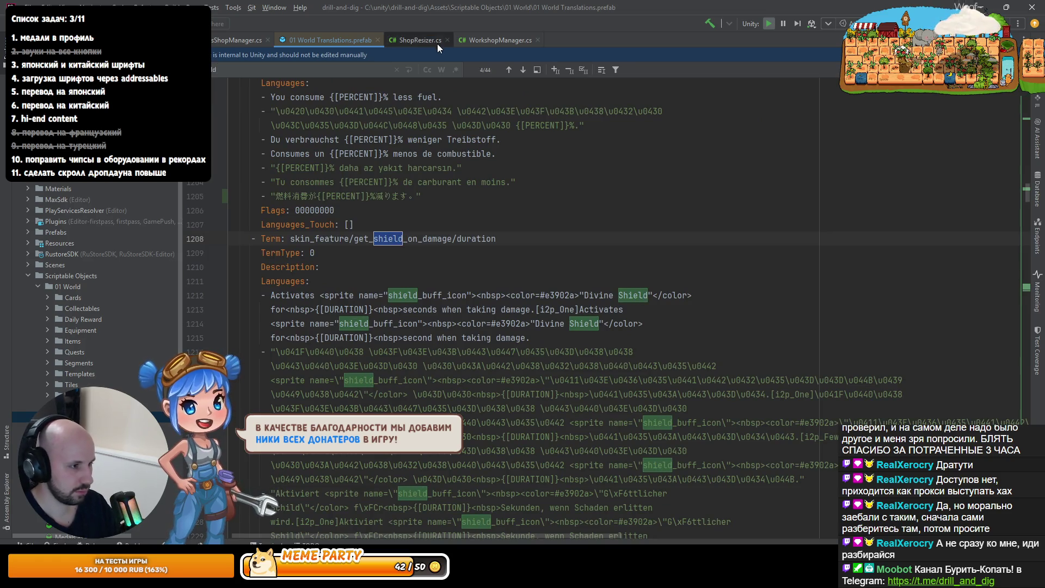
{"action": "left_click", "coordinate": [511, 69]}
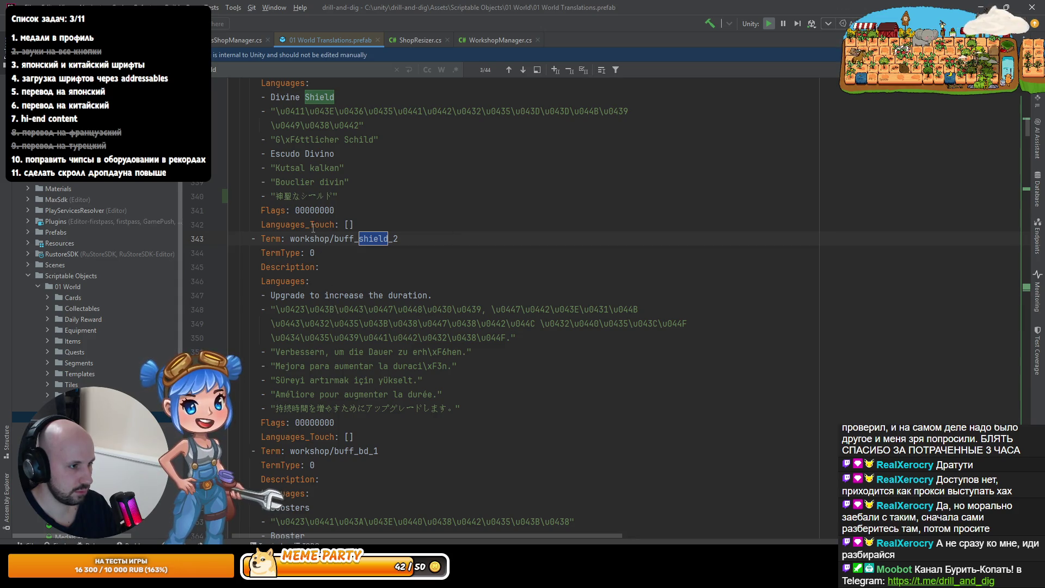
{"action": "scroll", "coordinate": [313, 228], "scroll_direction": "up", "scroll_amount": 2}
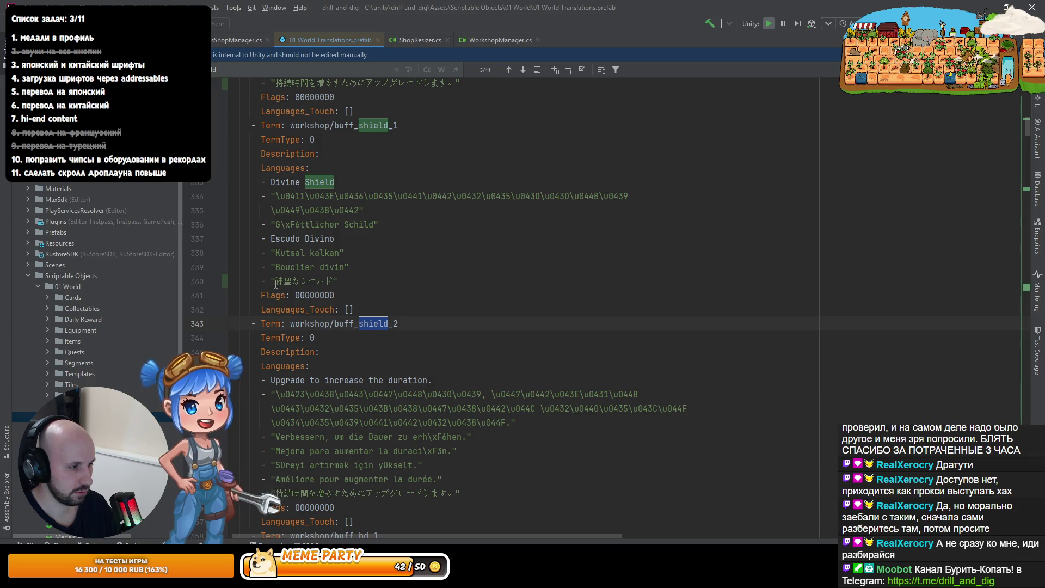
Compare the in-game shield text in Unity with the translation file
{"action": "key", "text": "alt+Tab"}
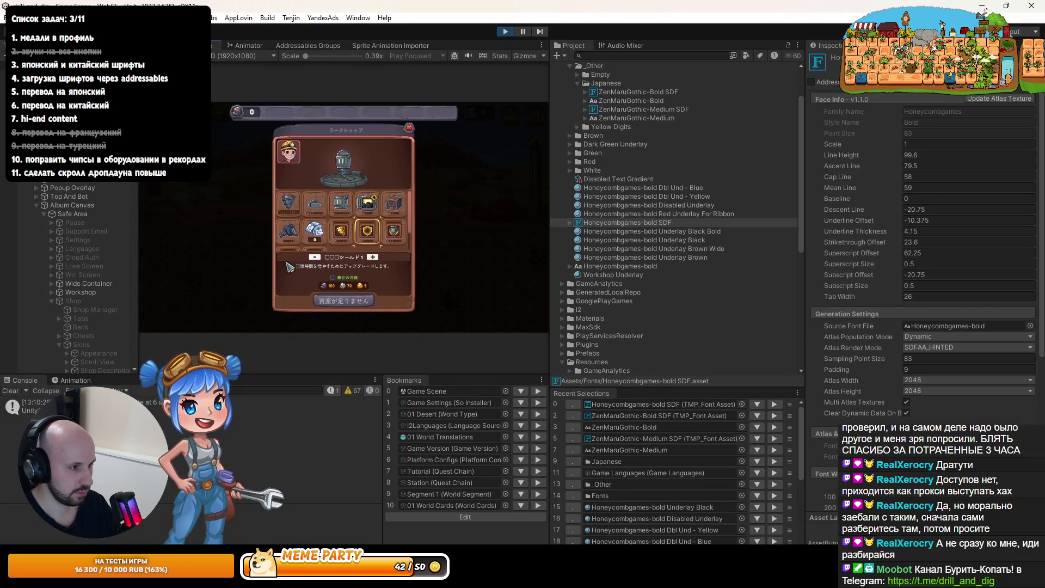
{"action": "left_click_drag", "start_coordinate": [316, 53], "coordinate": [324, 59]}
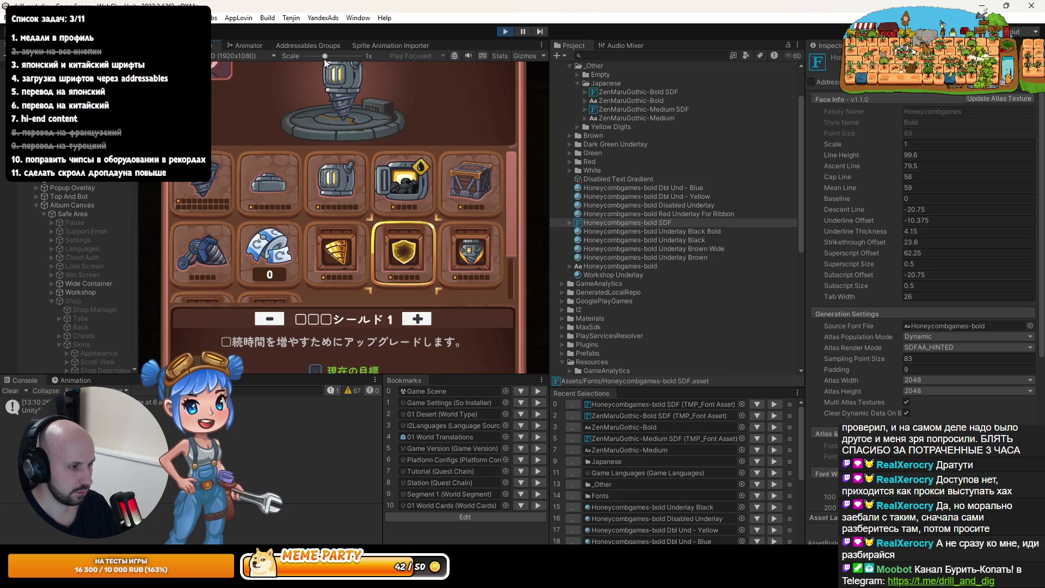
{"action": "key", "text": "alt+Tab"}
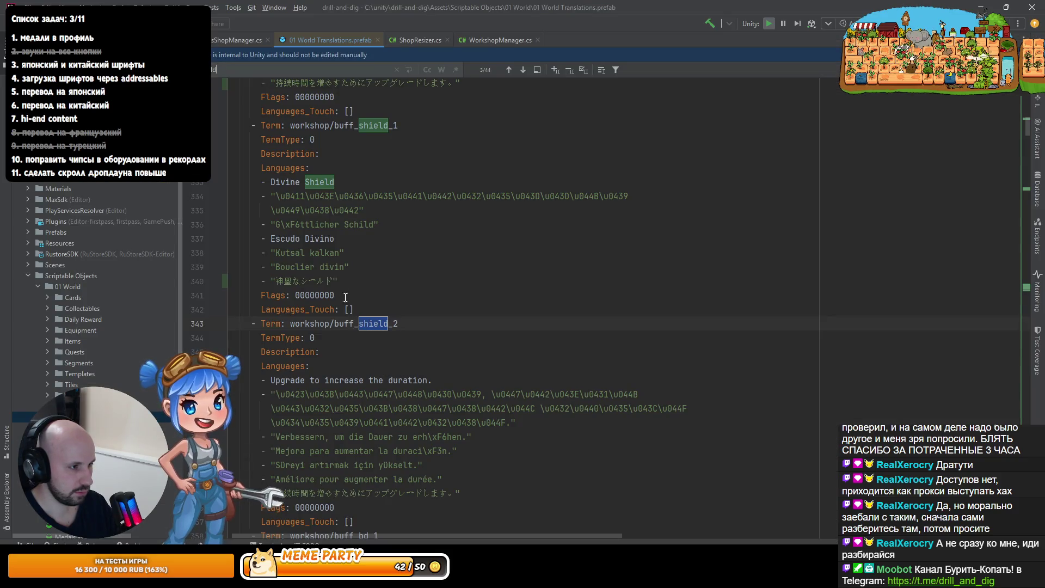
{"action": "key", "text": "alt+Tab"}
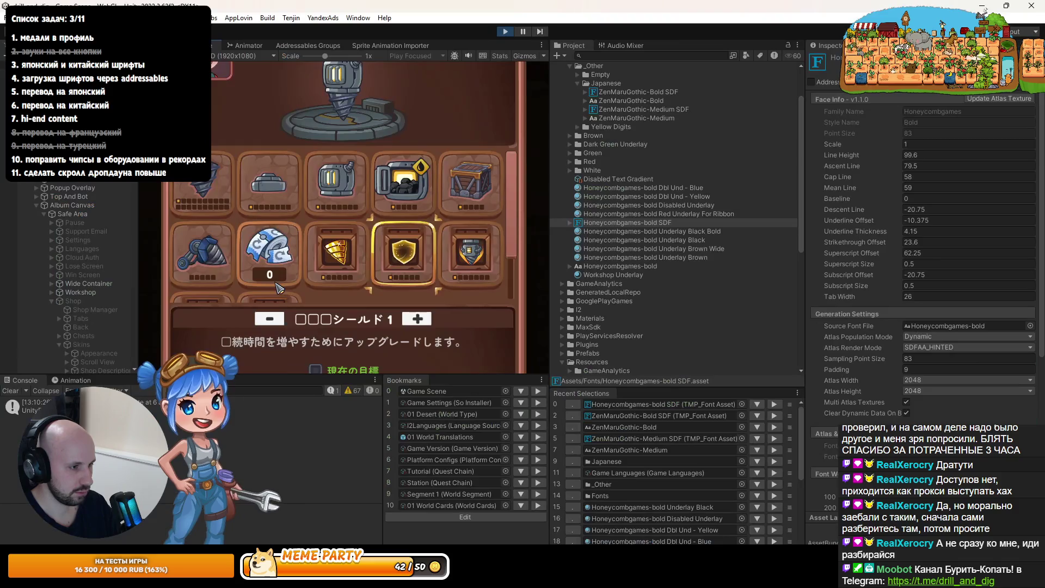
{"action": "key", "text": "alt+Tab"}
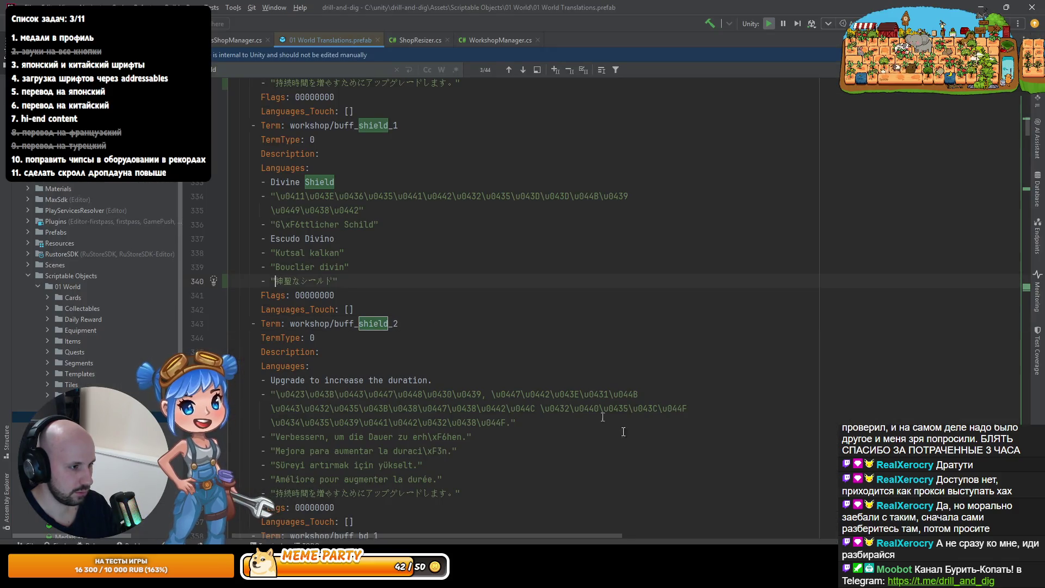
Select the Japanese shield name 神聖なシールド on line 340 and paste it into the Google Fonts preview
{"action": "key", "text": "shift+End"}
{"action": "key", "text": "ctrl+c"}
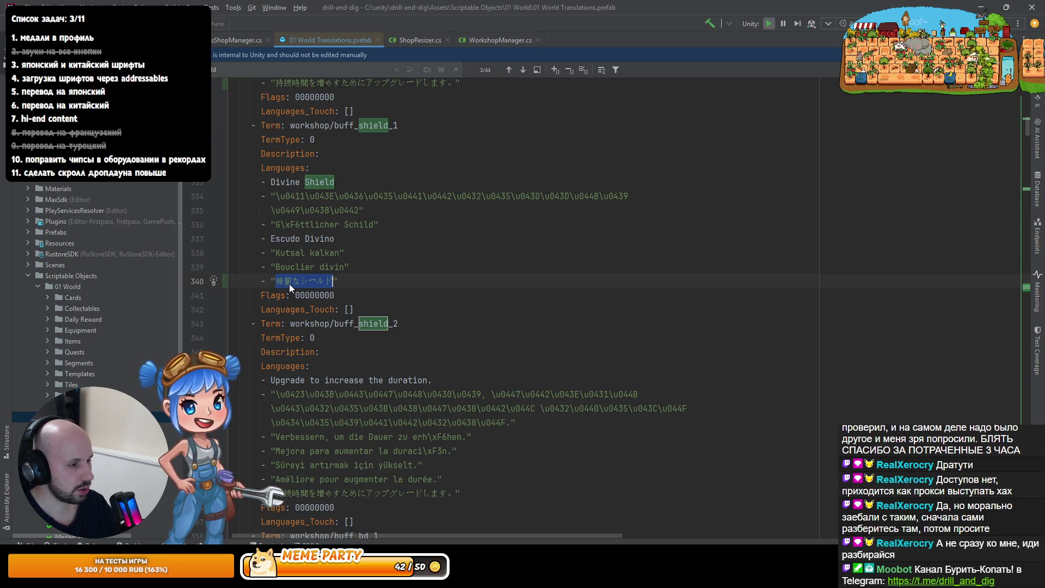
{"action": "key", "text": "alt+Tab"}
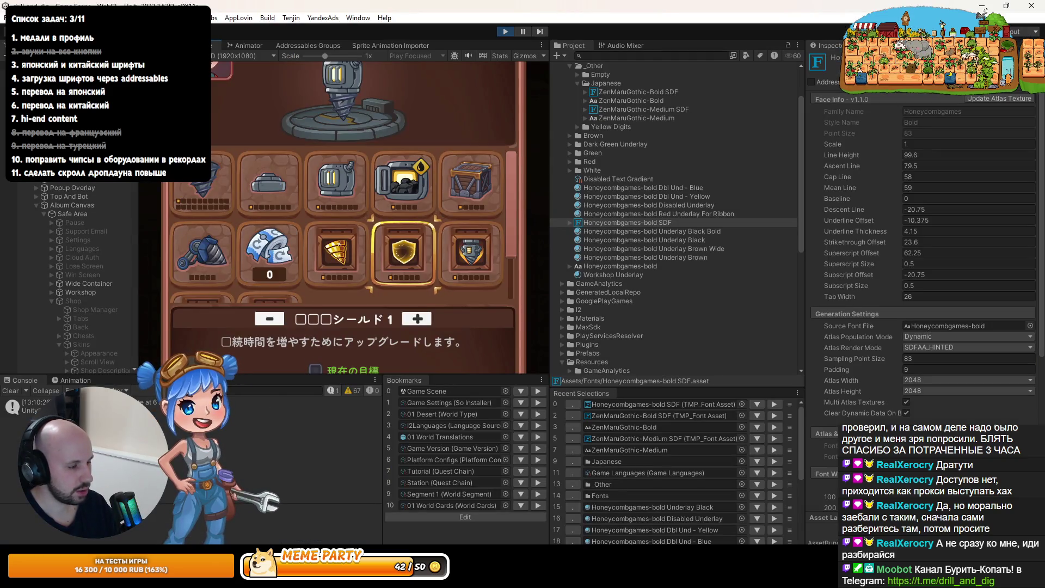
{"action": "key", "text": "alt+Tab"}
{"action": "triple_click", "coordinate": [295, 357]}
{"action": "key", "text": "ctrl+v"}
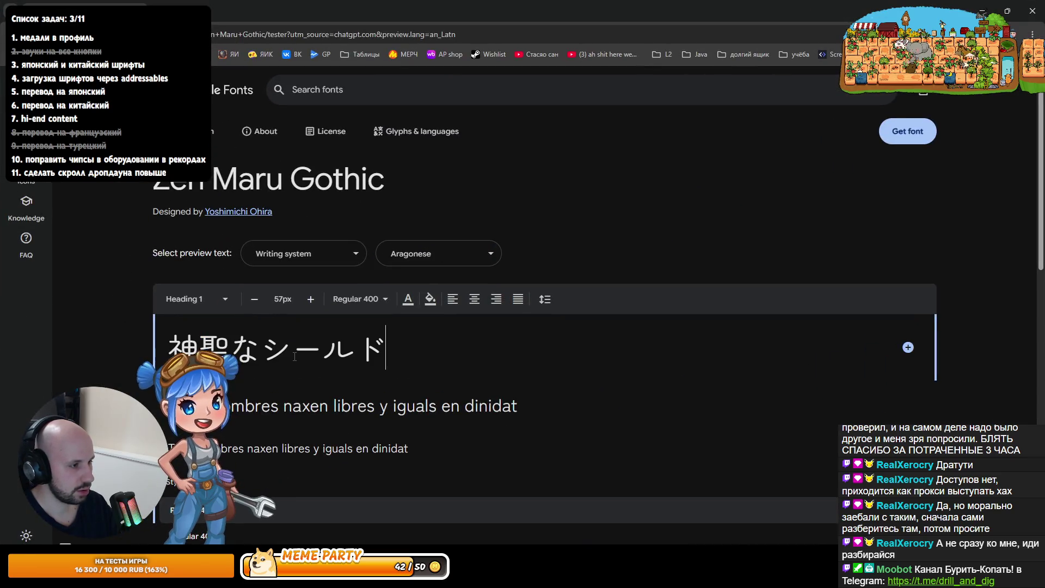
Inspect the 聖な characters in the Zen Maru Gothic preview, then launch Microsoft Word
{"action": "left_click_drag", "start_coordinate": [261, 349], "coordinate": [216, 347]}
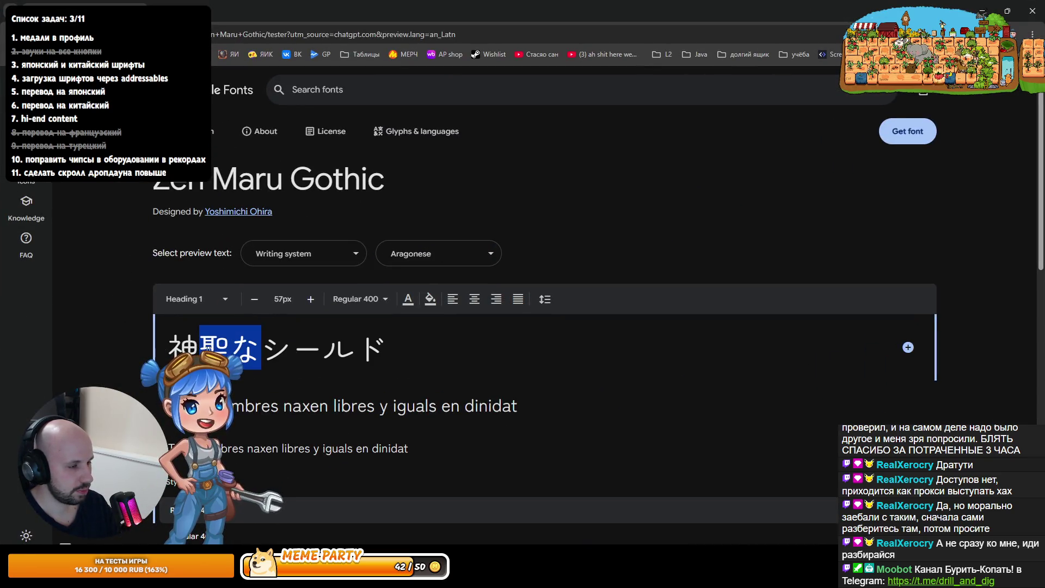
{"action": "left_click", "coordinate": [371, 355]}
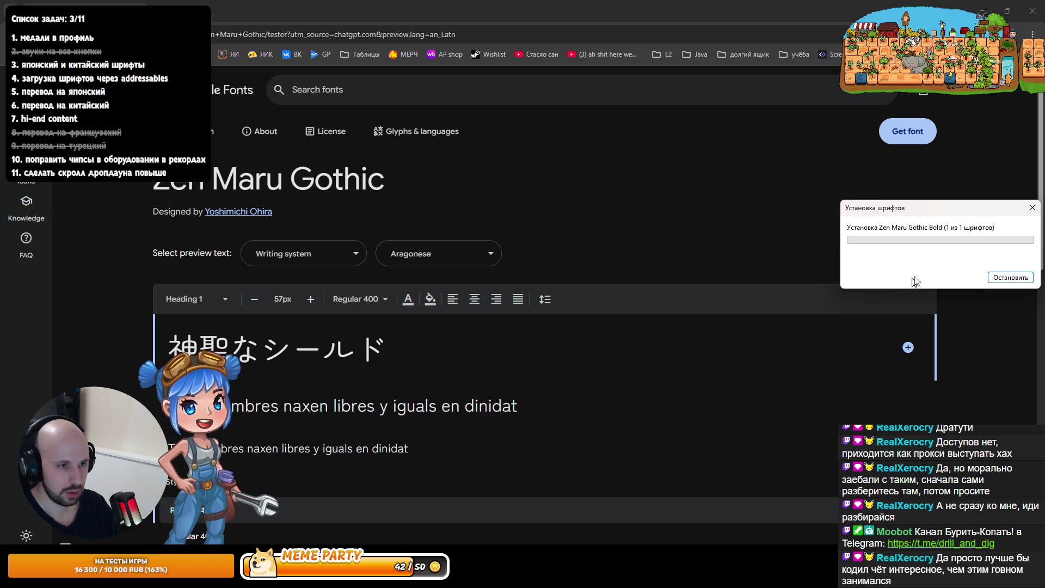
{"action": "key", "text": "super"}
{"action": "type", "text": "word"}
{"action": "key", "text": "Return"}
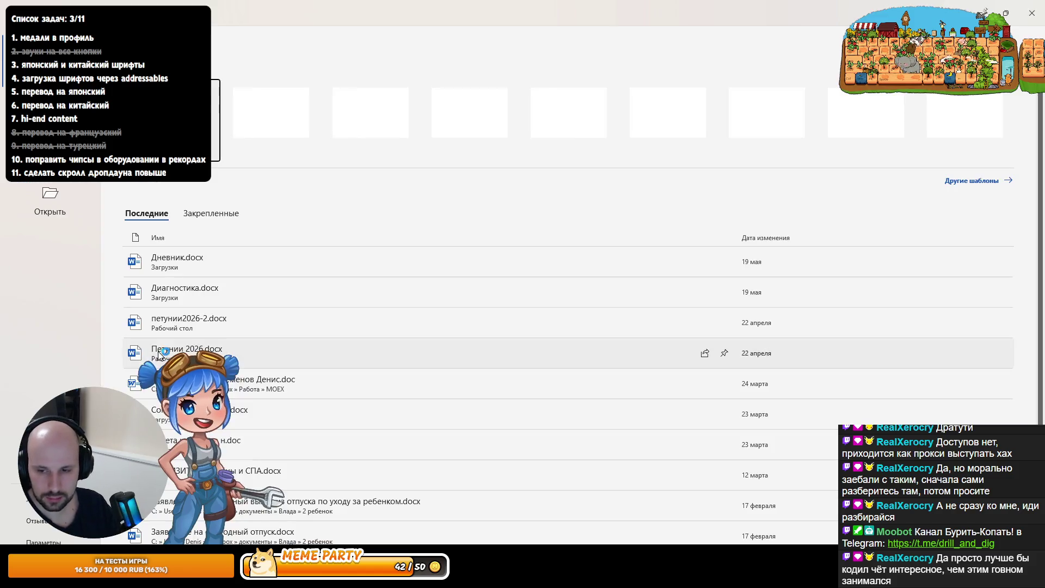
Paste 神聖なシールド into a new blank Word document and browse the font list
{"action": "left_click", "coordinate": [272, 130]}
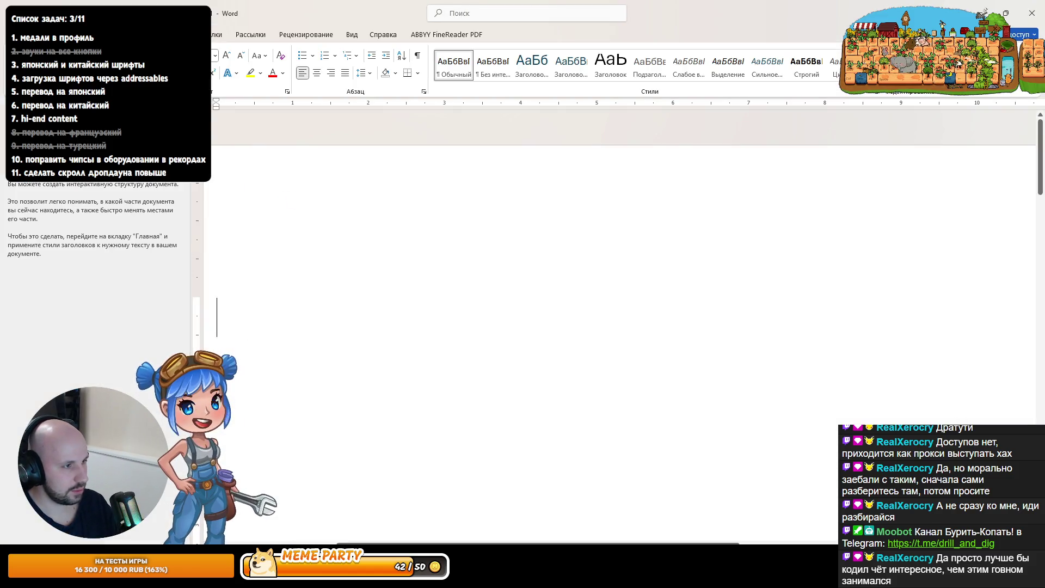
{"action": "key", "text": "ctrl+v"}
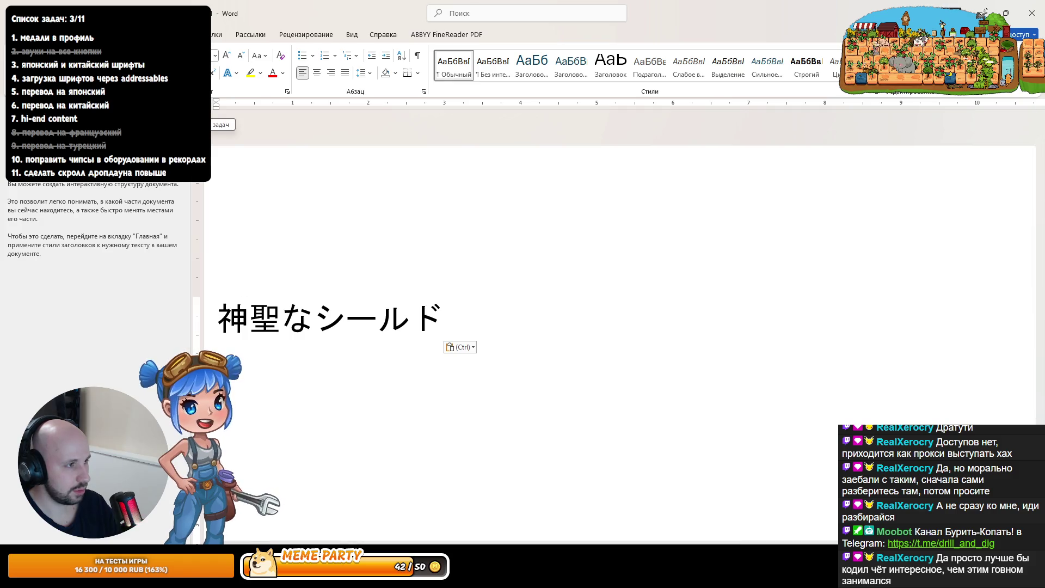
{"action": "left_click", "coordinate": [190, 55]}
{"action": "scroll", "coordinate": [183, 247], "scroll_direction": "down", "scroll_amount": 5}
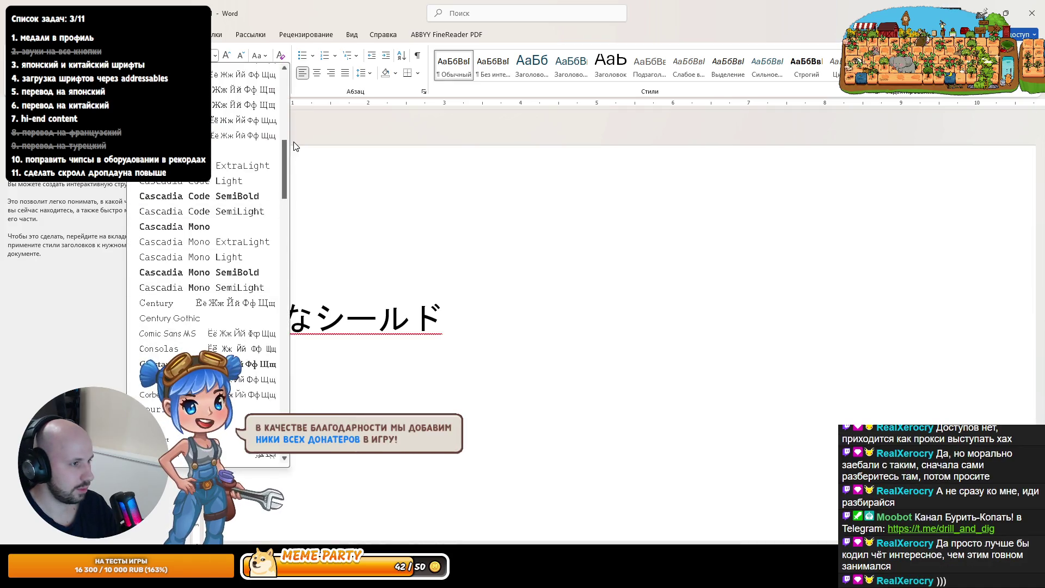
{"action": "left_click_drag", "start_coordinate": [284, 163], "coordinate": [284, 404]}
{"action": "key", "text": "Escape"}
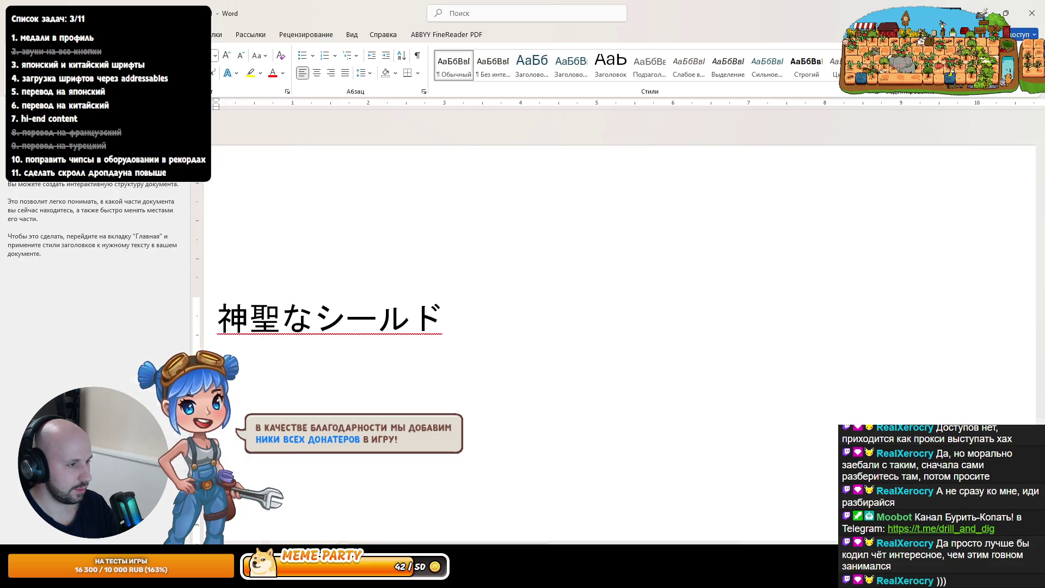
Set the Japanese line in Zen Maru Gothic and centre it on the page
{"action": "triple_click", "coordinate": [427, 318]}
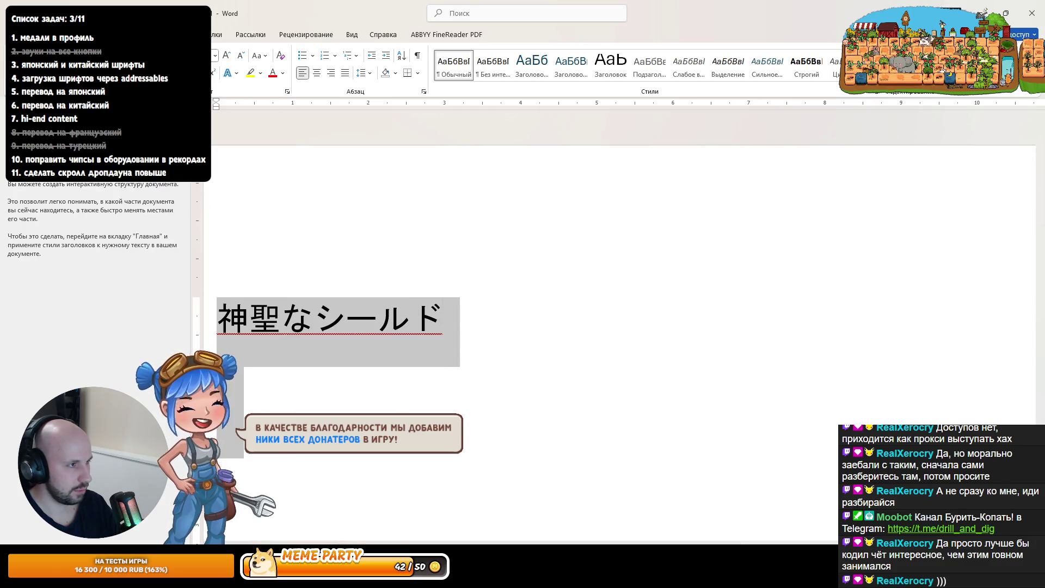
{"action": "left_click", "coordinate": [215, 55]}
{"action": "scroll", "coordinate": [207, 272], "scroll_direction": "down", "scroll_amount": 10}
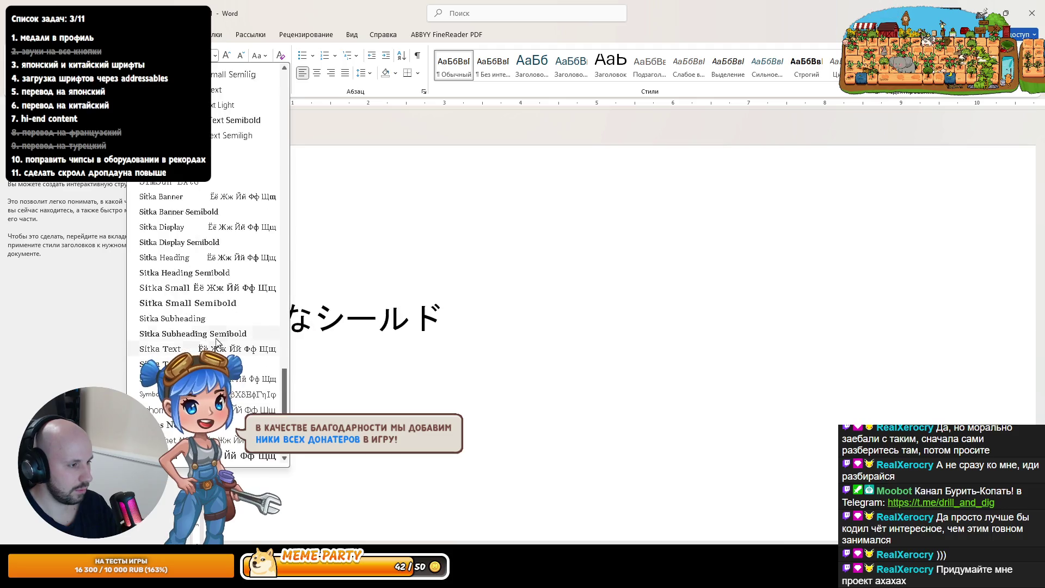
{"action": "left_click", "coordinate": [240, 455]}
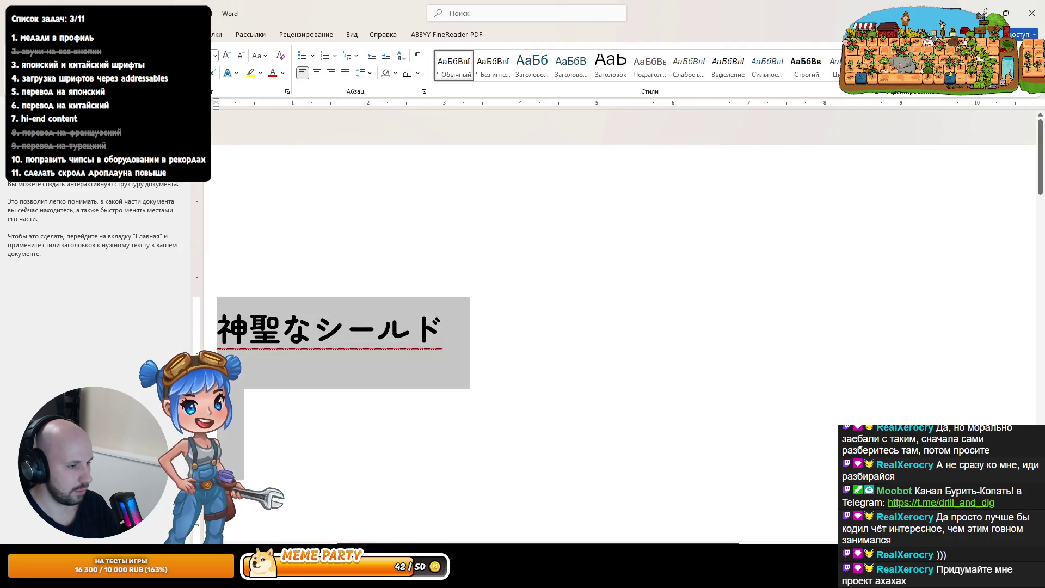
{"action": "key", "text": "ctrl+e"}
{"action": "left_click", "coordinate": [471, 360]}
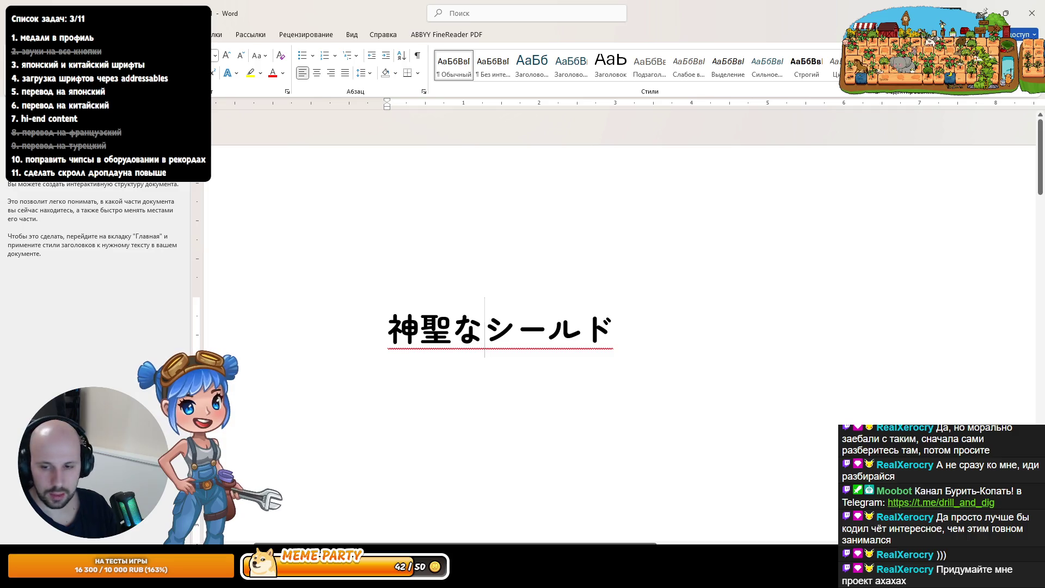
{"action": "scroll", "coordinate": [375, 459], "scroll_direction": "up", "scroll_amount": 1, "text": "ctrl"}
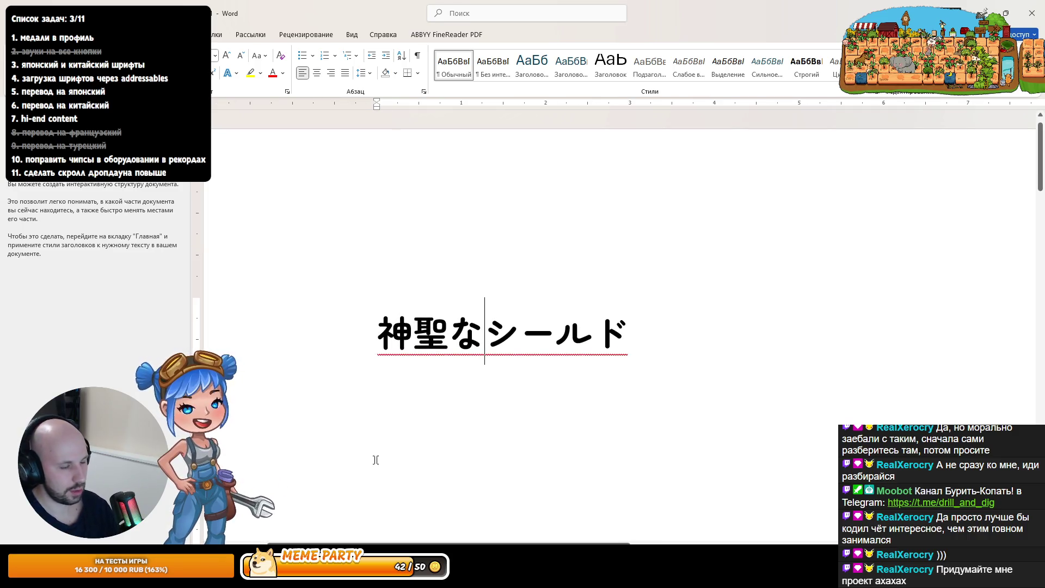
{"action": "key", "text": "alt+Tab"}
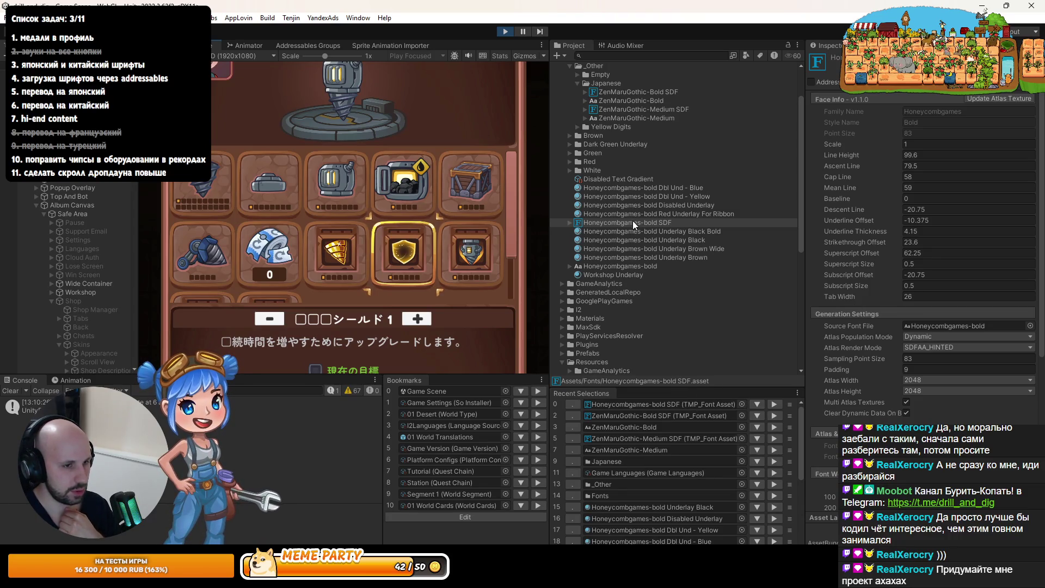
Check ZenMaruGothic-Bold SDF's atlas population mode and the .ttf's Font Names, then restart Play mode
{"action": "left_click", "coordinate": [627, 93]}
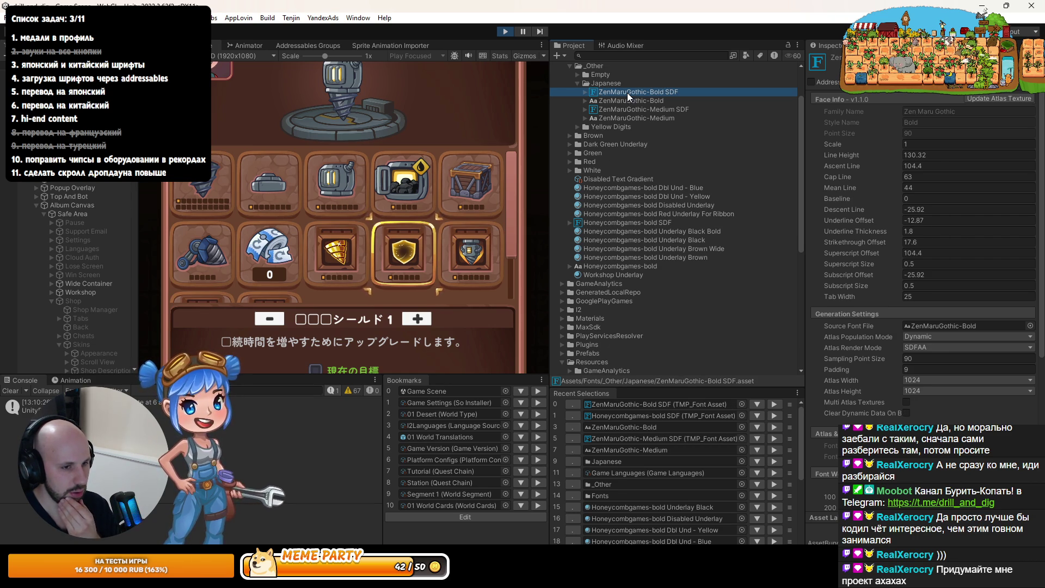
{"action": "left_click", "coordinate": [919, 337]}
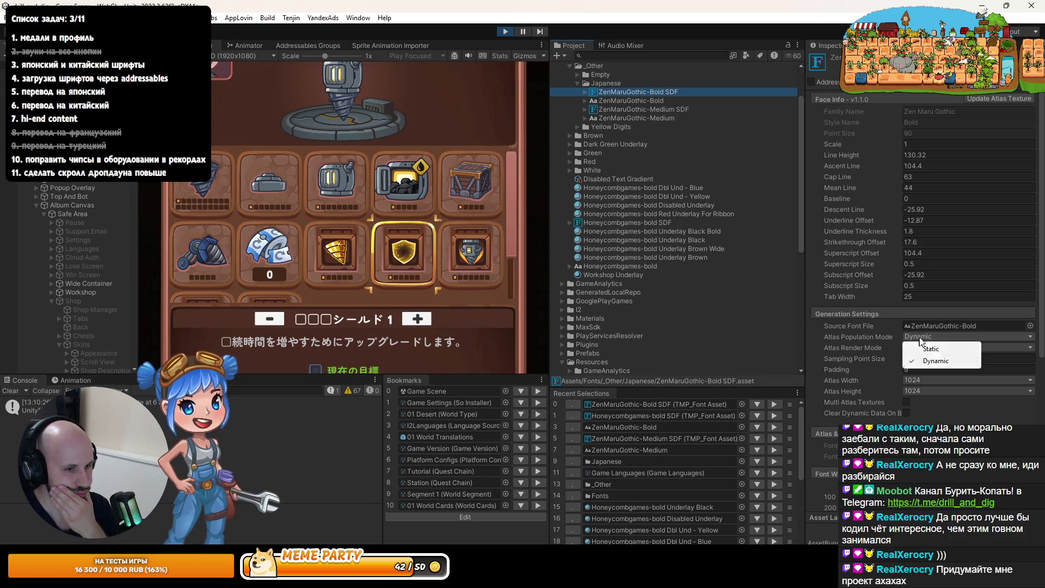
{"action": "left_click", "coordinate": [646, 100]}
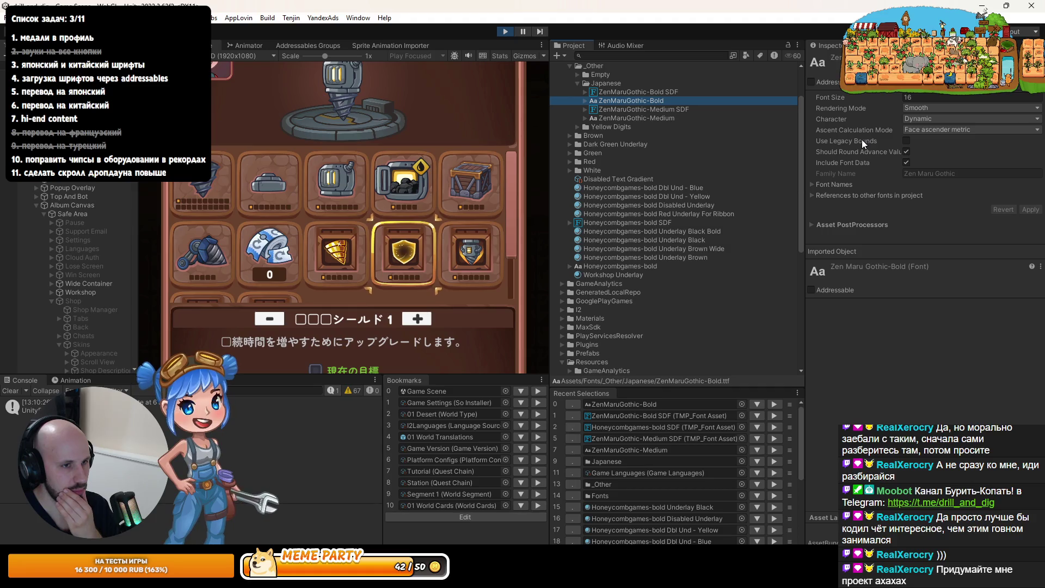
{"action": "left_click", "coordinate": [836, 184]}
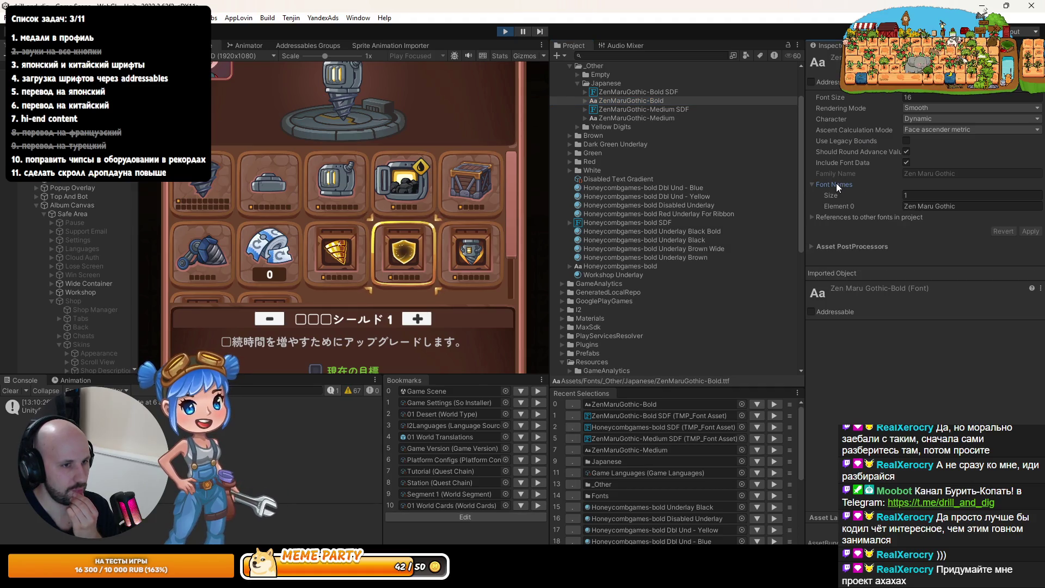
{"action": "left_click", "coordinate": [835, 184]}
{"action": "left_click", "coordinate": [505, 31]}
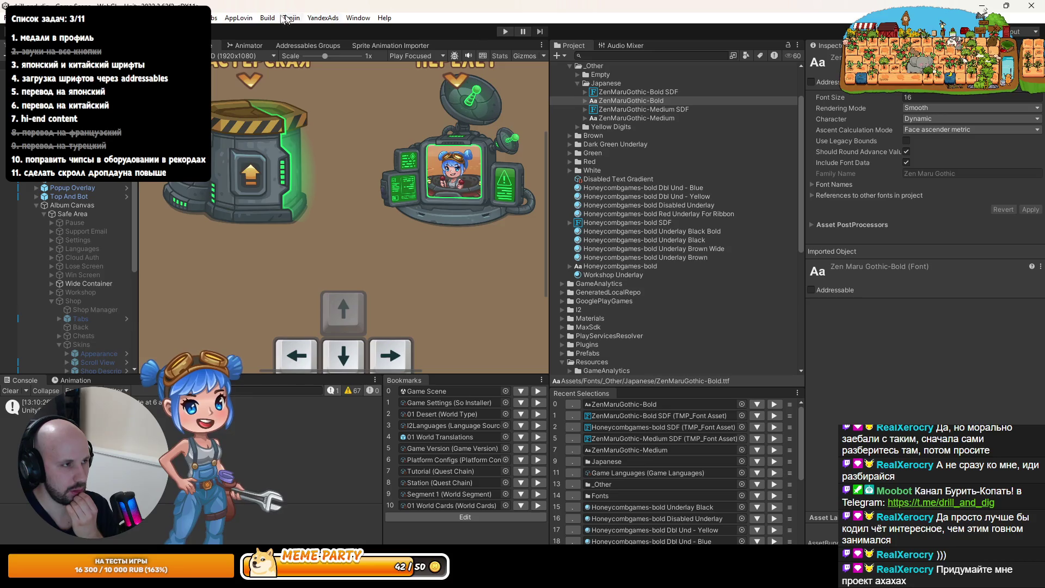
{"action": "left_click", "coordinate": [188, 18]}
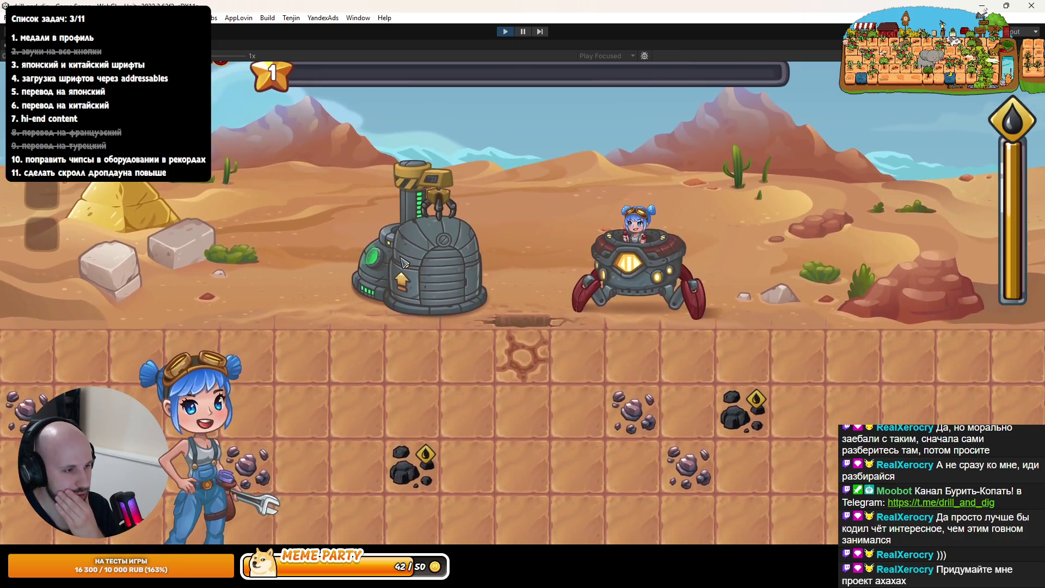
Select workshop items (Golden Drill, Holy Shield, Booster, Tank, Armageddon, Magnet…) to read their Japanese text
{"action": "left_click", "coordinate": [403, 263]}
{"action": "left_click", "coordinate": [517, 342]}
{"action": "left_click", "coordinate": [583, 349]}
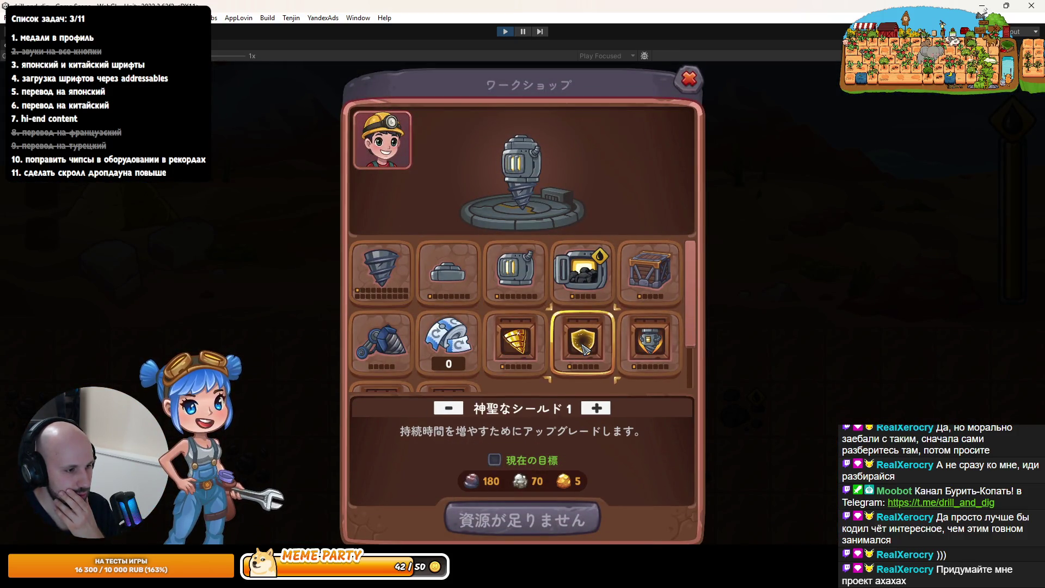
{"action": "left_click", "coordinate": [650, 343]}
{"action": "left_click", "coordinate": [516, 343]}
{"action": "left_click", "coordinate": [449, 342]}
{"action": "left_click", "coordinate": [448, 272]}
{"action": "left_click", "coordinate": [584, 341]}
{"action": "left_click", "coordinate": [648, 348]}
{"action": "scroll", "coordinate": [642, 337], "scroll_direction": "down", "scroll_amount": 1}
{"action": "scroll", "coordinate": [639, 326], "scroll_direction": "up", "scroll_amount": 1}
{"action": "left_click", "coordinate": [637, 285]}
{"action": "scroll", "coordinate": [599, 305], "scroll_direction": "down", "scroll_amount": 1}
{"action": "left_click", "coordinate": [442, 333]}
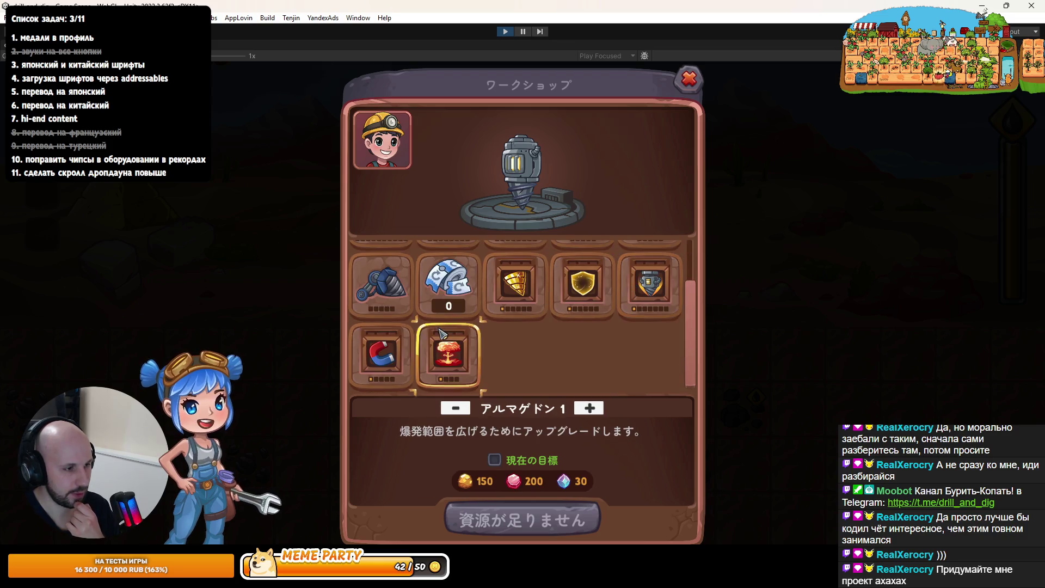
{"action": "left_click", "coordinate": [381, 353]}
{"action": "scroll", "coordinate": [381, 349], "scroll_direction": "up", "scroll_amount": 1}
{"action": "left_click", "coordinate": [381, 342]}
{"action": "left_click", "coordinate": [516, 272]}
{"action": "left_click", "coordinate": [437, 278]}
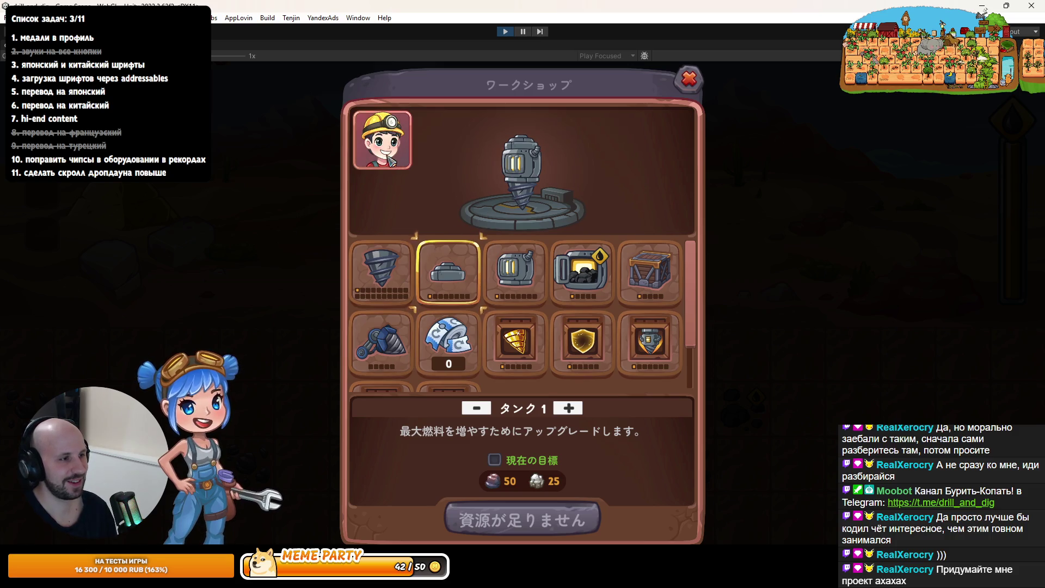
View the shop's portraits, chests and equipment tabs, then restore the full editor layout
{"action": "left_click", "coordinate": [388, 157]}
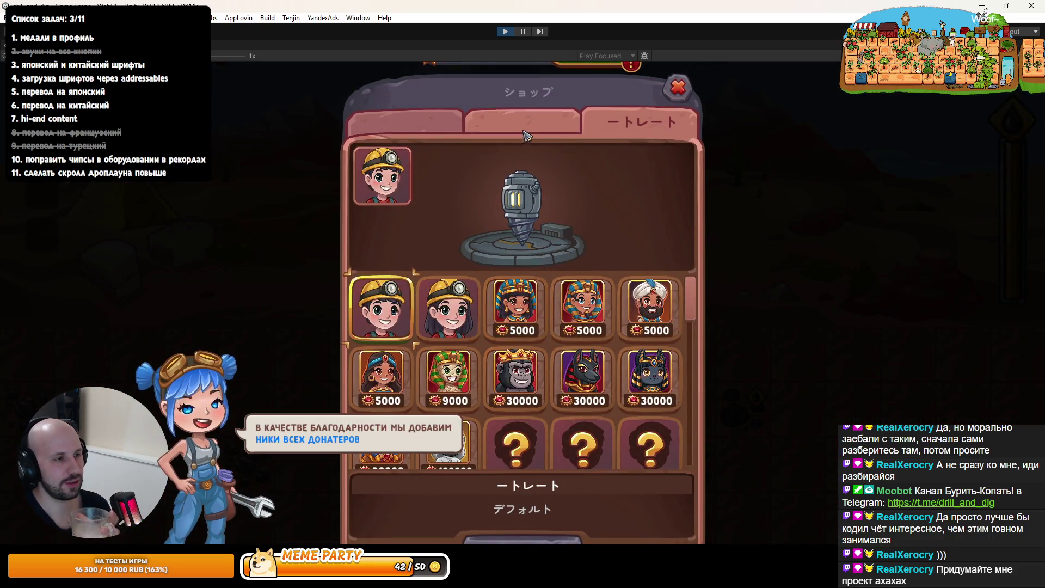
{"action": "left_click", "coordinate": [526, 136]}
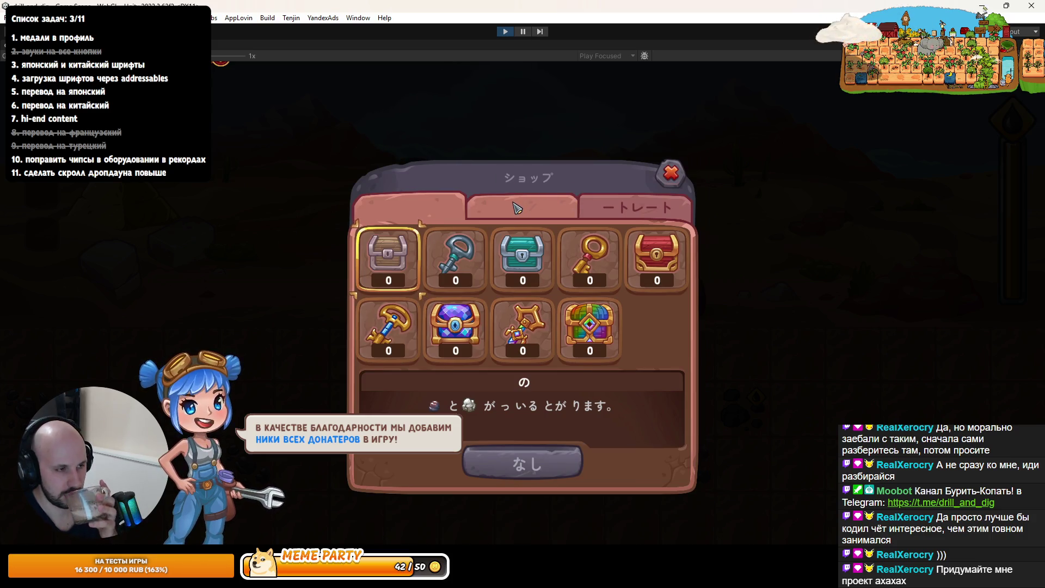
{"action": "left_click", "coordinate": [514, 207]}
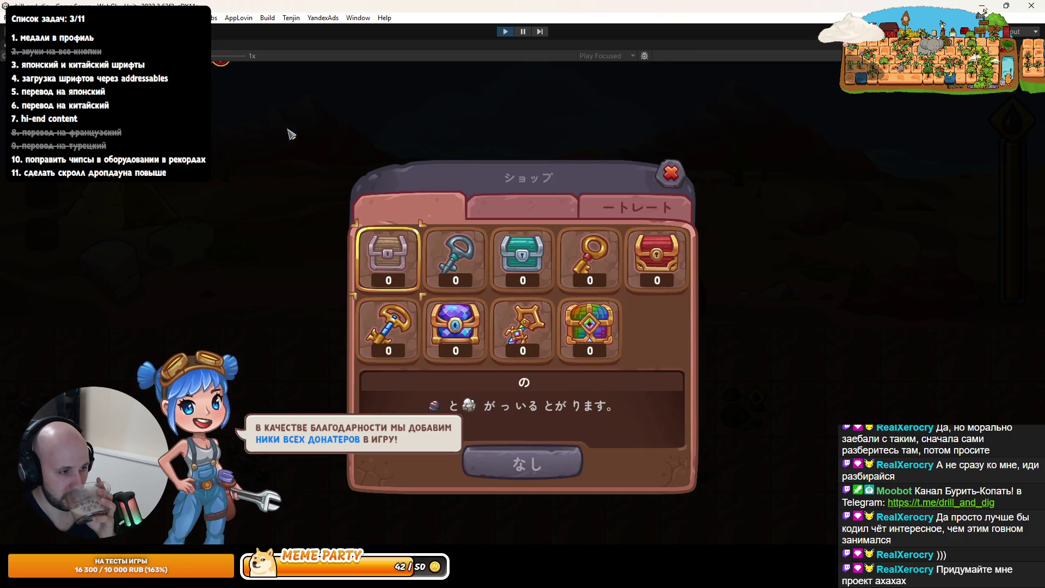
{"action": "key", "text": "shift+space"}
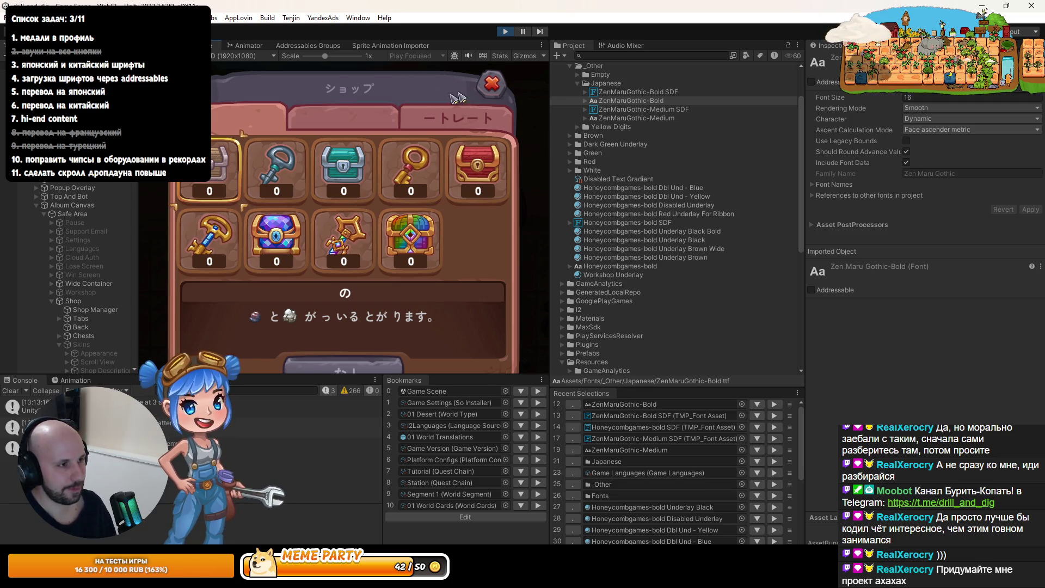
Stop the game and run the project's custom tools command that reimports assets
{"action": "key", "text": "ctrl+p"}
{"action": "left_click", "coordinate": [196, 17]}
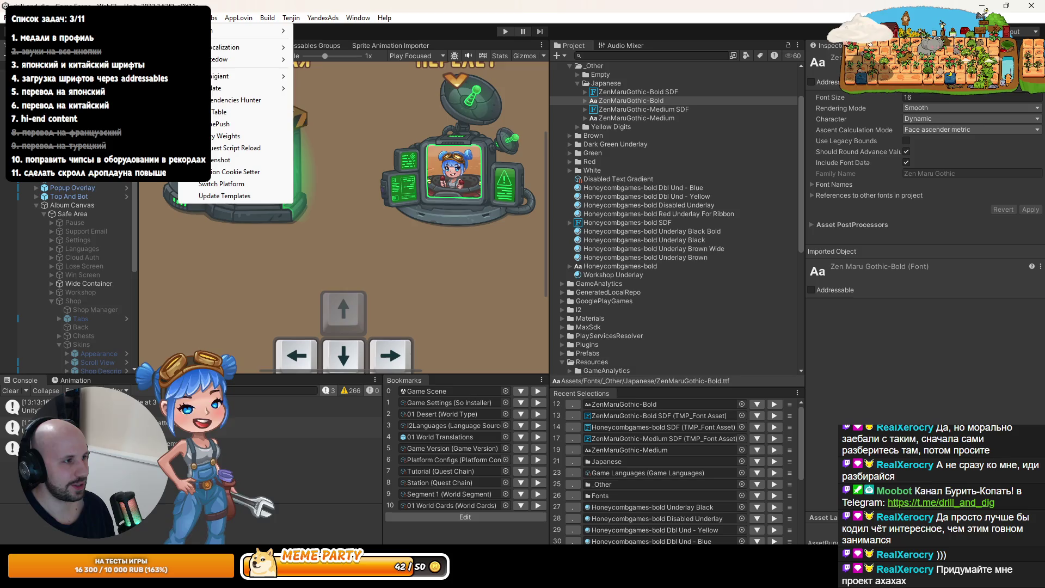
{"action": "left_click", "coordinate": [228, 146]}
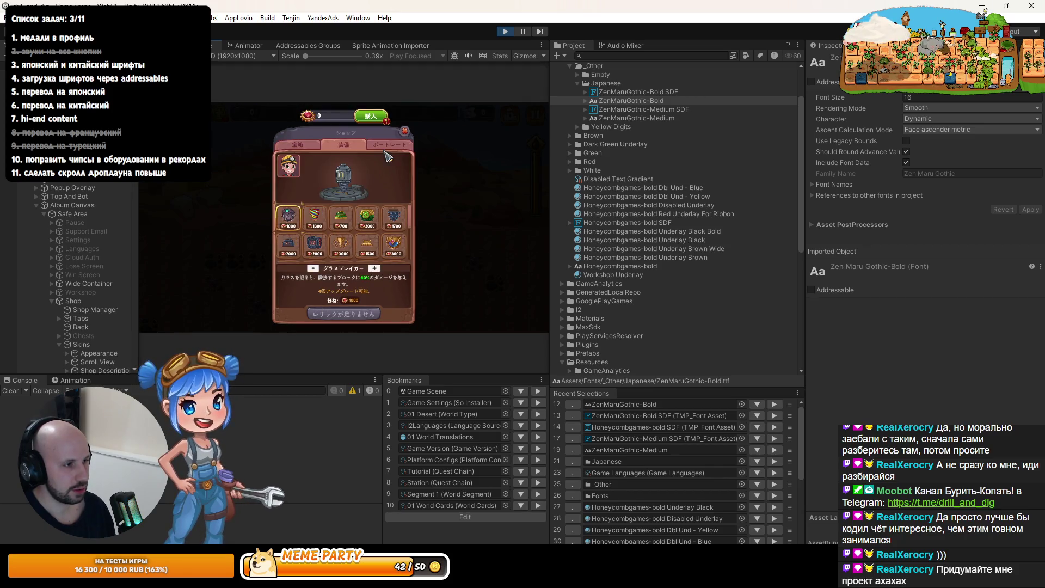
Check the shop's chests, equipment and portraits tabs for Japanese text, then close the shop
{"action": "left_click", "coordinate": [298, 146]}
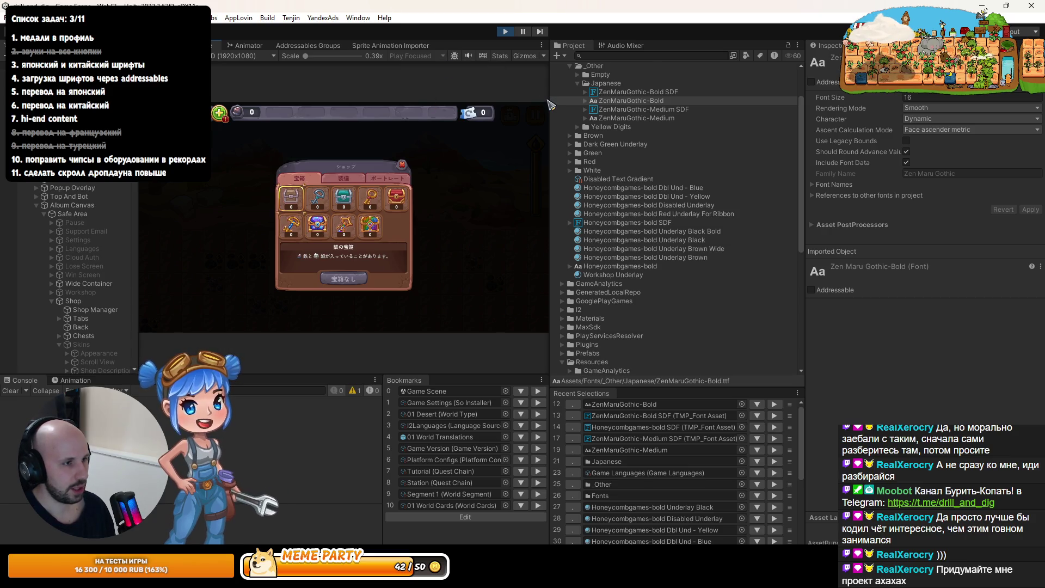
{"action": "left_click_drag", "start_coordinate": [549, 104], "coordinate": [613, 103]}
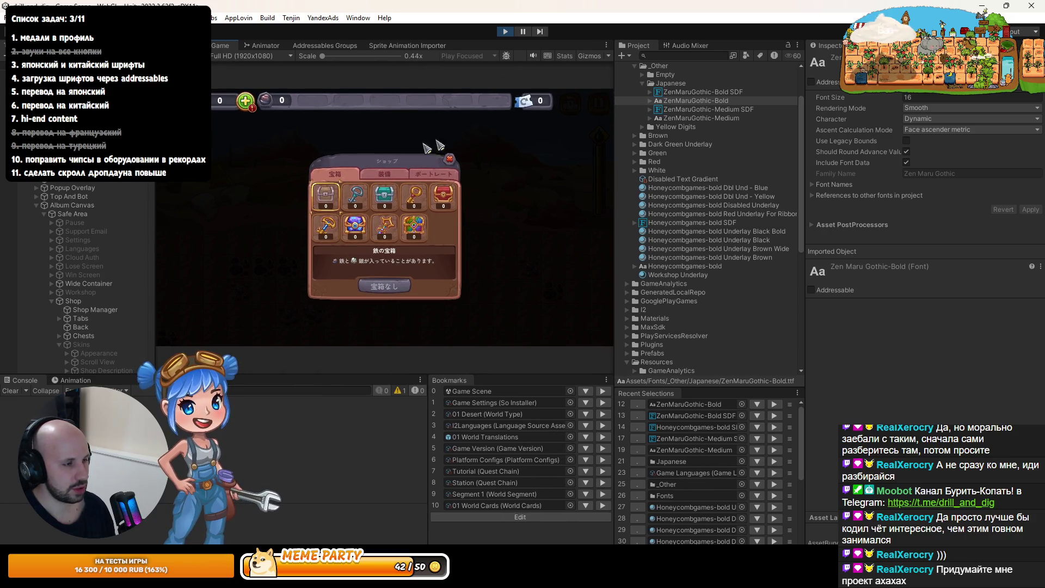
{"action": "left_click", "coordinate": [379, 179]}
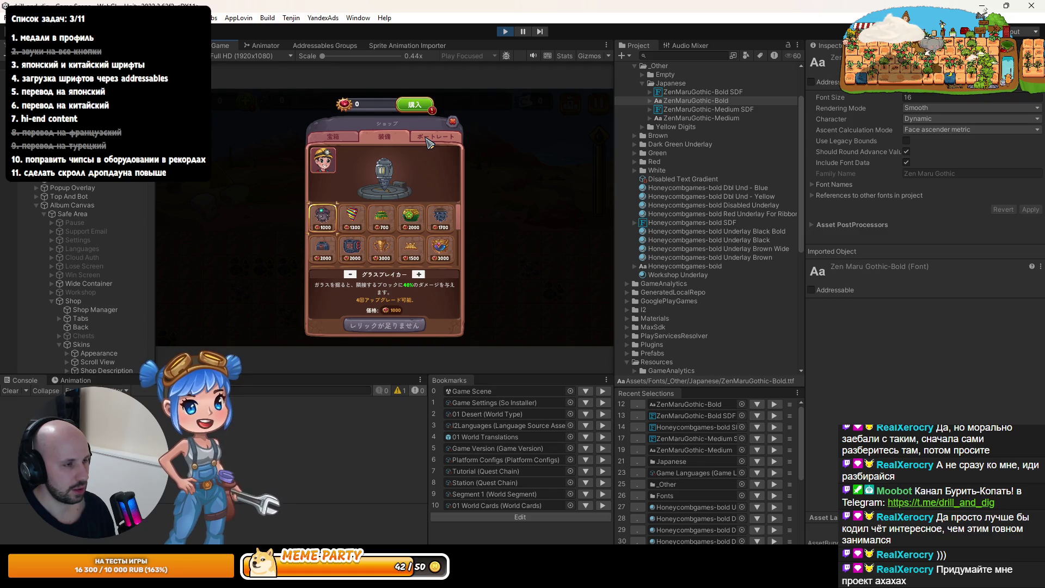
{"action": "left_click", "coordinate": [427, 139]}
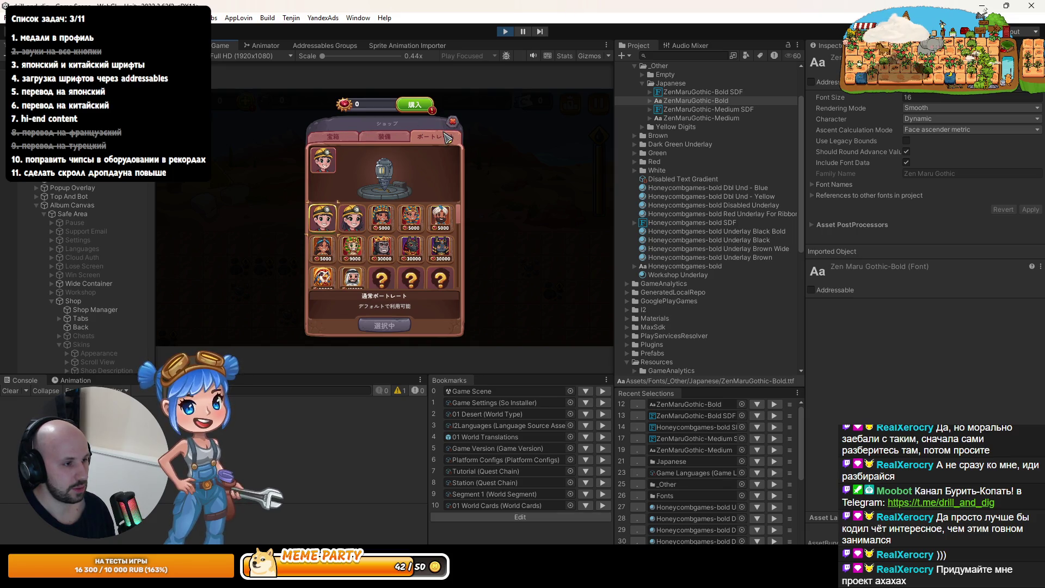
{"action": "left_click", "coordinate": [333, 137]}
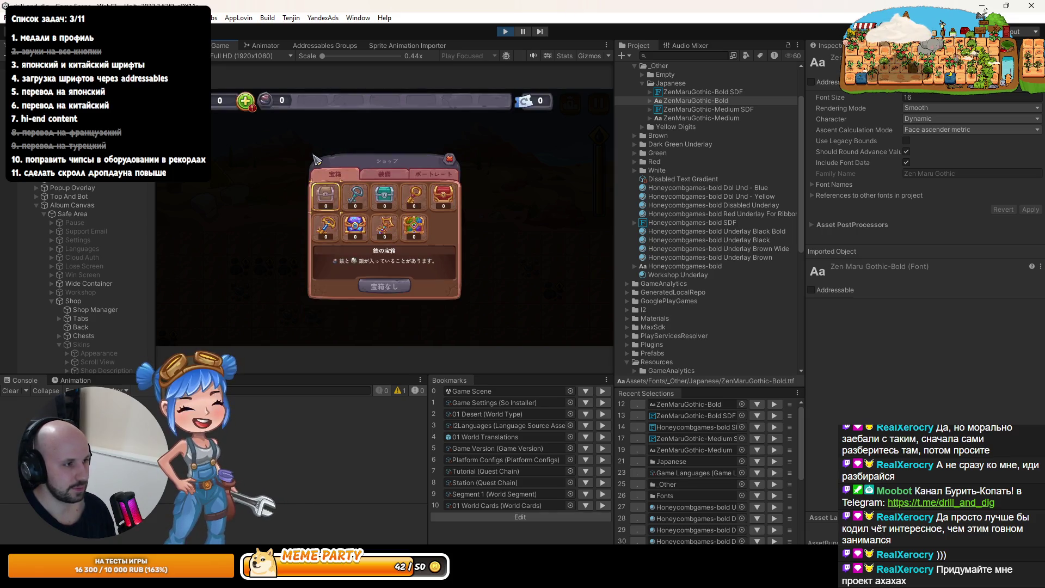
{"action": "left_click", "coordinate": [450, 161]}
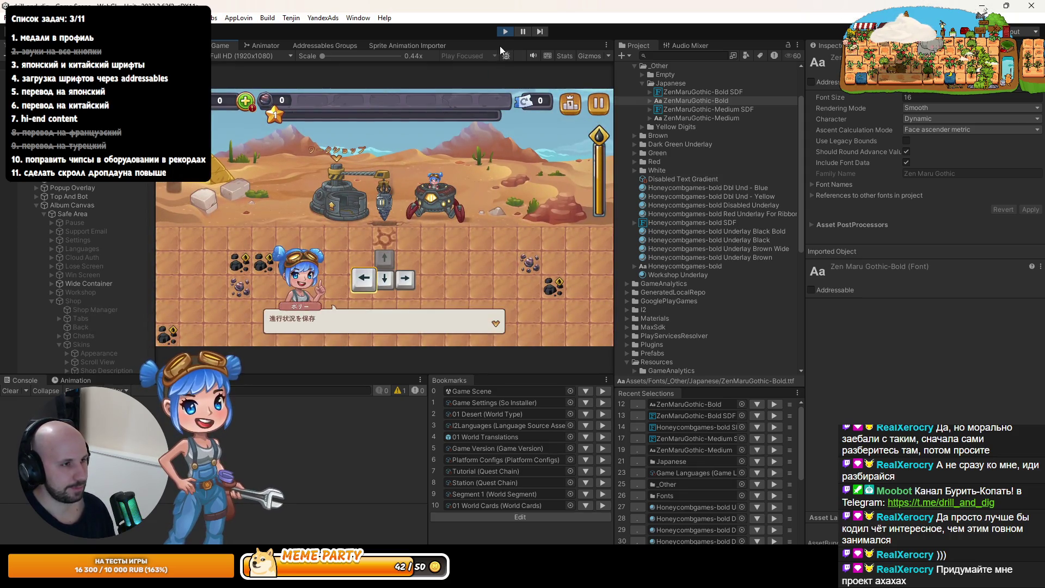
Stop the game and inspect the ZenMaruGothic-Medium SDF and ZenMaruGothic-Bold font assets
{"action": "left_click", "coordinate": [505, 32]}
{"action": "left_click", "coordinate": [684, 101]}
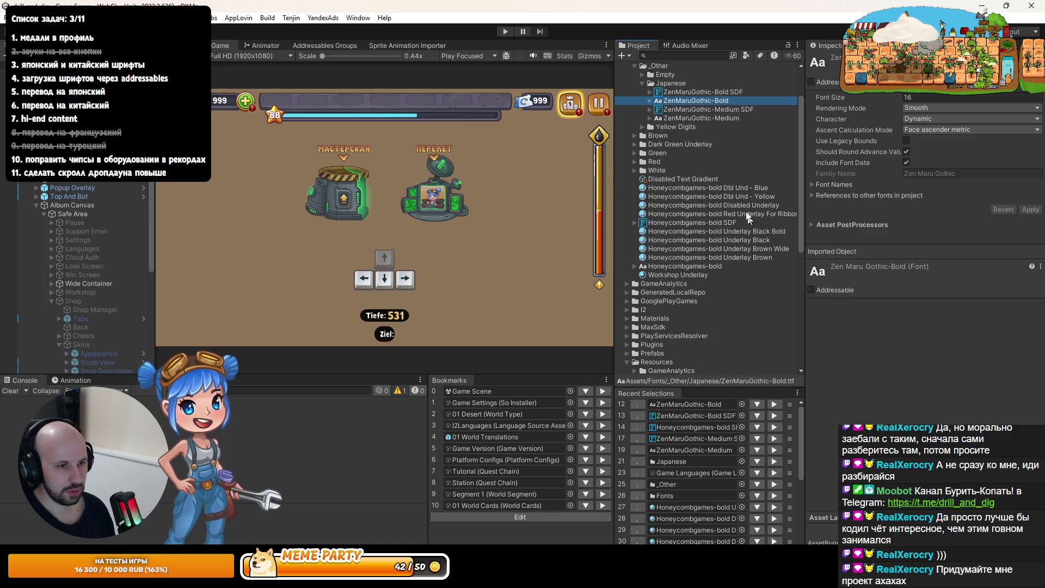
{"action": "left_click", "coordinate": [698, 109]}
{"action": "left_click", "coordinate": [700, 100]}
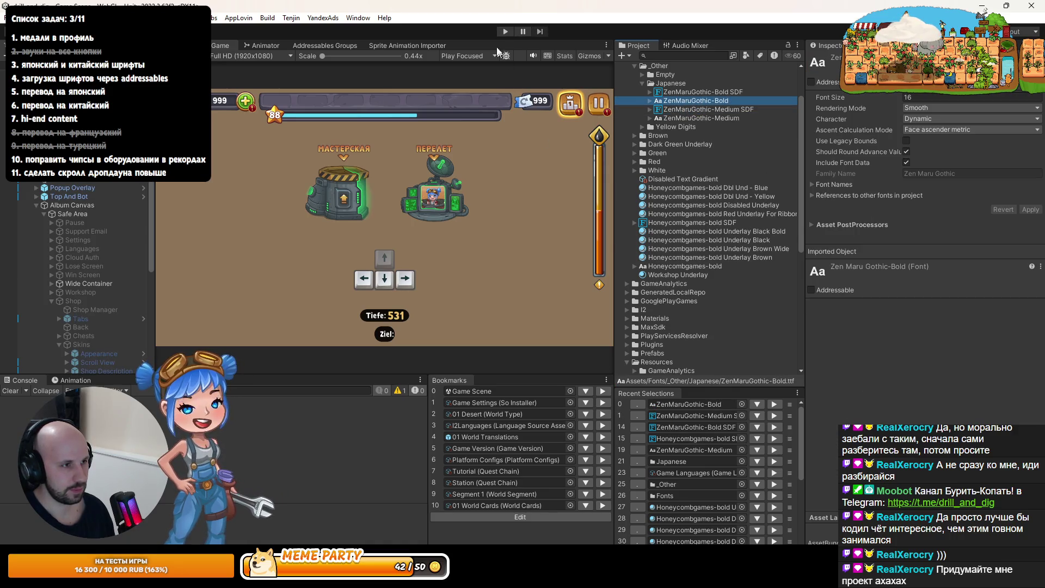
Restart the game and select the 700-priced item on the shop's equipment tab
{"action": "left_click", "coordinate": [505, 32]}
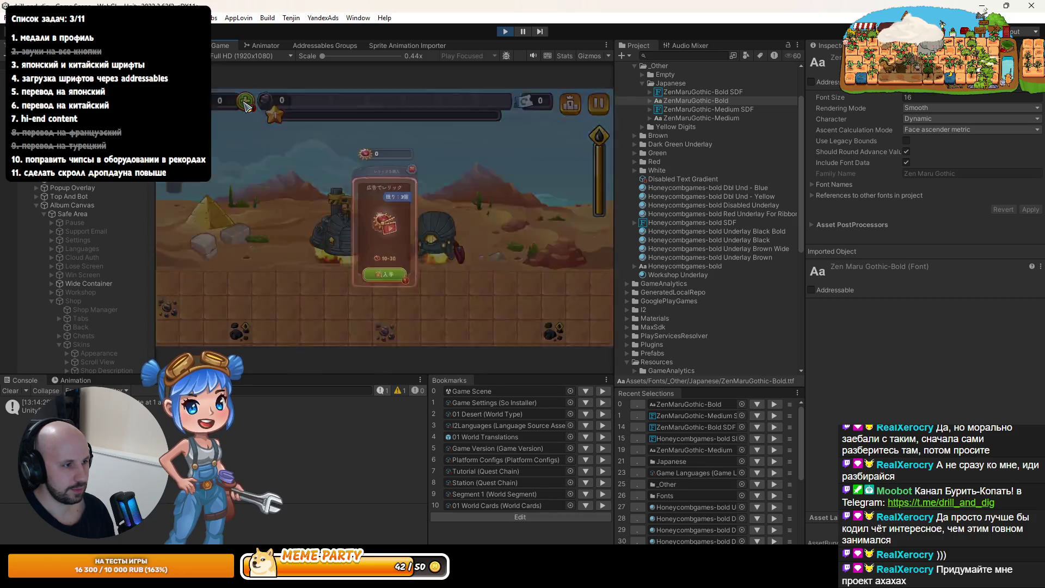
{"action": "left_click", "coordinate": [415, 160]}
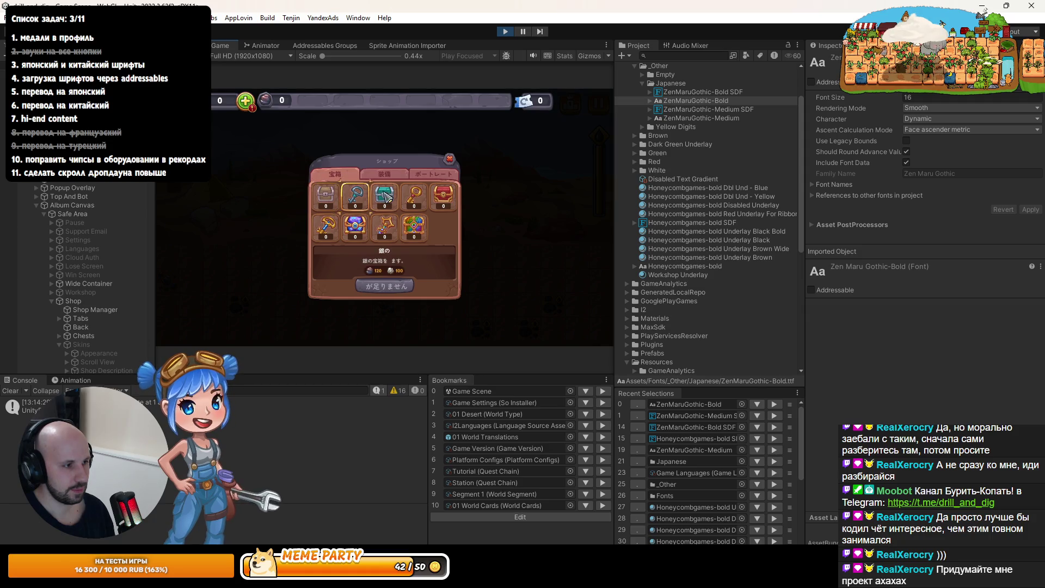
{"action": "left_click", "coordinate": [385, 175]}
{"action": "left_click", "coordinate": [384, 217]}
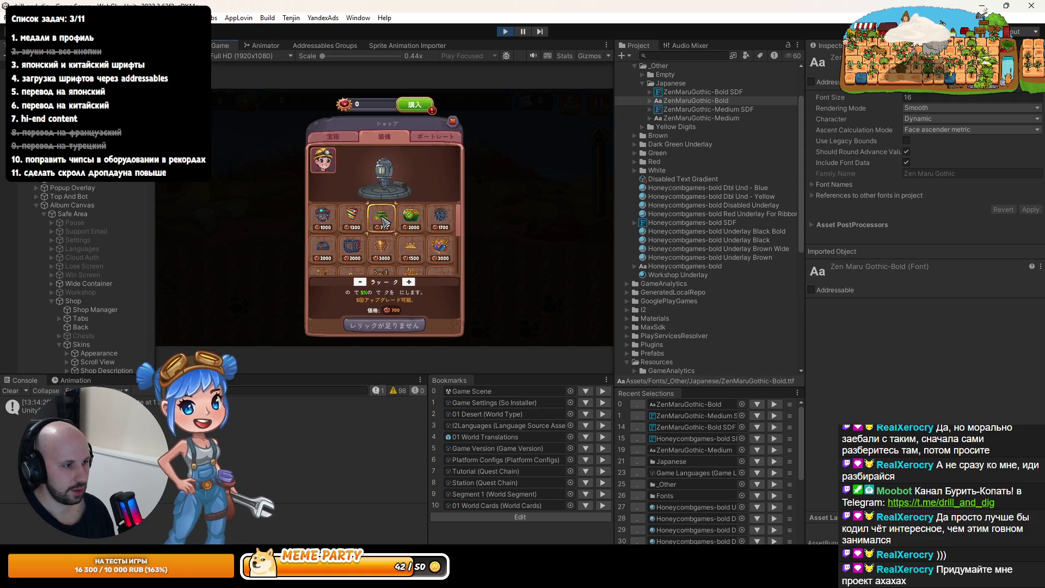
{"action": "key", "text": "ctrl+1"}
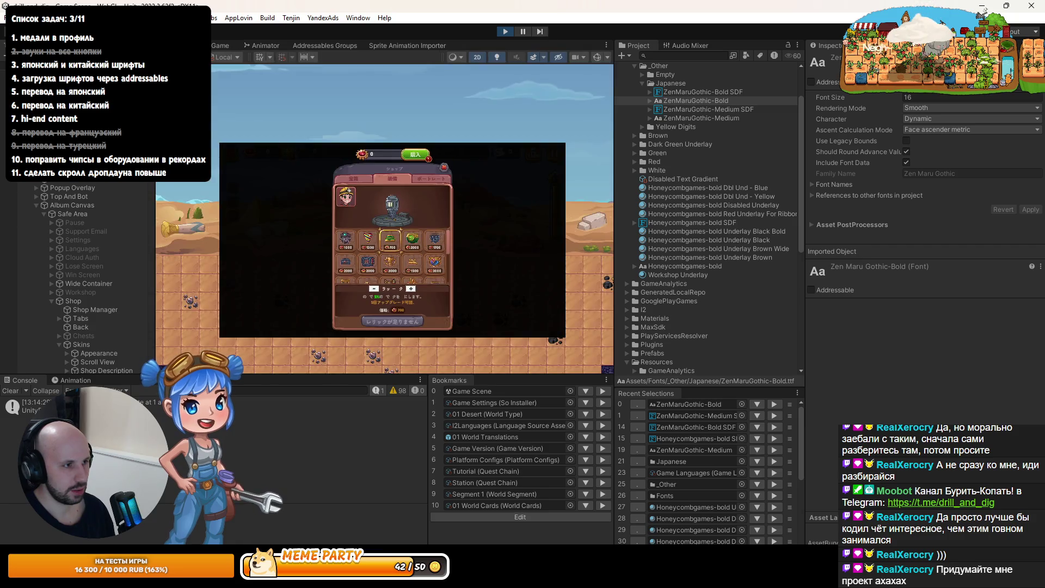
Zoom and pan the Scene view to centre the 購入 button
{"action": "scroll", "coordinate": [433, 141], "scroll_direction": "up", "scroll_amount": 10}
{"action": "scroll", "coordinate": [403, 159], "scroll_direction": "up", "scroll_amount": 2}
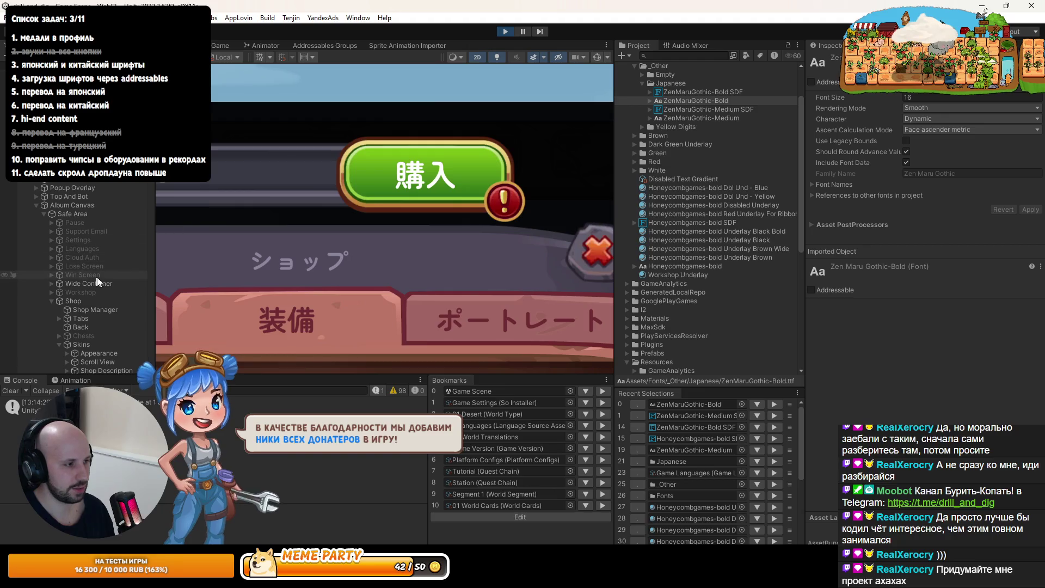
{"action": "scroll", "coordinate": [296, 223], "scroll_direction": "down", "scroll_amount": 1}
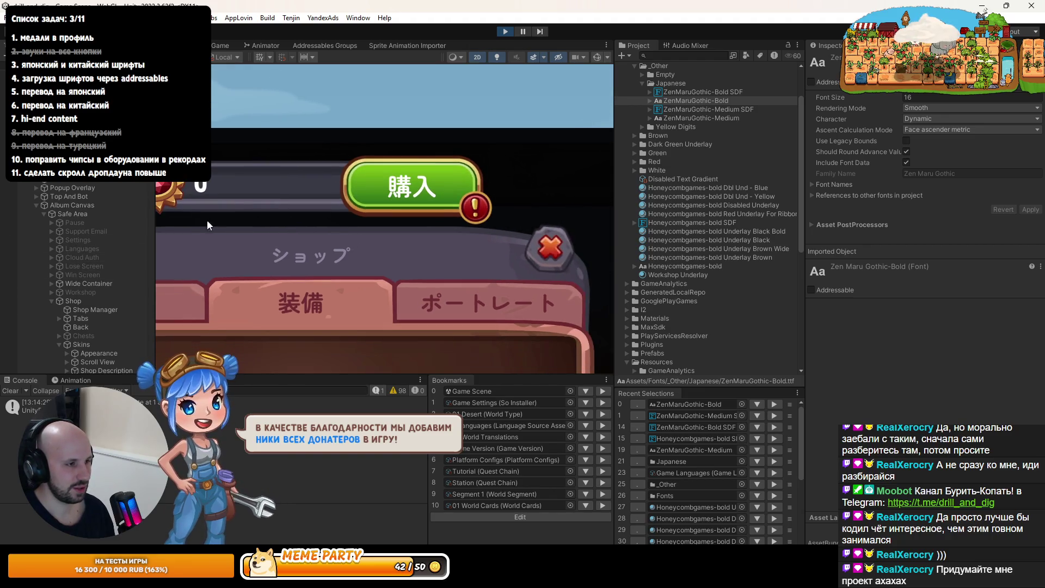
{"action": "mouse_move", "coordinate": [185, 221]}
{"action": "left_mouse_down"}
{"action": "mouse_move", "coordinate": [255, 217]}
{"action": "mouse_move", "coordinate": [237, 230]}
{"action": "left_mouse_up"}
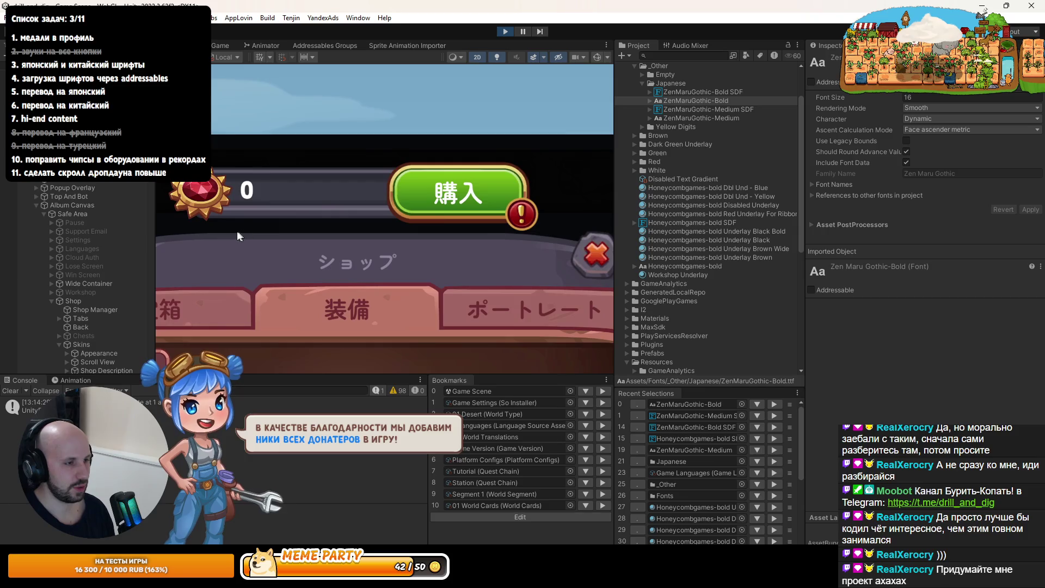
{"action": "scroll", "coordinate": [108, 324], "scroll_direction": "down", "scroll_amount": 3}
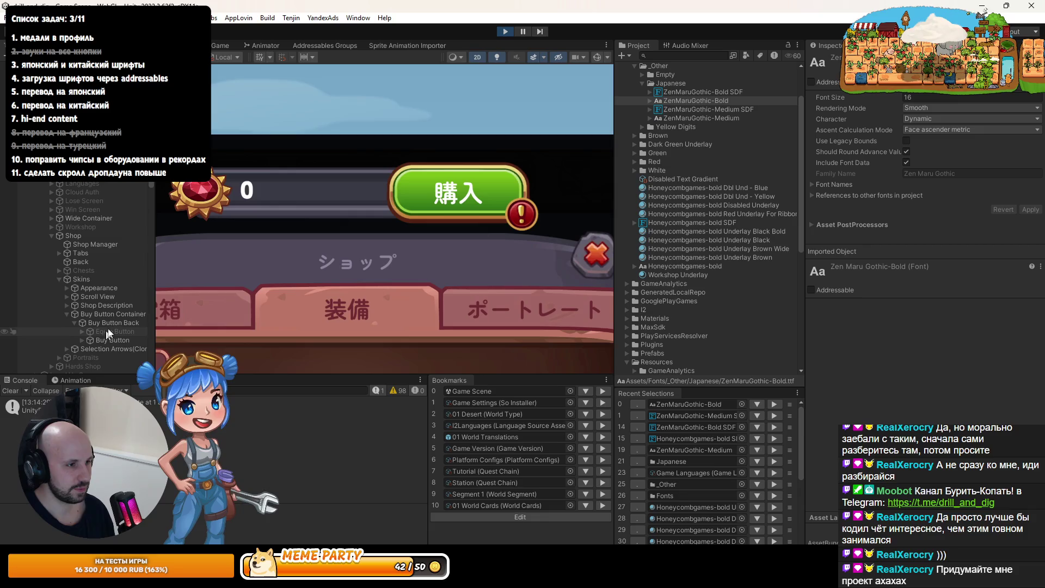
Select the Buy Button by the shop header and expand it to show Text (TMP) and Unread Icon
{"action": "left_click", "coordinate": [113, 340]}
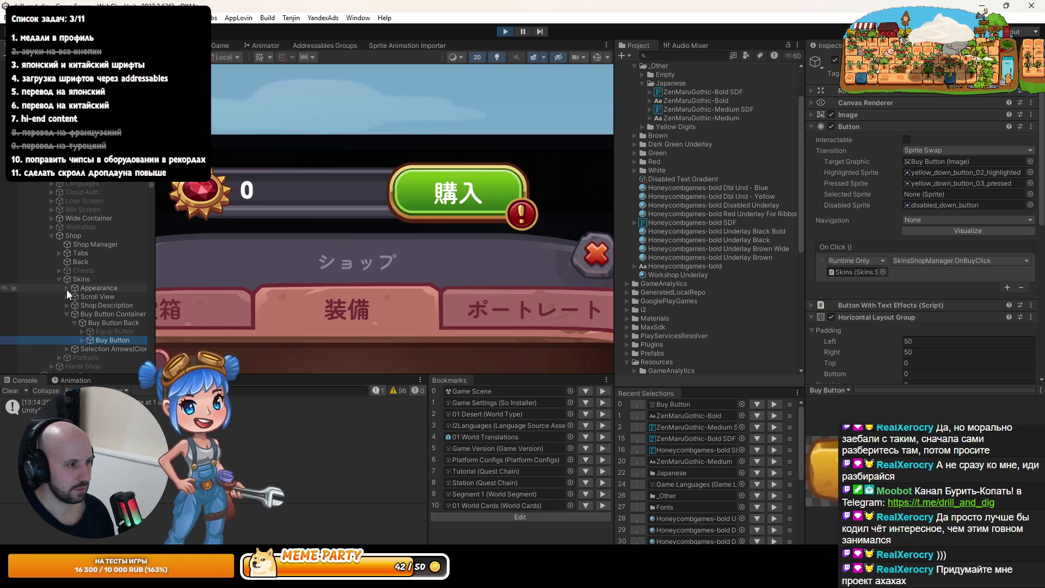
{"action": "scroll", "coordinate": [62, 279], "scroll_direction": "down", "scroll_amount": 4}
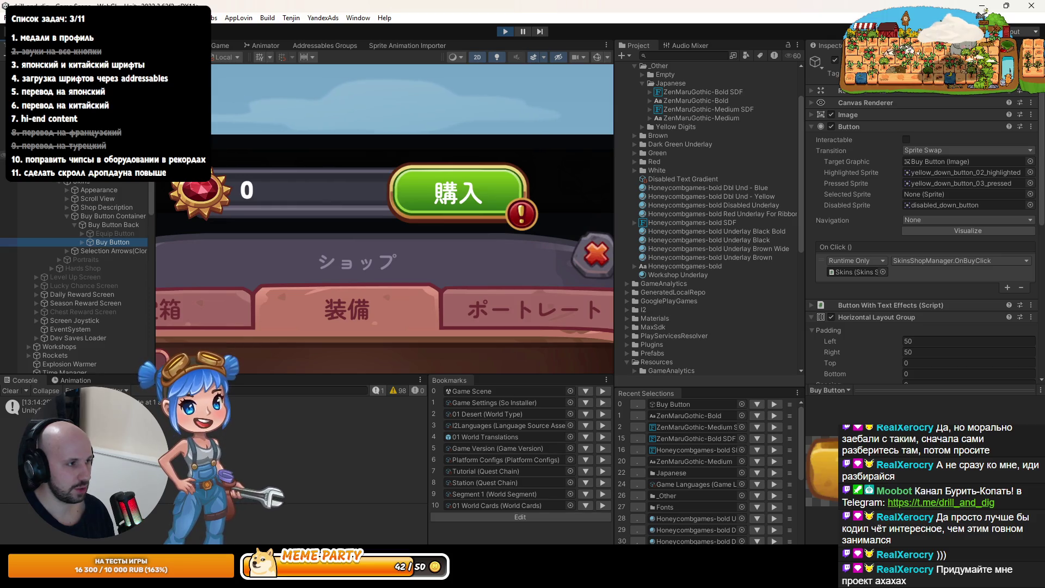
{"action": "scroll", "coordinate": [77, 272], "scroll_direction": "up", "scroll_amount": 2}
{"action": "scroll", "coordinate": [97, 181], "scroll_direction": "up", "scroll_amount": 1}
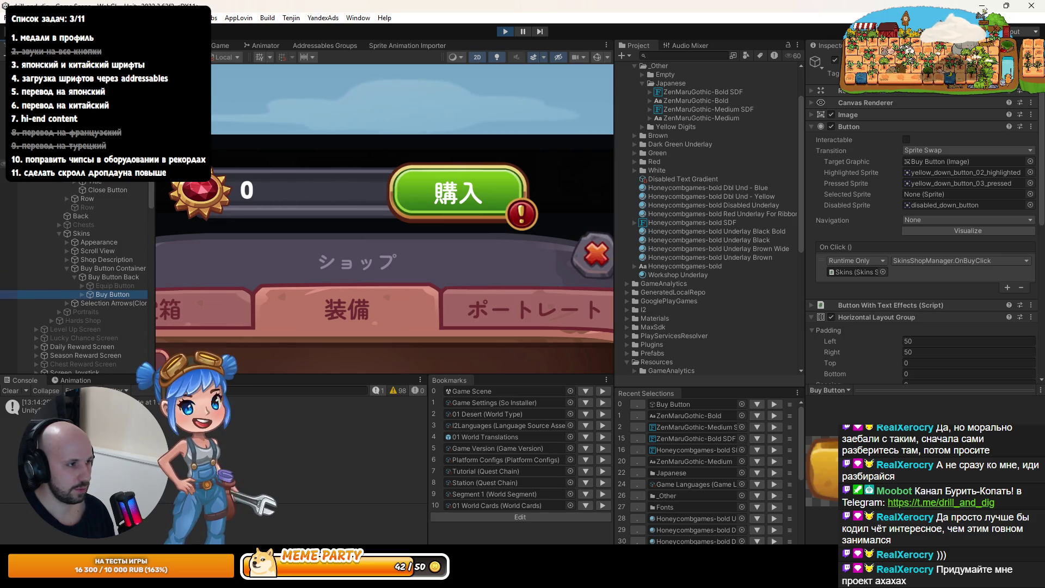
{"action": "scroll", "coordinate": [96, 182], "scroll_direction": "up", "scroll_amount": 2}
{"action": "left_click", "coordinate": [97, 186]}
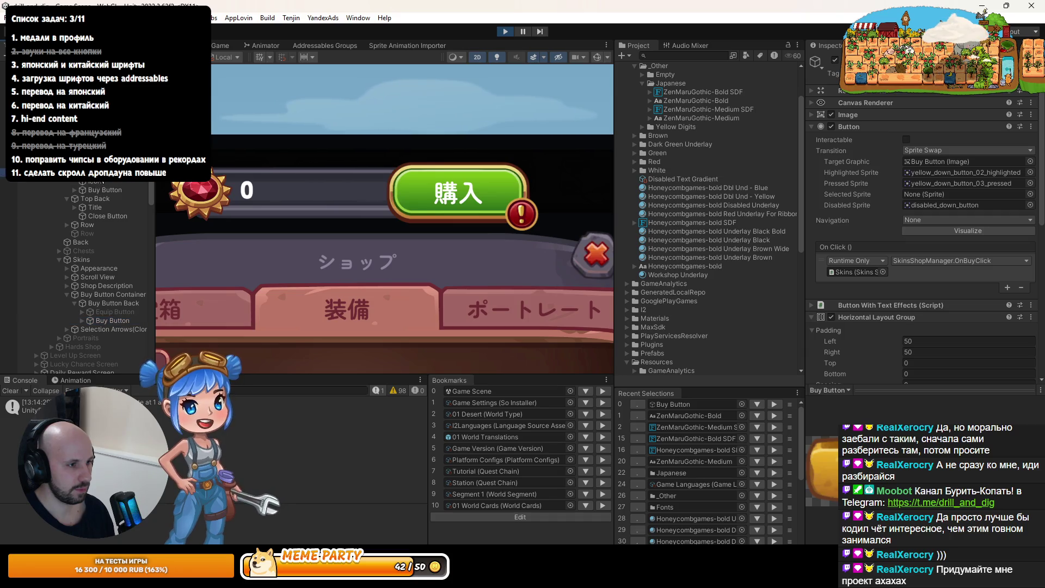
{"action": "left_click", "coordinate": [74, 190]}
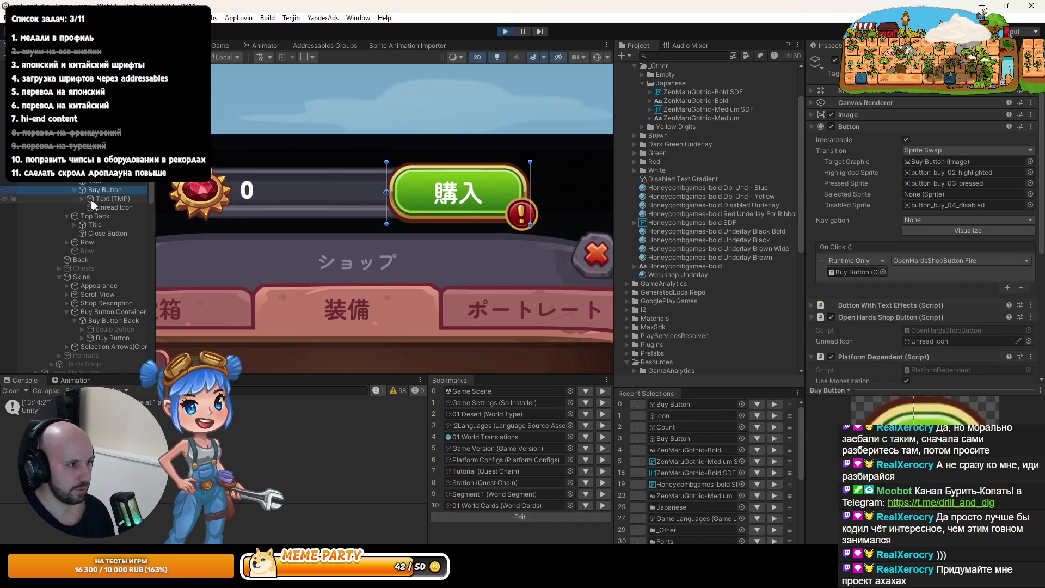
Append 'fdsFDsf' after 購入 in the buy button's Text (TMP) and enter Play mode
{"action": "left_click", "coordinate": [83, 199]}
{"action": "left_click", "coordinate": [106, 199]}
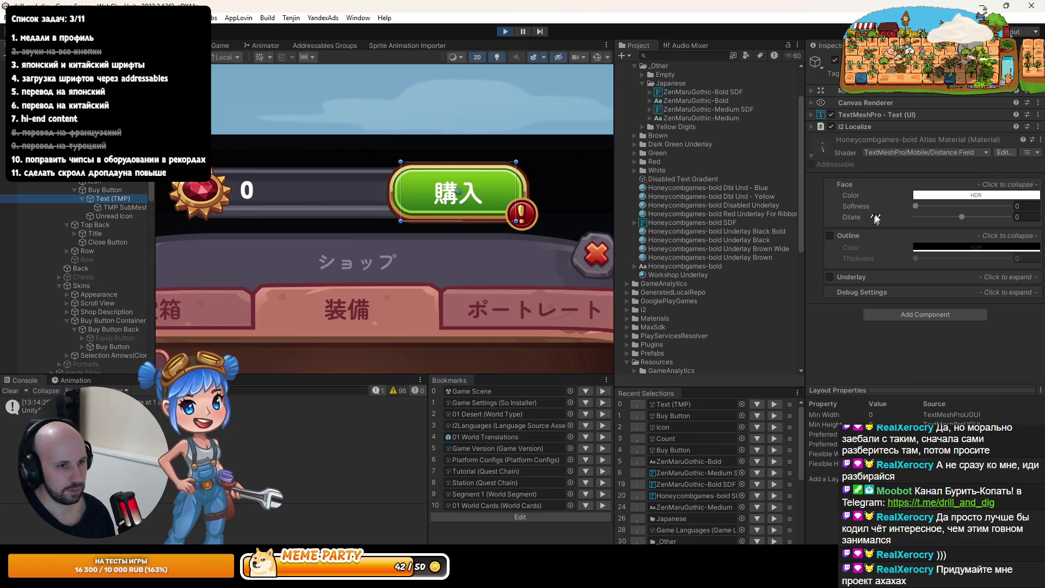
{"action": "left_click", "coordinate": [857, 119]}
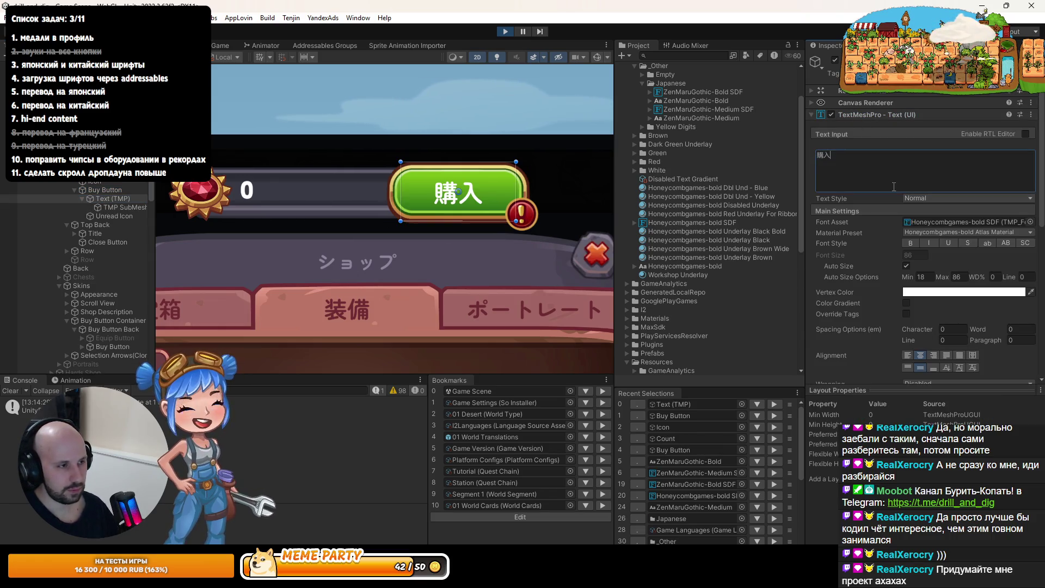
{"action": "type", "text": " fds"}
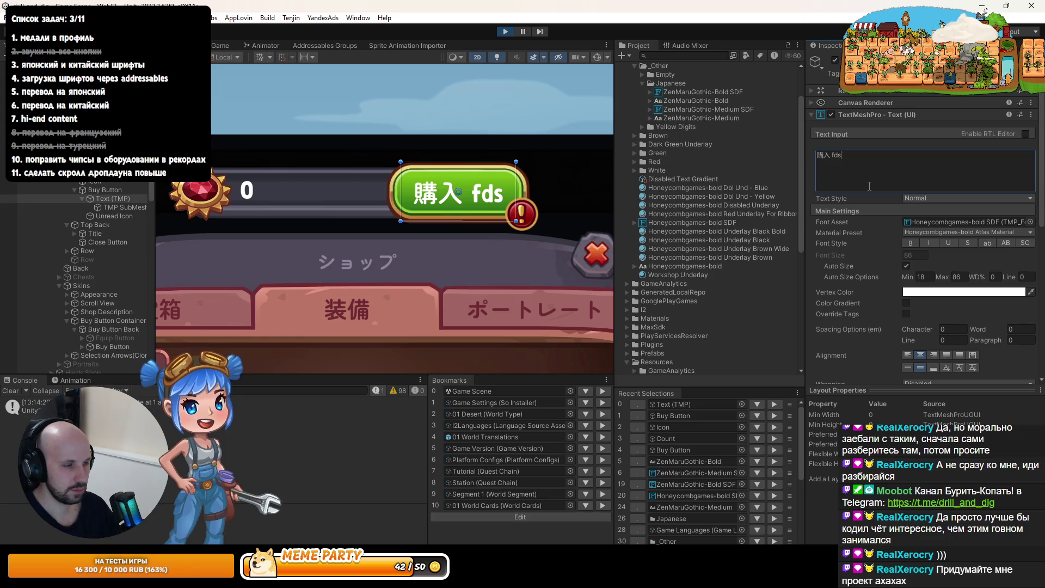
{"action": "type", "text": "FDsf"}
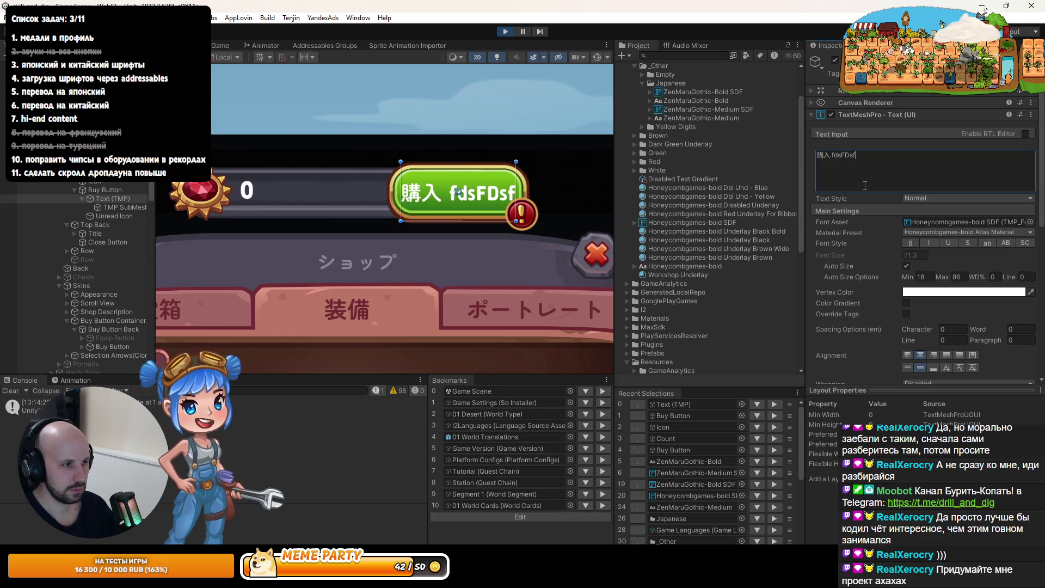
{"action": "left_click", "coordinate": [505, 32]}
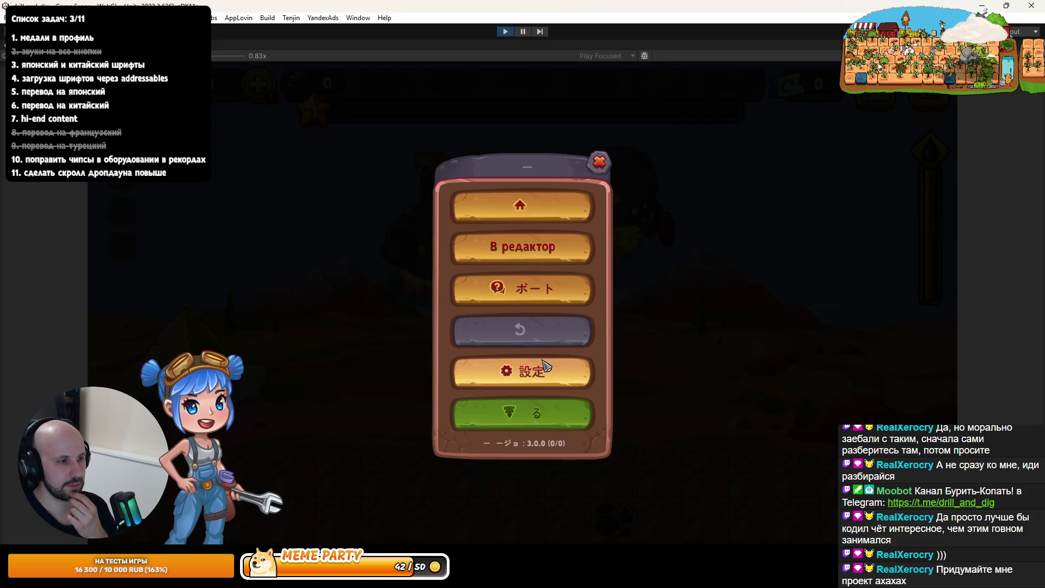
Open the in-game settings and language panel, close it, and stop the game
{"action": "left_click", "coordinate": [545, 364]}
{"action": "left_click", "coordinate": [527, 186]}
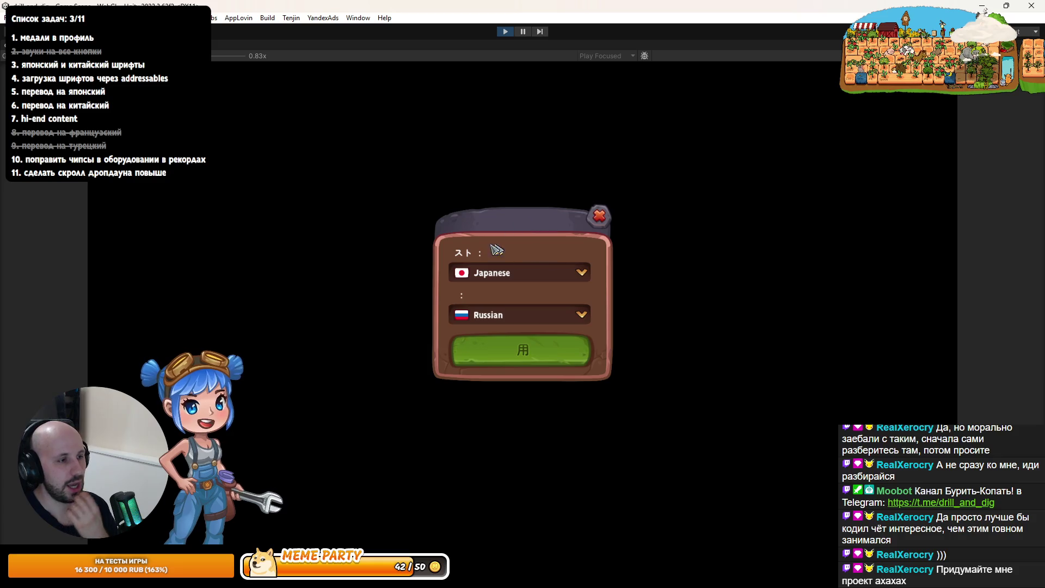
{"action": "left_click", "coordinate": [599, 216]}
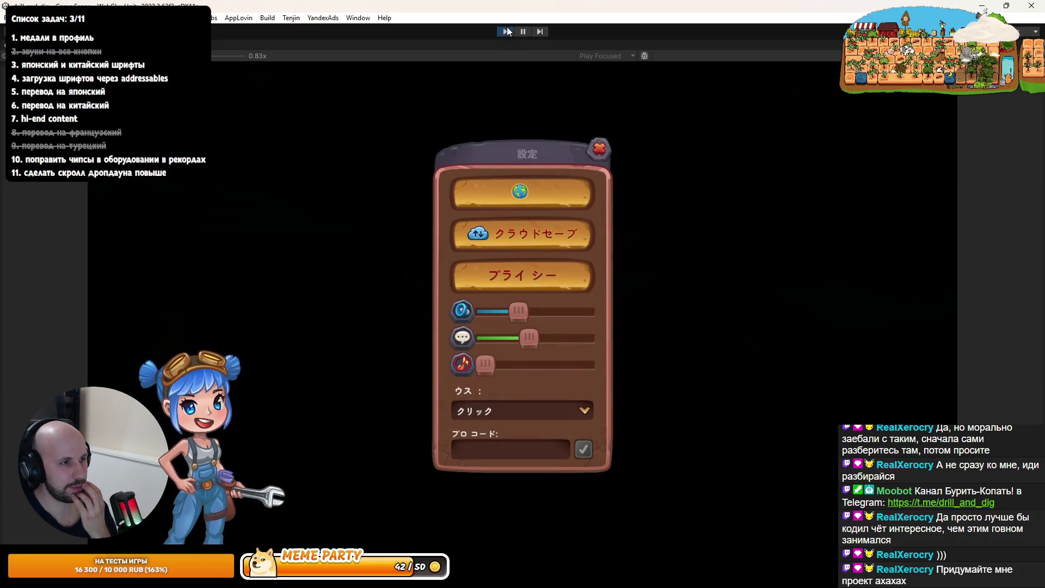
{"action": "left_click", "coordinate": [505, 31]}
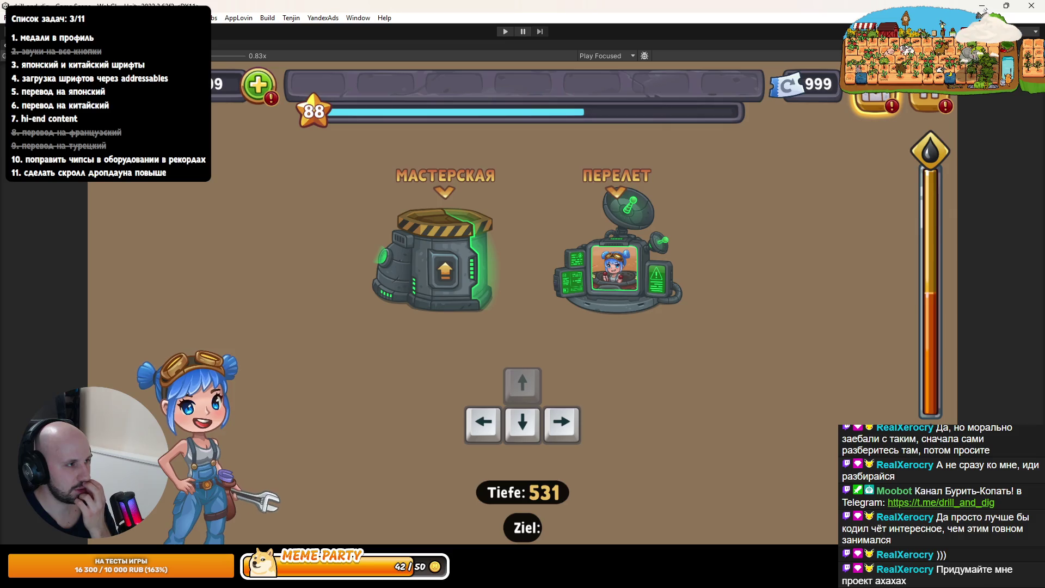
Browse the Edit, Assets and File menus, then restart Play mode
{"action": "left_click", "coordinate": [24, 18]}
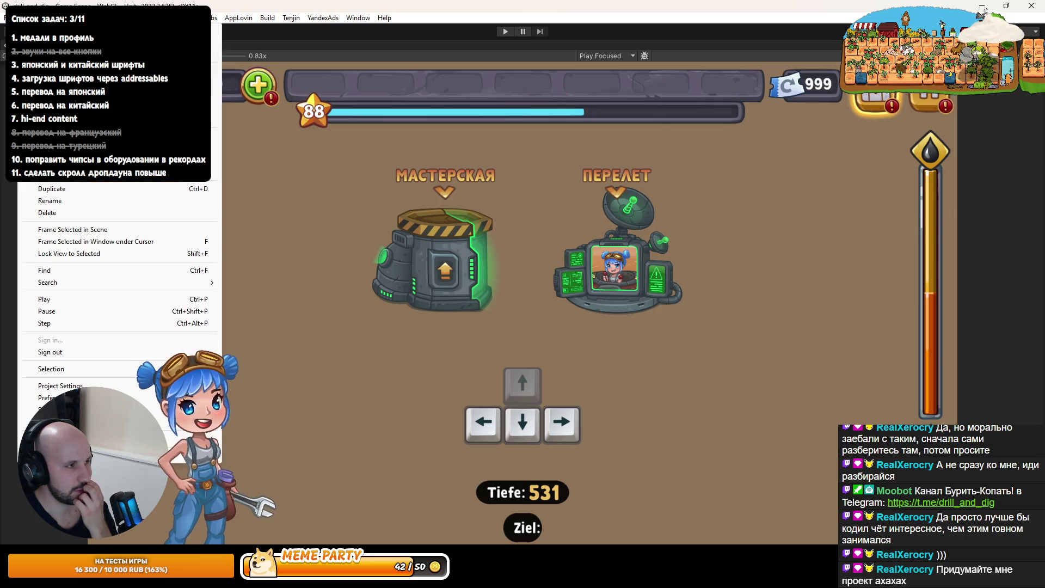
{"action": "left_click", "coordinate": [46, 17]}
{"action": "left_click", "coordinate": [494, 33]}
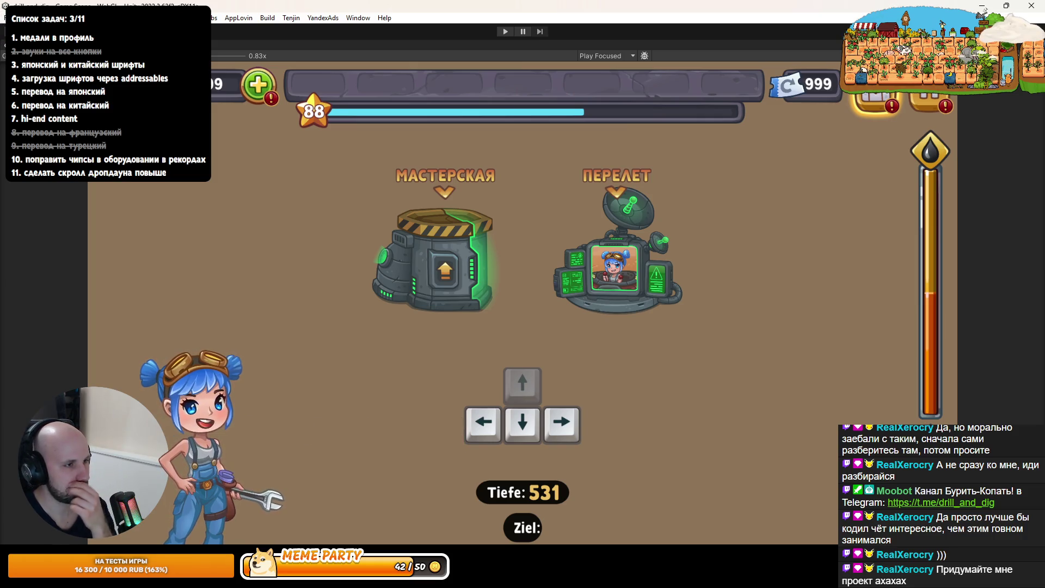
{"action": "left_click", "coordinate": [5, 18]}
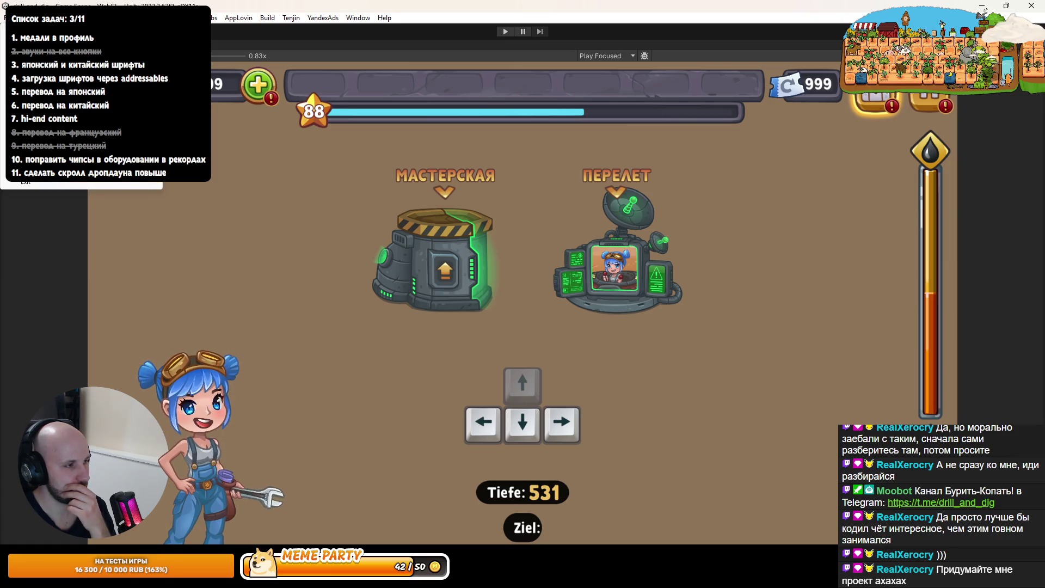
{"action": "left_click", "coordinate": [503, 31]}
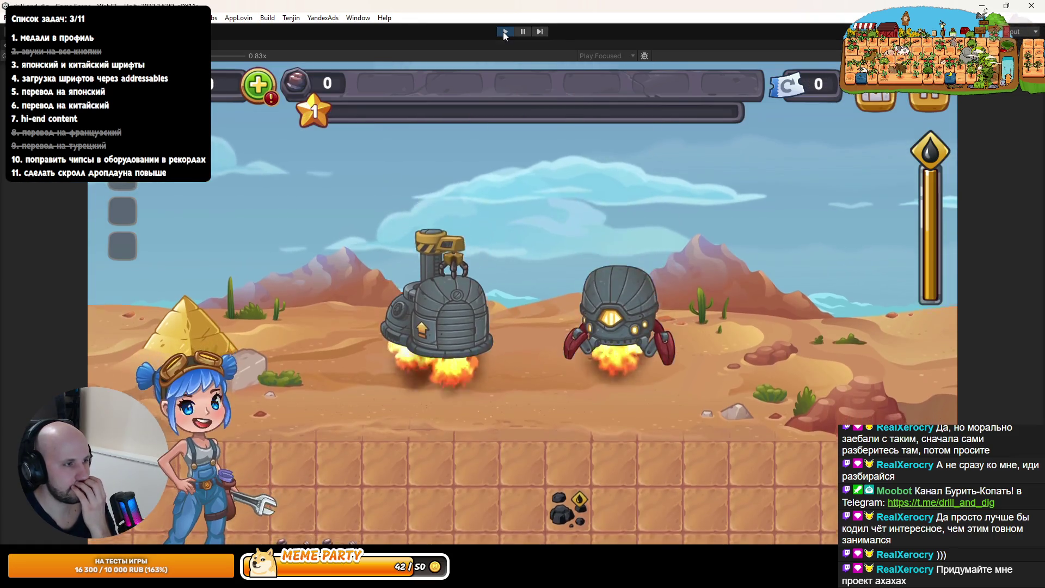
Switch the in-game text language to Turkish, then to Russian, and close the settings menus
{"action": "key", "text": "Escape"}
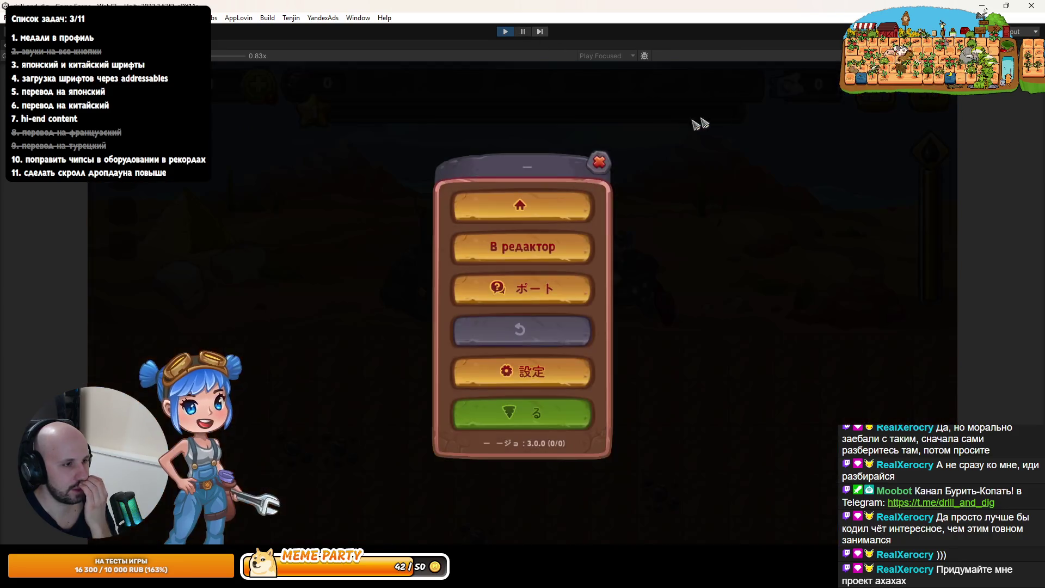
{"action": "left_click", "coordinate": [509, 371]}
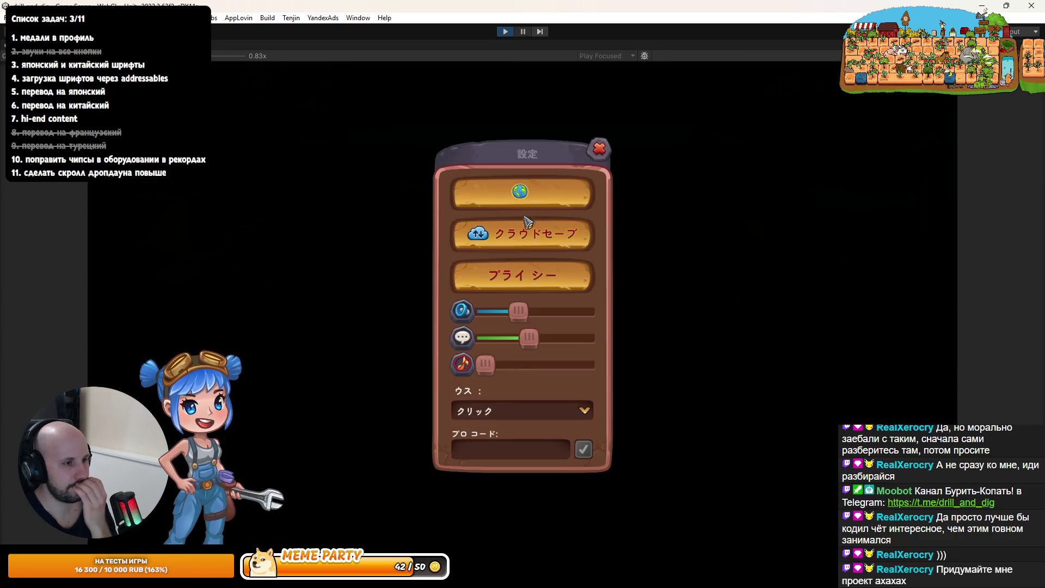
{"action": "left_click", "coordinate": [523, 195]}
{"action": "left_click", "coordinate": [494, 280]}
{"action": "scroll", "coordinate": [500, 313], "scroll_direction": "down", "scroll_amount": 2}
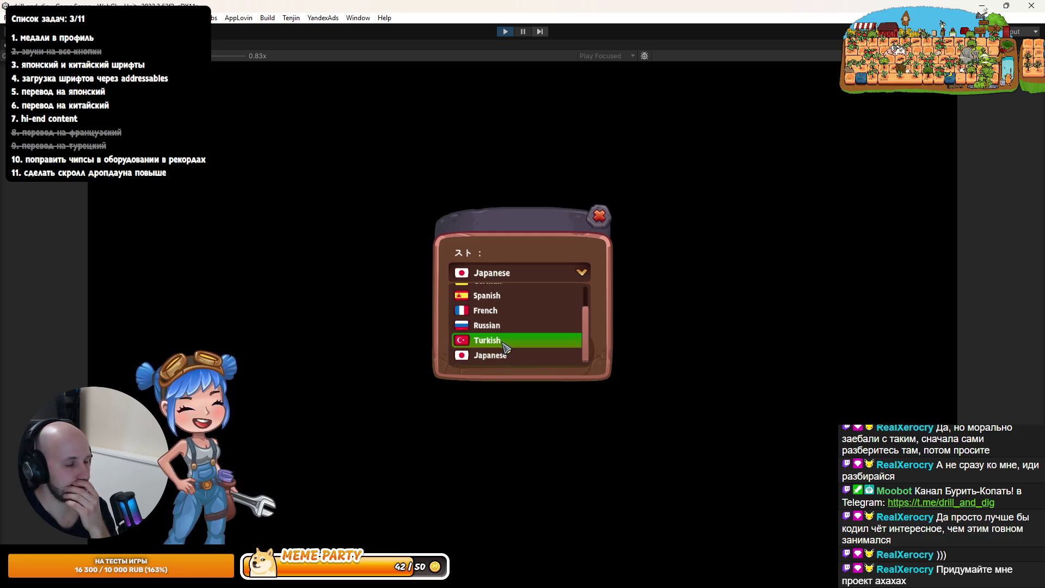
{"action": "left_click", "coordinate": [503, 340]}
{"action": "left_click", "coordinate": [501, 277]}
{"action": "scroll", "coordinate": [492, 316], "scroll_direction": "down", "scroll_amount": 2}
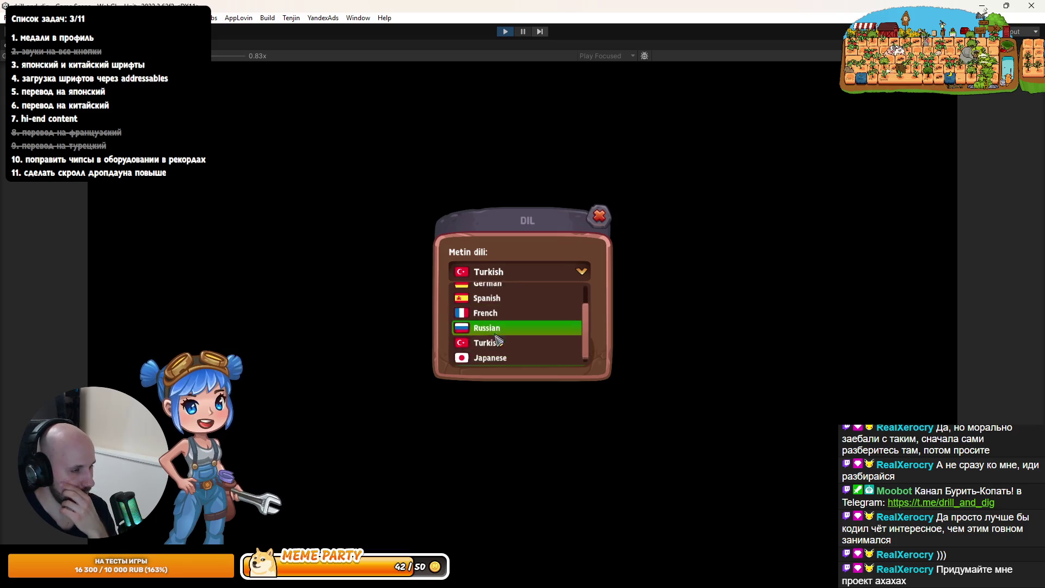
{"action": "scroll", "coordinate": [492, 315], "scroll_direction": "up", "scroll_amount": 2}
{"action": "scroll", "coordinate": [493, 319], "scroll_direction": "down", "scroll_amount": 2}
{"action": "scroll", "coordinate": [494, 315], "scroll_direction": "up", "scroll_amount": 2}
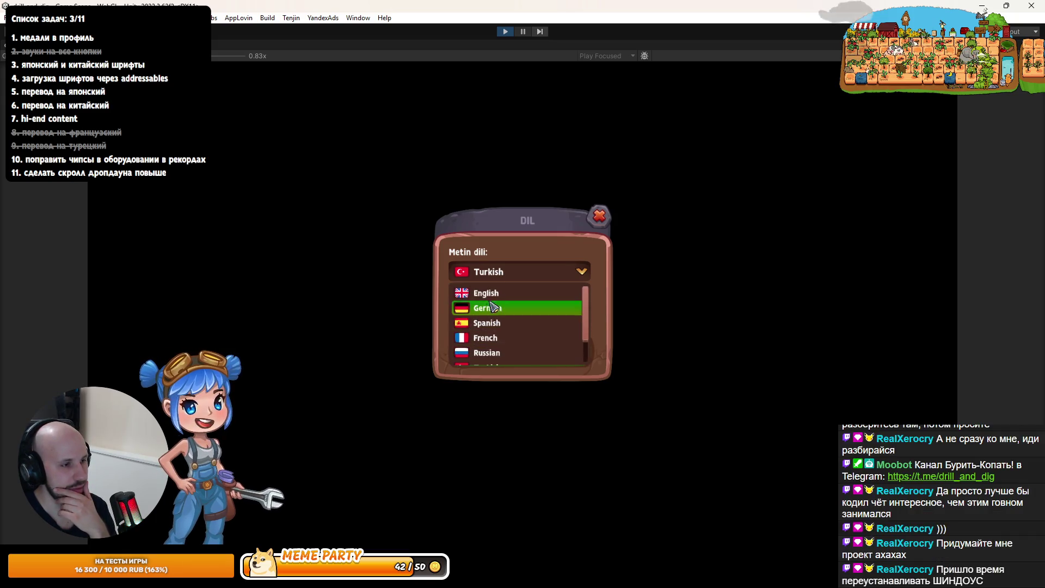
{"action": "left_click", "coordinate": [488, 354]}
{"action": "left_click", "coordinate": [515, 352]}
{"action": "left_click", "coordinate": [597, 159]}
{"action": "left_click", "coordinate": [597, 159]}
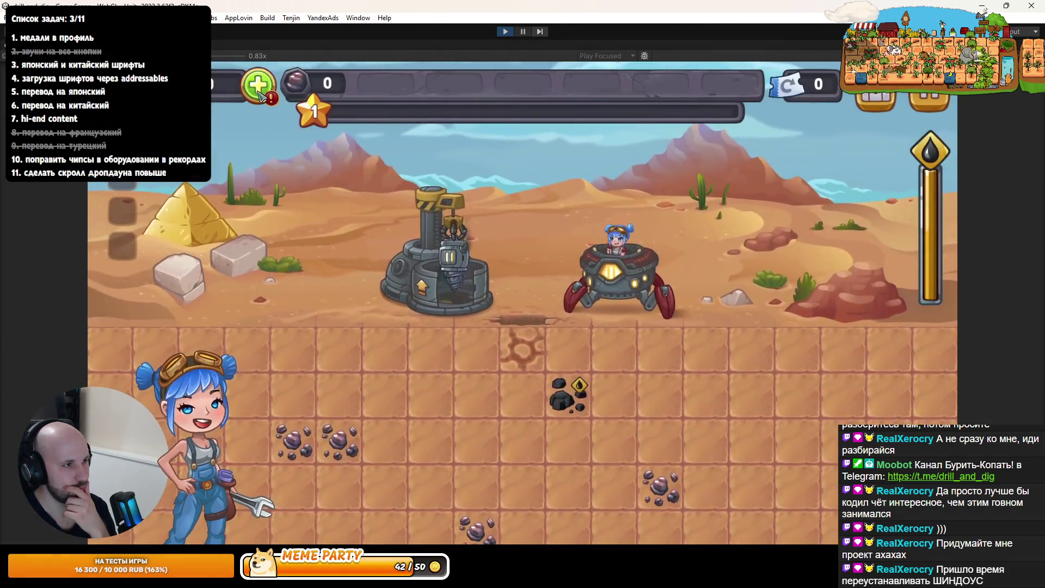
Open the Магазин shop on its Оборудование equipment section and restore the editor layout
{"action": "left_click", "coordinate": [255, 88]}
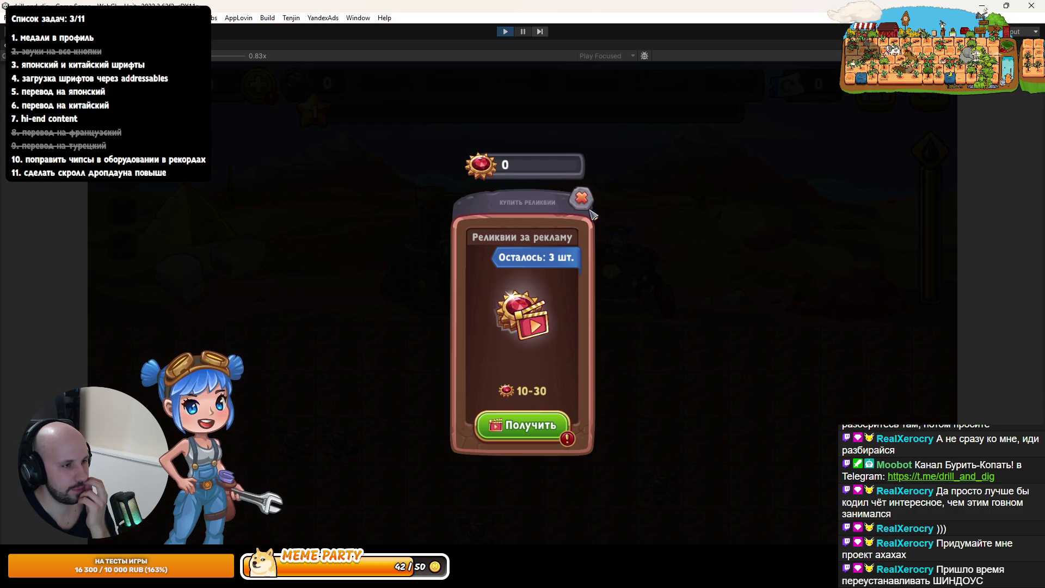
{"action": "left_click", "coordinate": [581, 198]}
{"action": "left_click", "coordinate": [609, 245]}
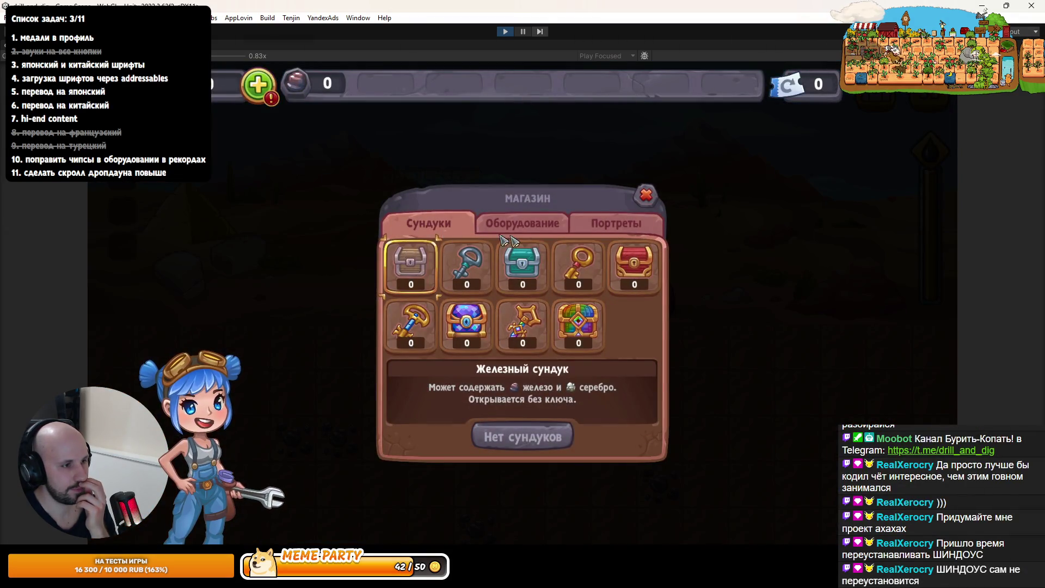
{"action": "left_click", "coordinate": [533, 223]}
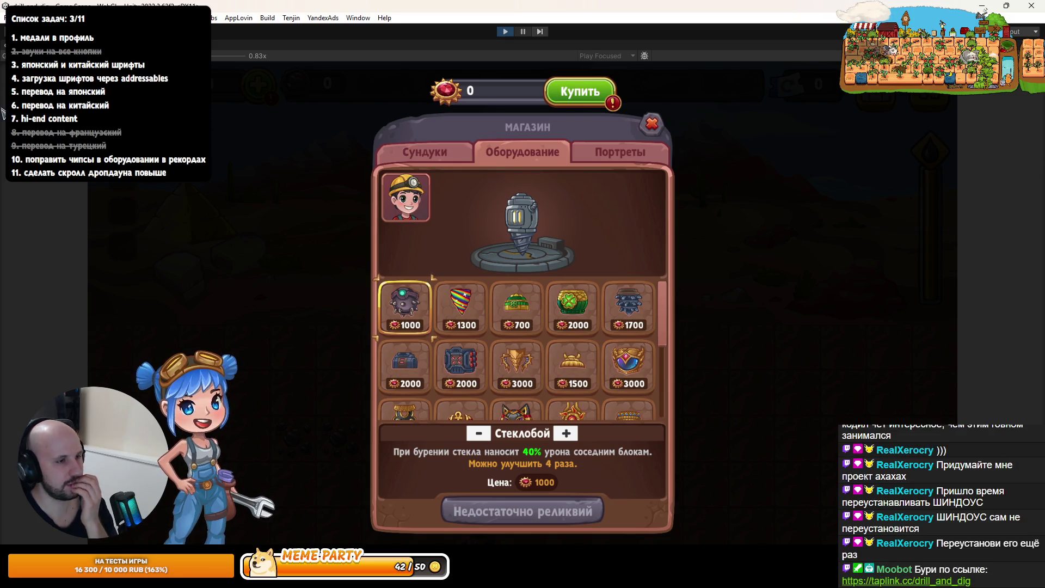
{"action": "key", "text": "shift+space"}
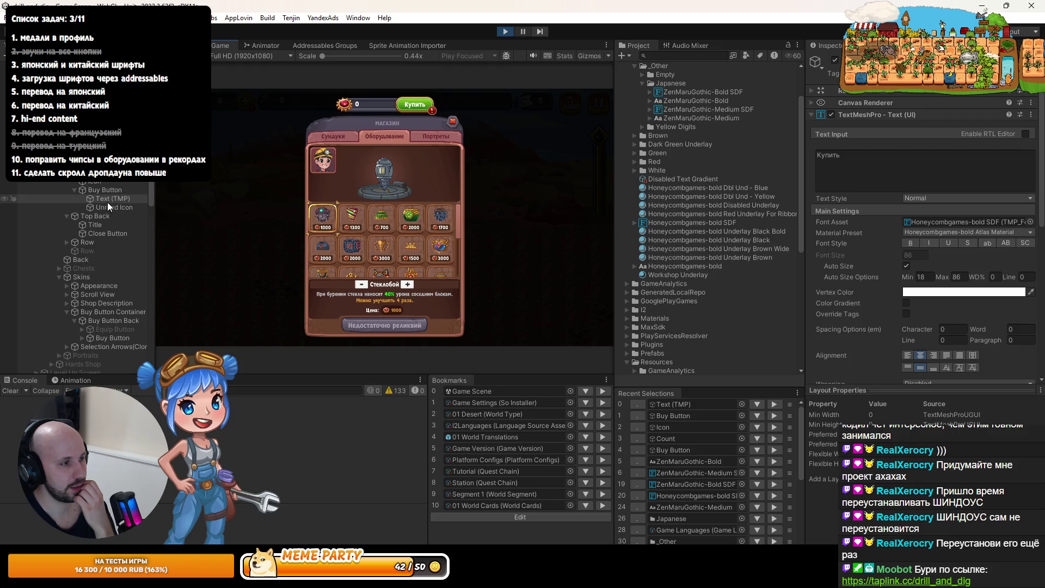
Stop the game and frame the buy button's text in the Scene view with the Shop visible
{"action": "left_click", "coordinate": [98, 164]}
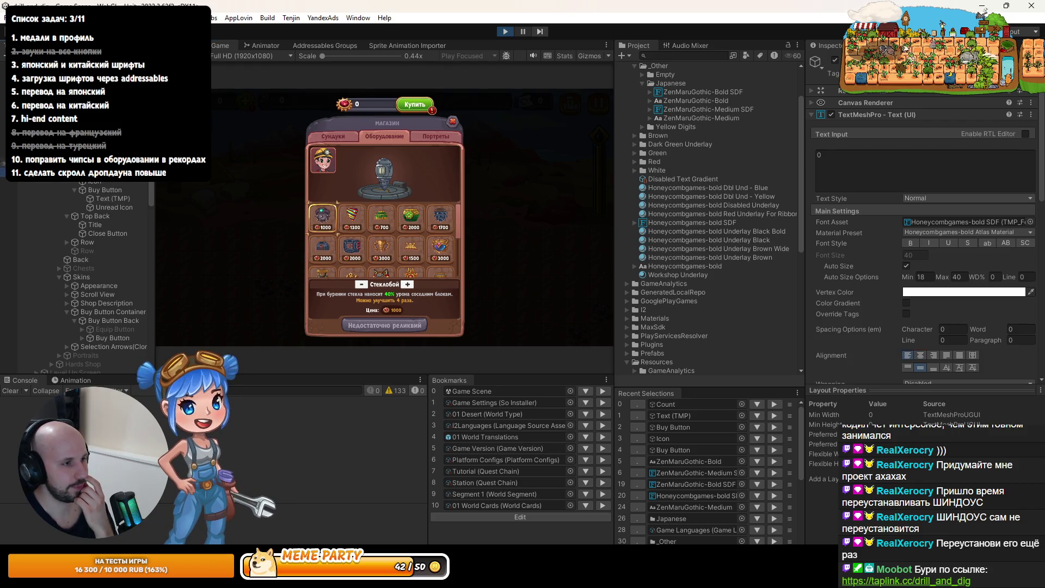
{"action": "left_click", "coordinate": [106, 198]}
{"action": "key", "text": "ctrl+p"}
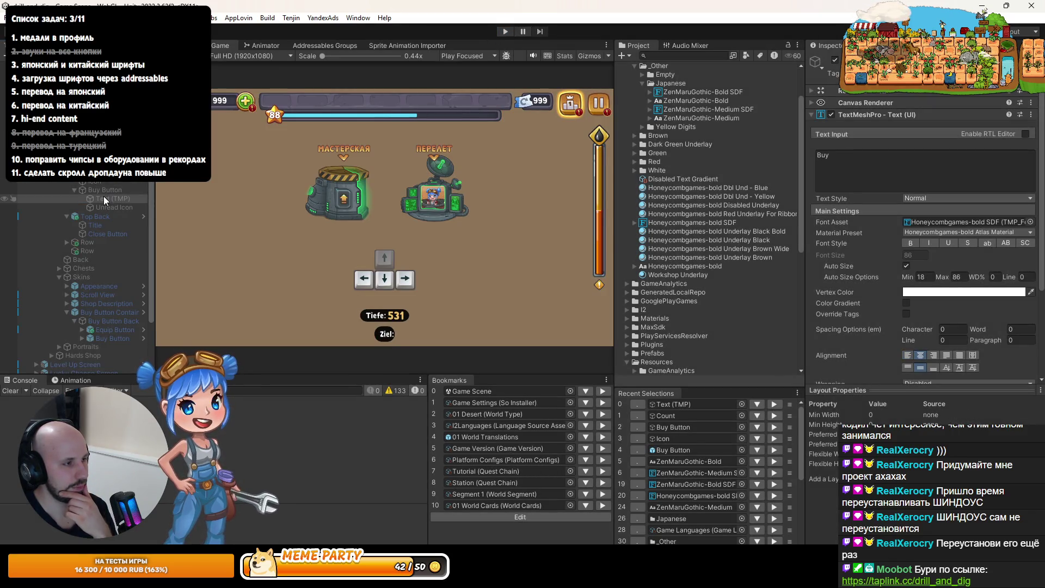
{"action": "left_click", "coordinate": [183, 45]}
{"action": "key", "text": "f"}
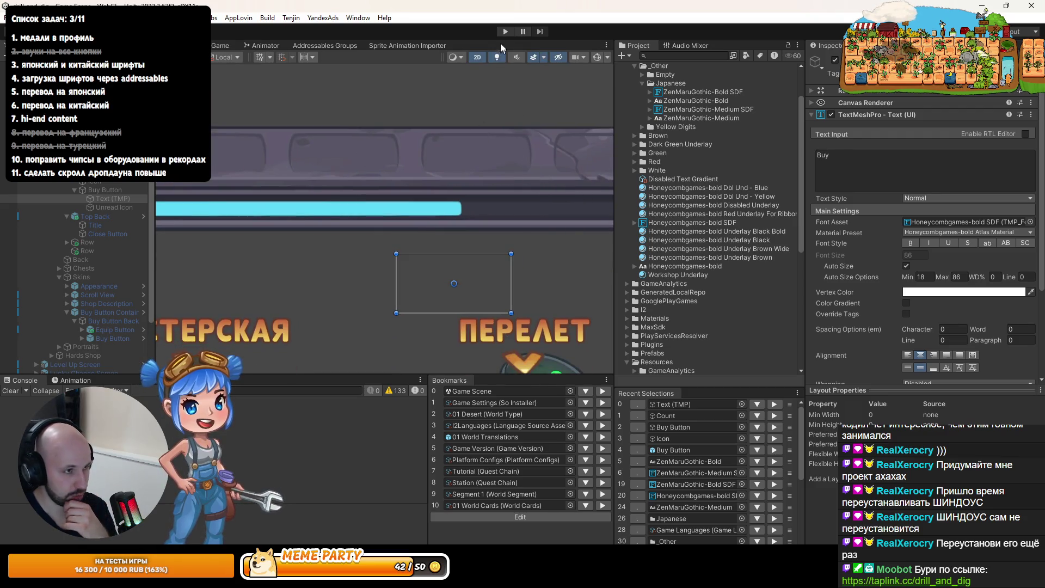
{"action": "left_click", "coordinate": [255, 130]}
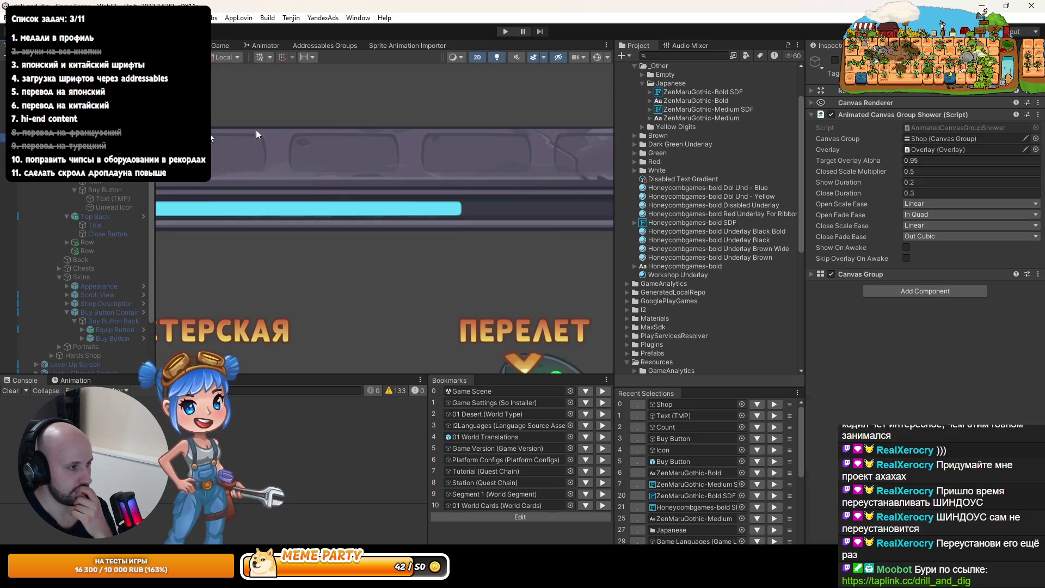
{"action": "left_click", "coordinate": [834, 59]}
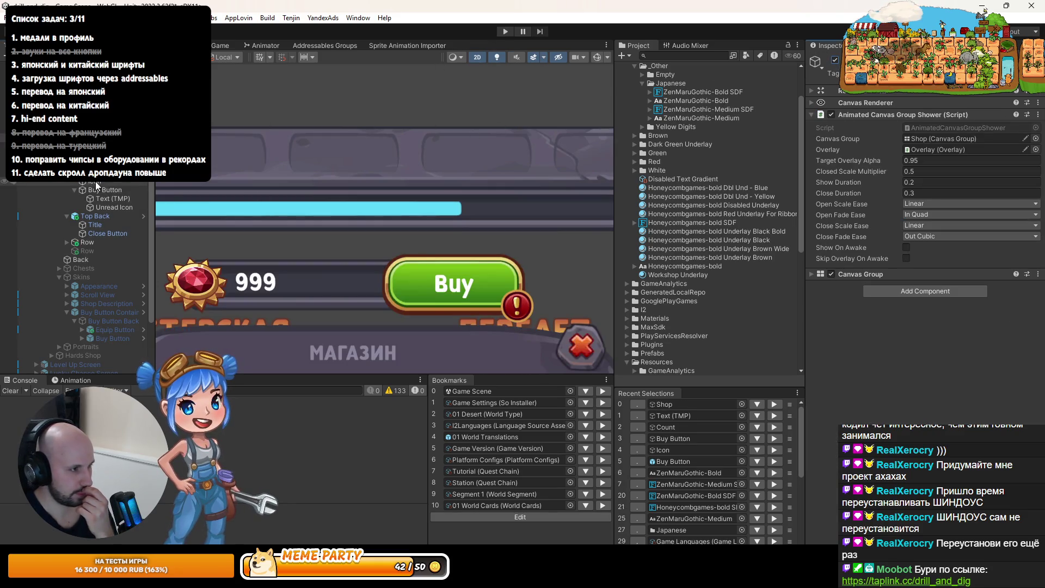
Shrink the Купить text box from top and bottom to recentre the label
{"action": "left_click", "coordinate": [99, 201]}
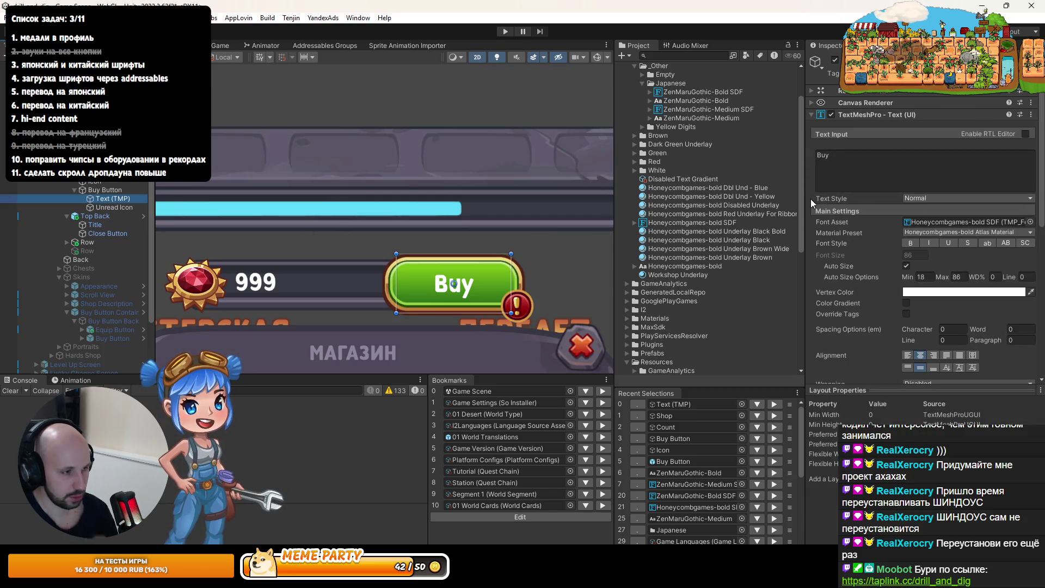
{"action": "scroll", "coordinate": [464, 294], "scroll_direction": "up", "scroll_amount": 3}
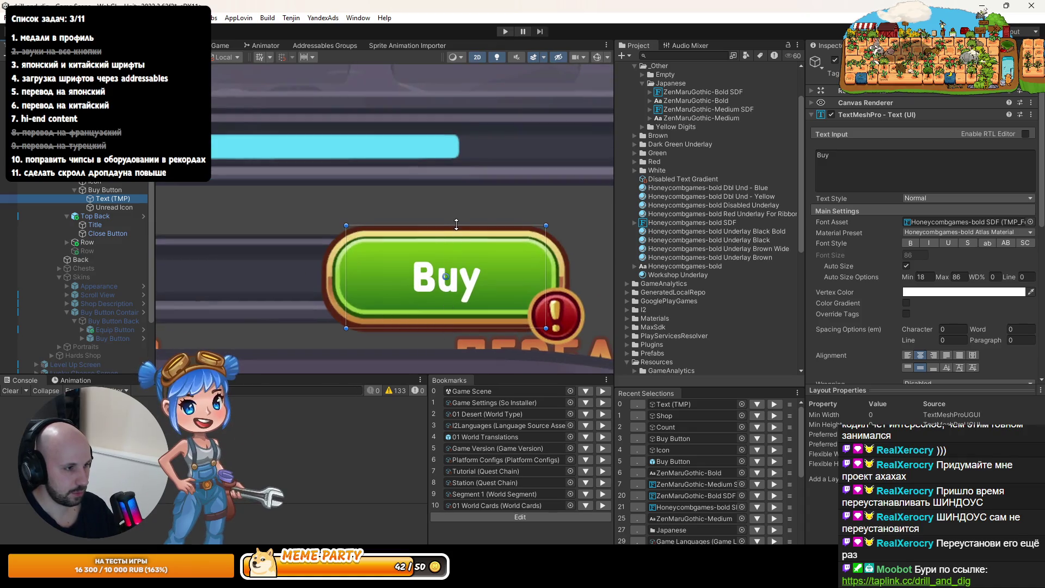
{"action": "left_click_drag", "start_coordinate": [456, 224], "coordinate": [449, 238]}
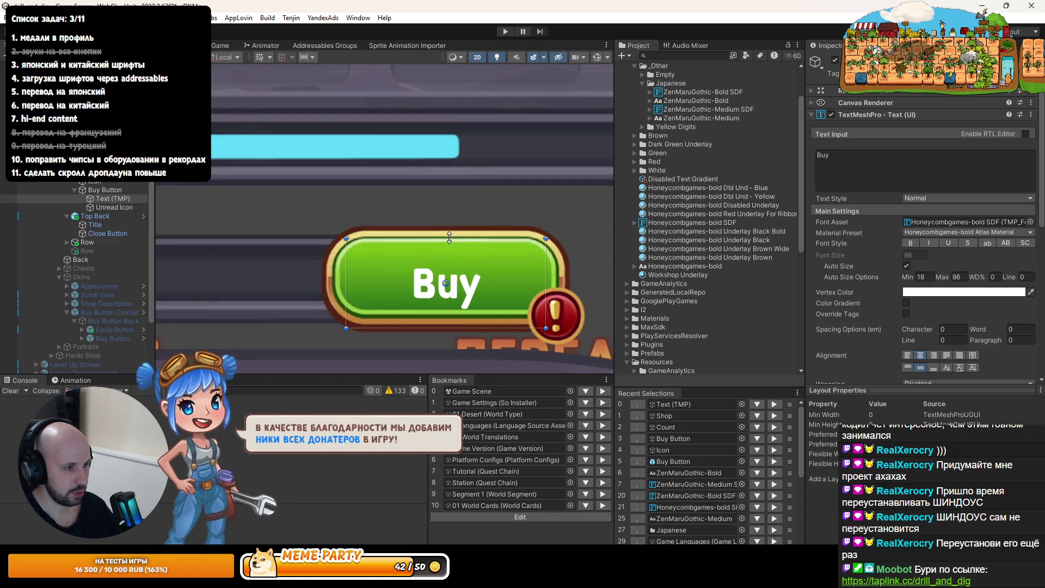
{"action": "left_click_drag", "start_coordinate": [454, 325], "coordinate": [463, 308]}
{"action": "scroll", "coordinate": [413, 267], "scroll_direction": "down", "scroll_amount": 2}
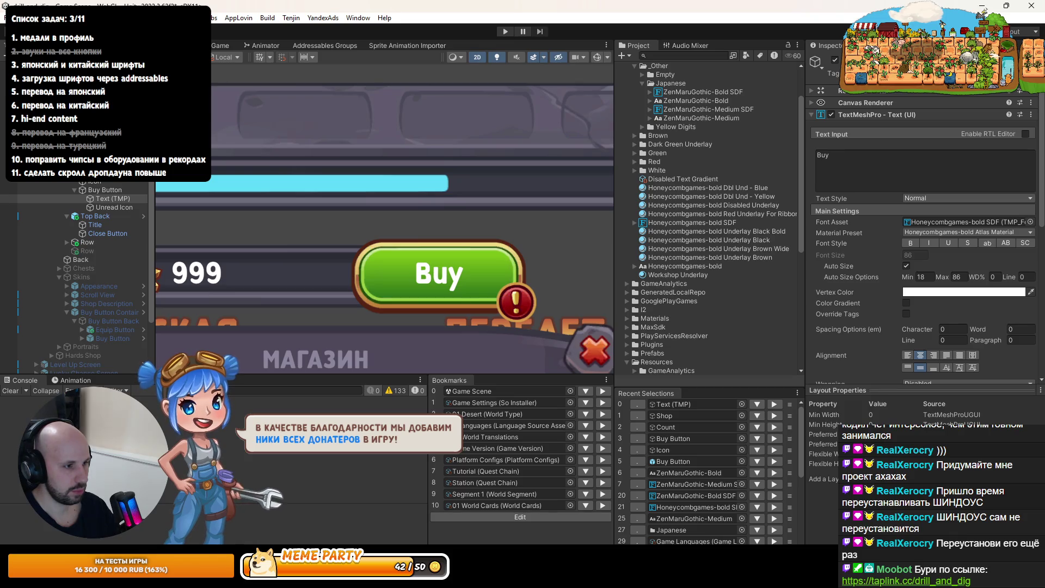
{"action": "scroll", "coordinate": [321, 175], "scroll_direction": "down", "scroll_amount": 2}
{"action": "left_click_drag", "start_coordinate": [304, 171], "coordinate": [322, 176]}
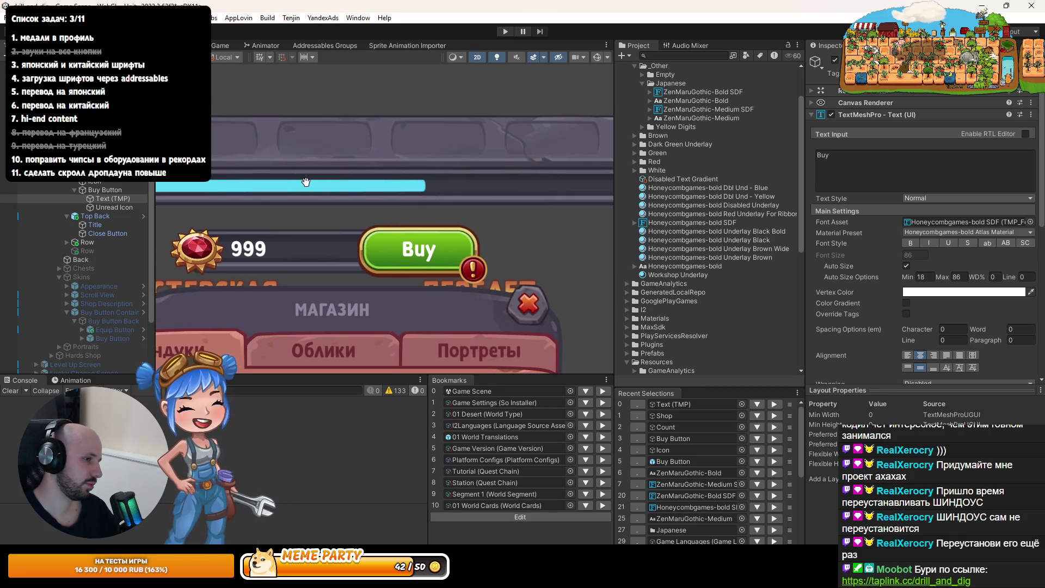
Select the buy button's text, then the Buy Button itself to show its components
{"action": "left_click", "coordinate": [103, 208]}
{"action": "left_click", "coordinate": [113, 198]}
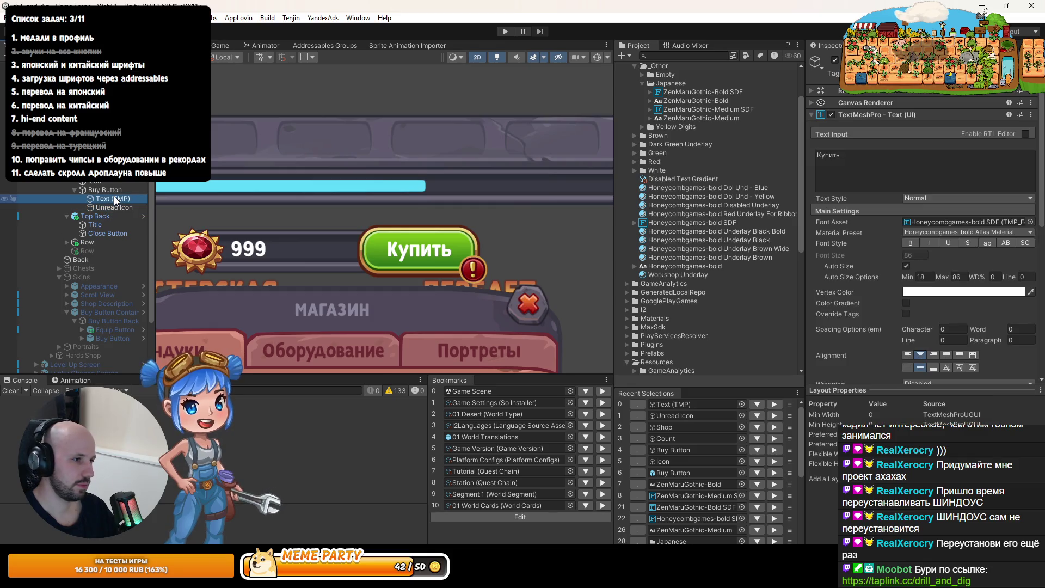
{"action": "scroll", "coordinate": [440, 280], "scroll_direction": "up", "scroll_amount": 2}
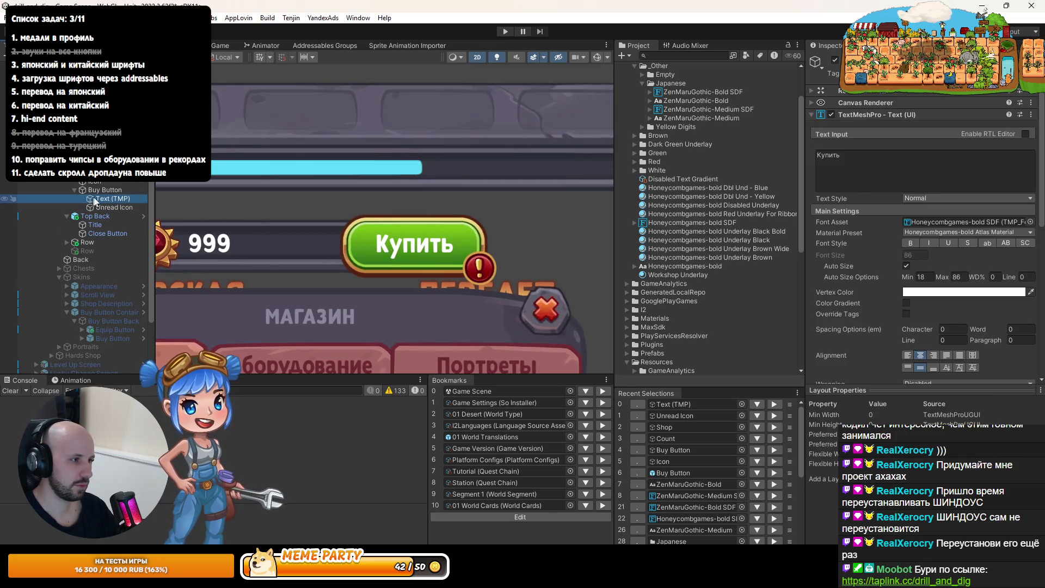
{"action": "left_click", "coordinate": [105, 207]}
{"action": "left_click", "coordinate": [116, 191]}
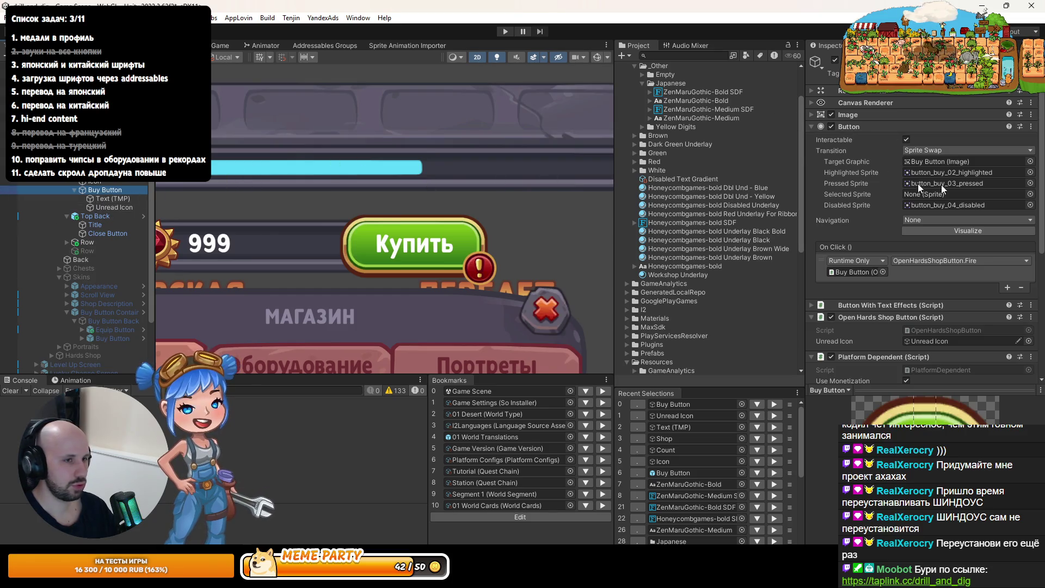
Set the buy button text's Bottom margin to 50 and Top margin to 25
{"action": "left_click", "coordinate": [121, 198]}
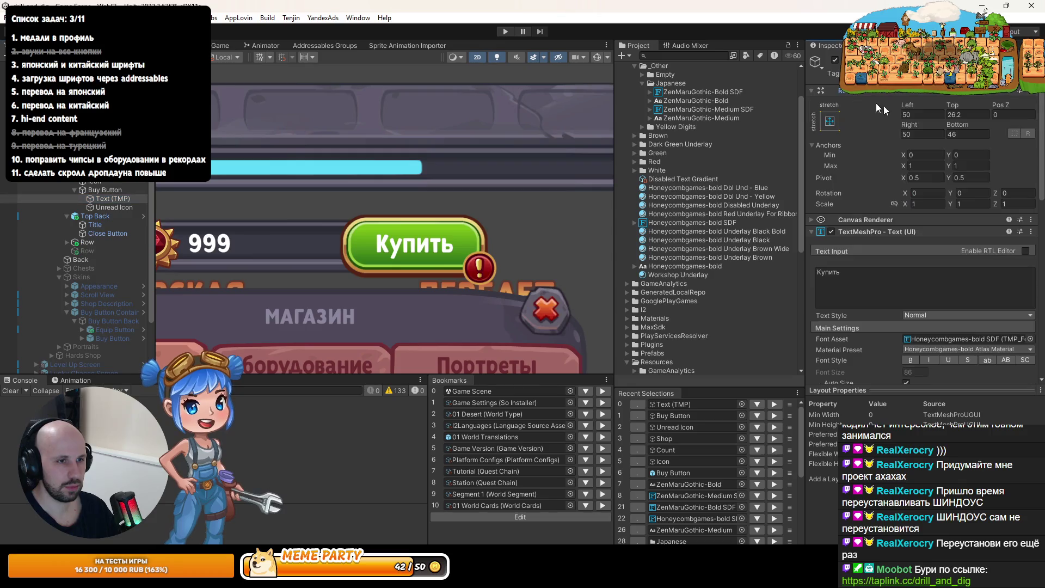
{"action": "type", "text": "50"}
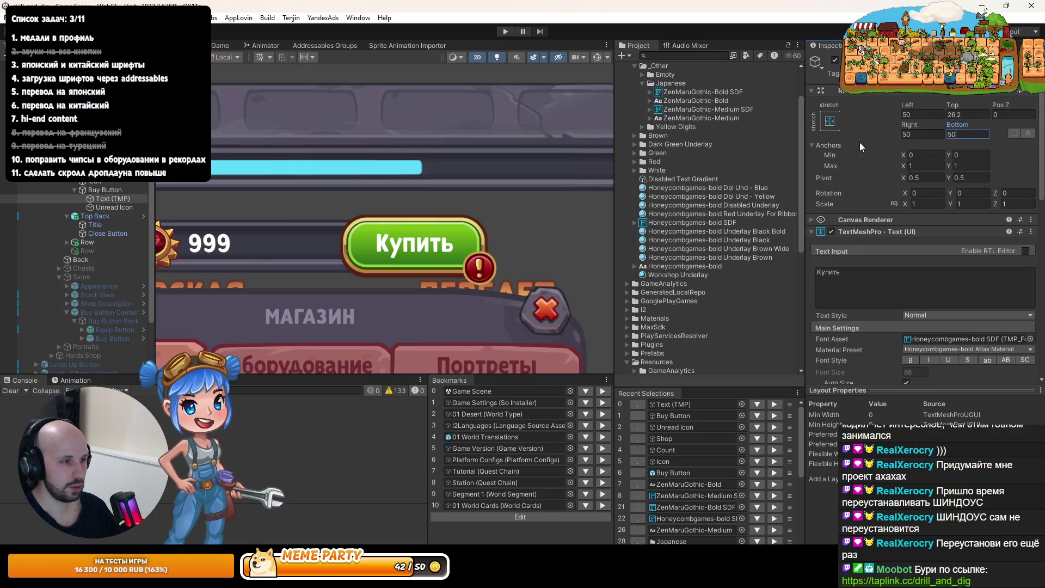
{"action": "key", "text": "shift+Tab"}
{"action": "key", "text": "shift+Tab"}
{"action": "key", "text": "shift+Tab"}
{"action": "type", "text": "25"}
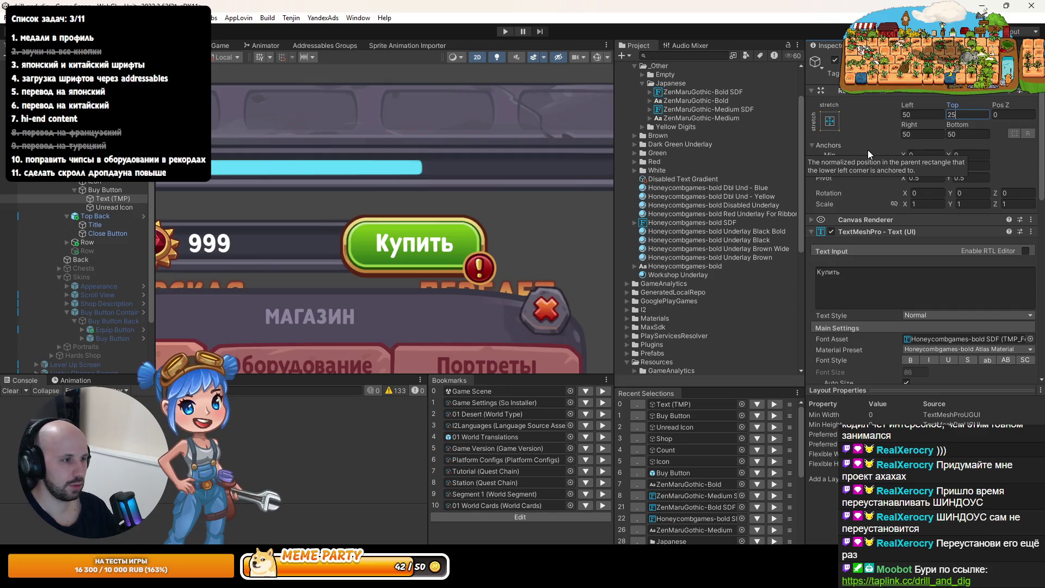
{"action": "key", "text": "Return"}
Select the Shop panel, enter Play mode and maximize the Game view
{"action": "left_click", "coordinate": [98, 164]}
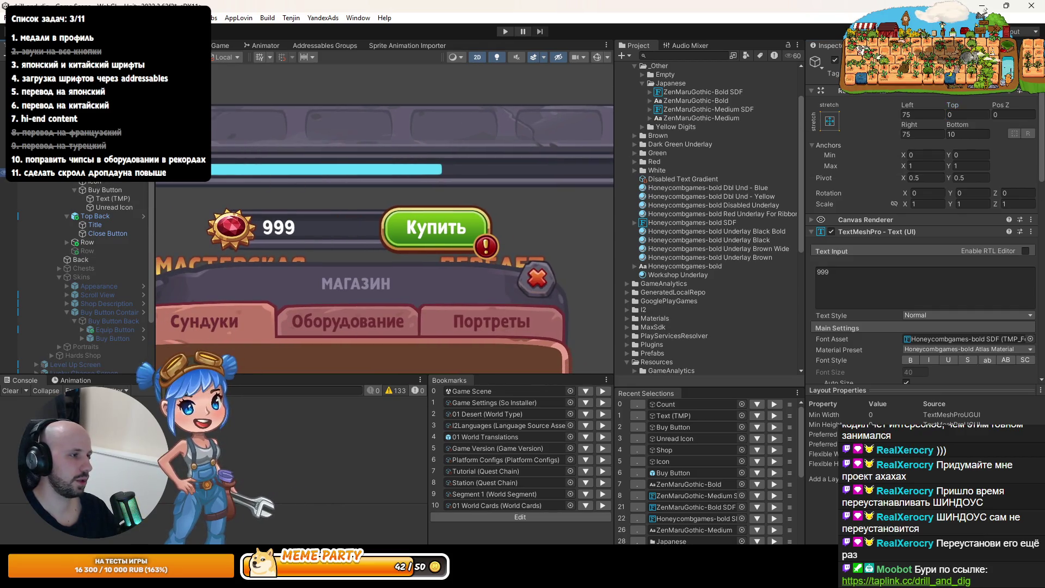
{"action": "key", "text": "ctrl+p"}
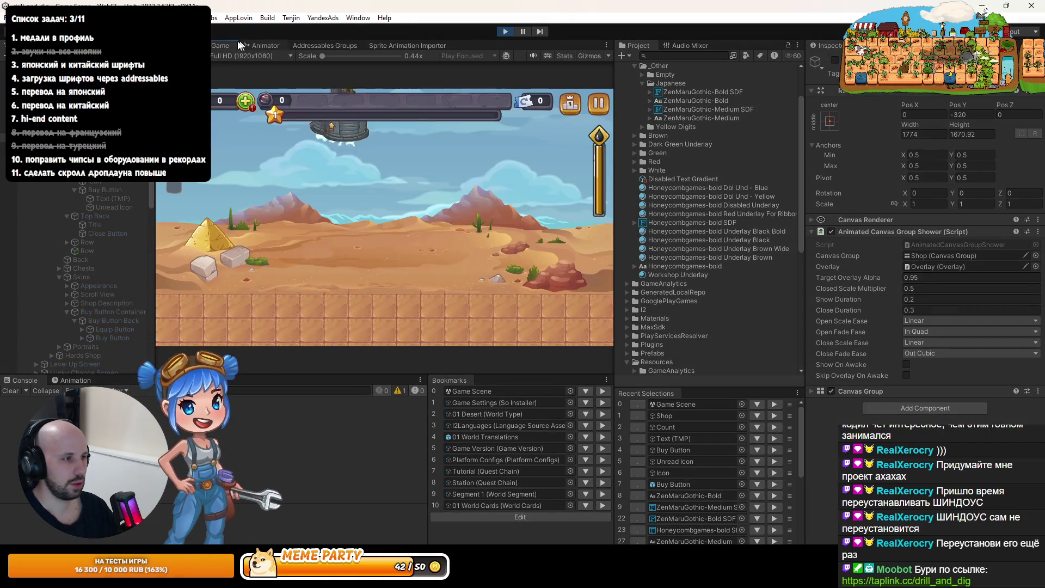
{"action": "double_click", "coordinate": [220, 44]}
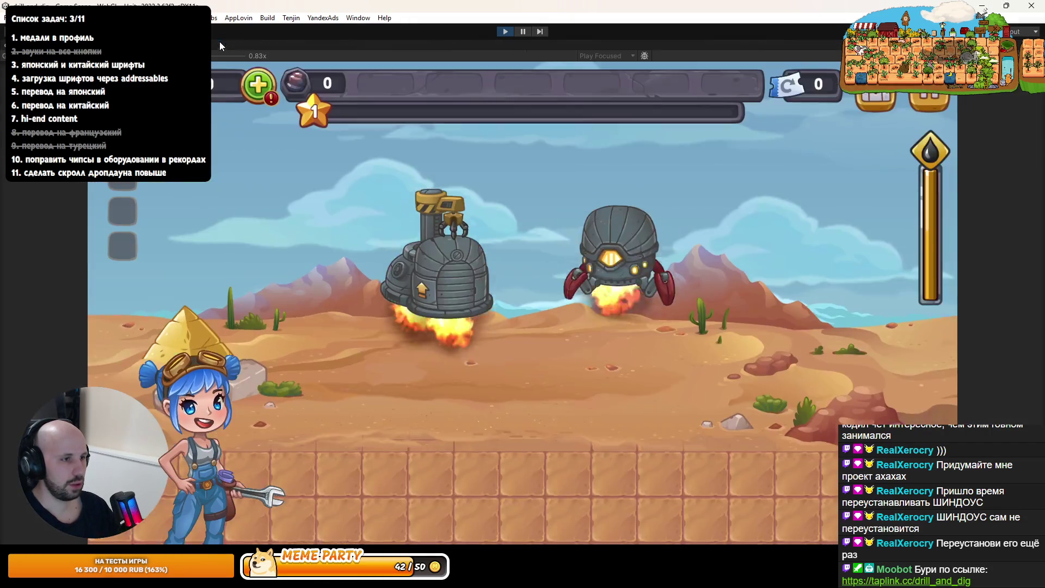
Set the game's text language to Japanese in Settings > Language and apply it
{"action": "key", "text": "Escape"}
{"action": "left_click", "coordinate": [507, 385]}
{"action": "left_click", "coordinate": [522, 193]}
{"action": "left_click", "coordinate": [500, 319]}
{"action": "left_click", "coordinate": [506, 277]}
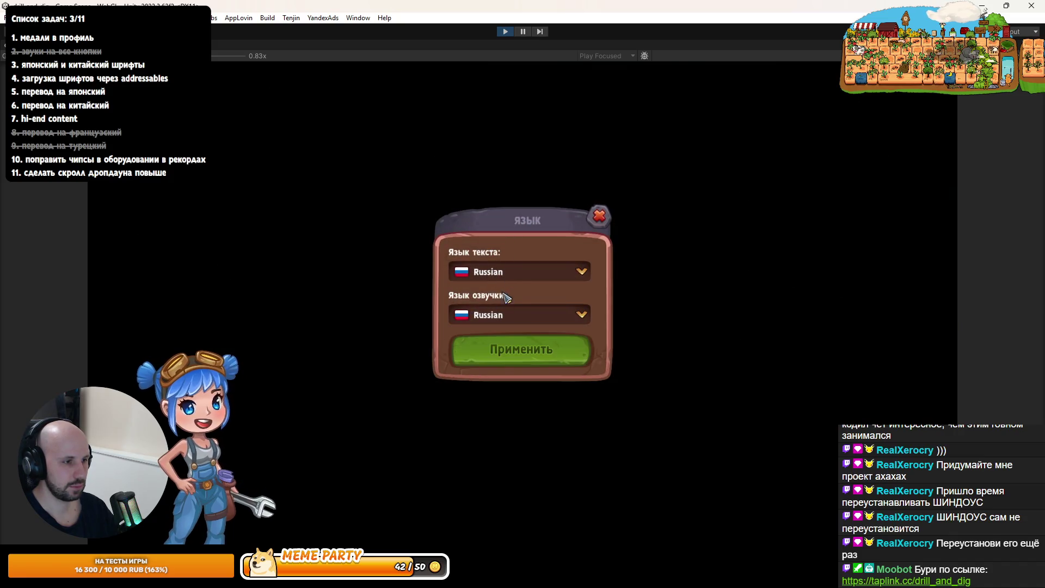
{"action": "left_click", "coordinate": [506, 272]}
{"action": "scroll", "coordinate": [505, 326], "scroll_direction": "down", "scroll_amount": 2}
{"action": "left_click", "coordinate": [505, 353]}
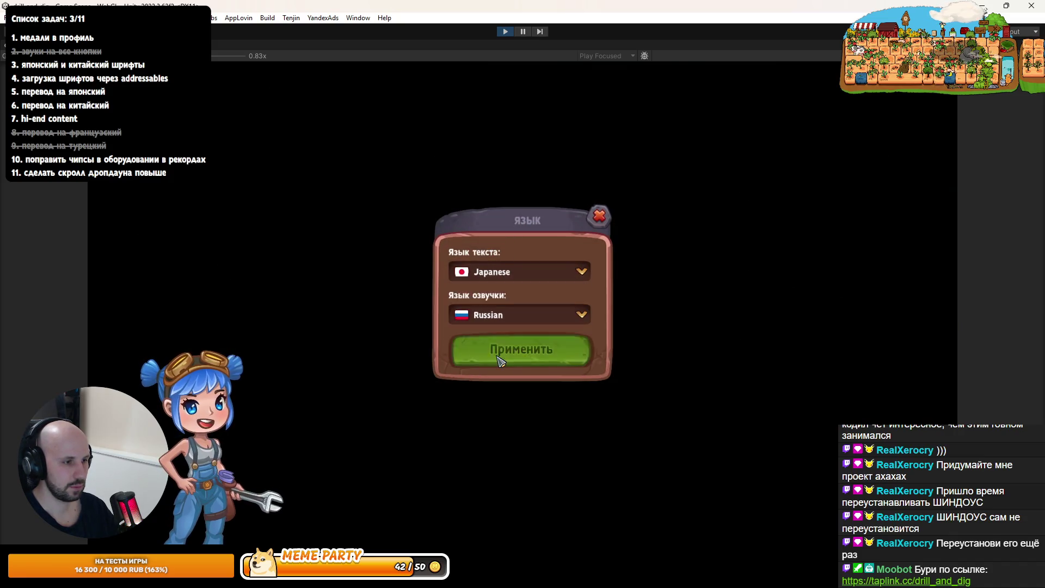
{"action": "left_click", "coordinate": [523, 351]}
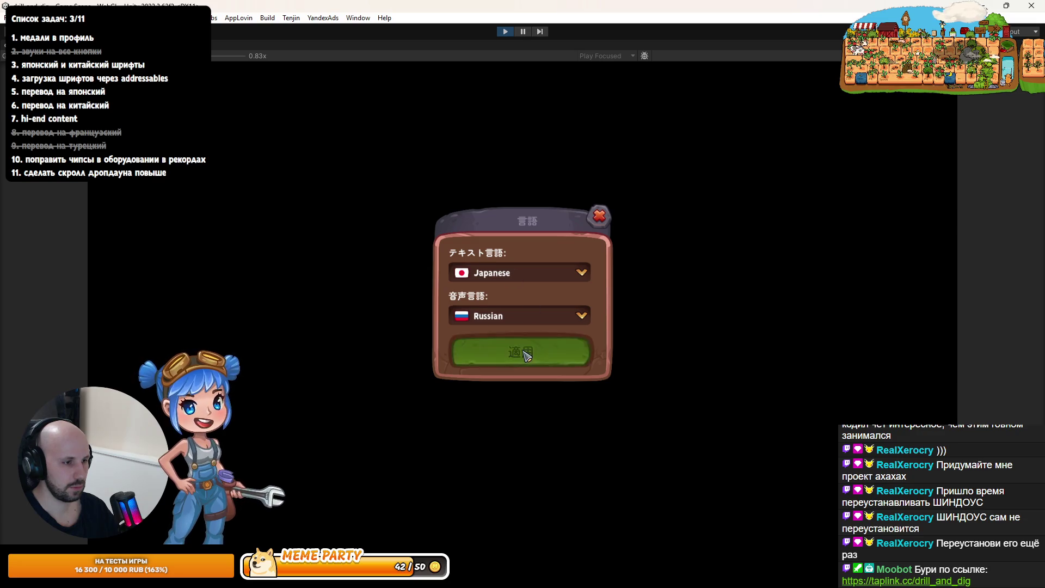
{"action": "key", "text": "Escape"}
{"action": "key", "text": "Escape"}
{"action": "key", "text": "Escape"}
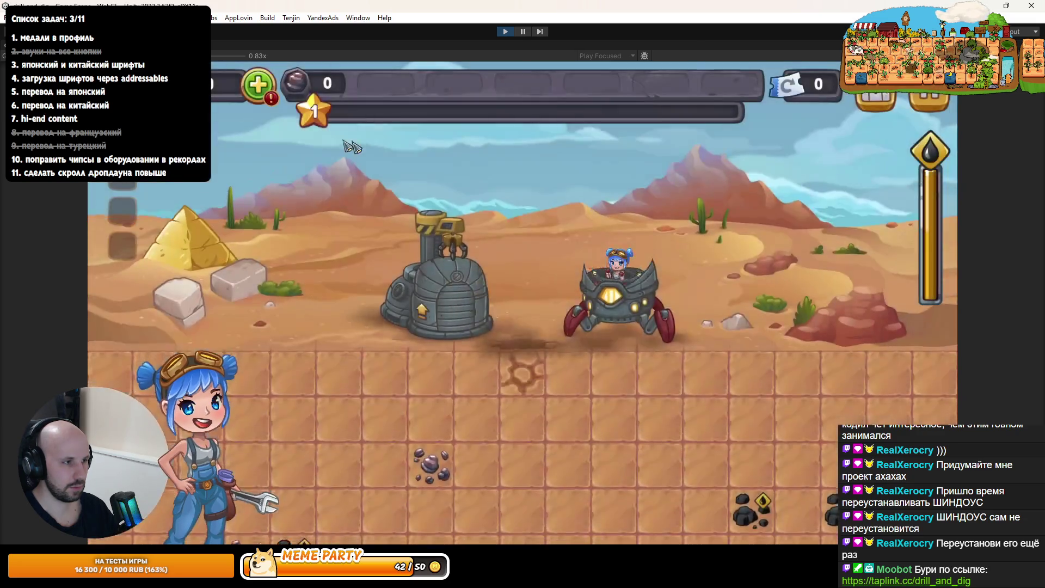
Check the Japanese descriptions of the tank and shield upgrades in the drill workshop panel
{"action": "left_click", "coordinate": [414, 272]}
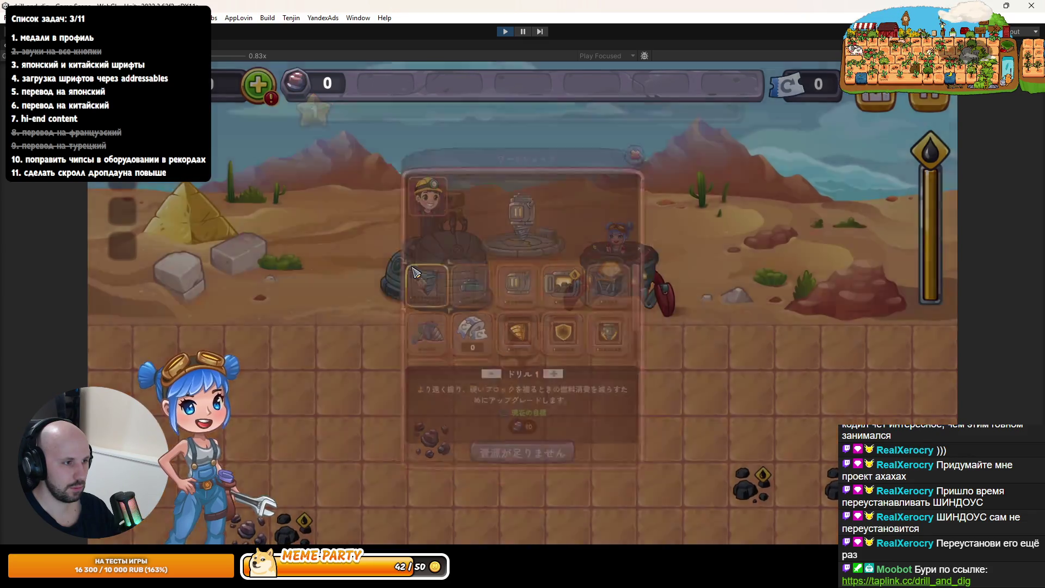
{"action": "left_click", "coordinate": [461, 278]}
{"action": "left_click", "coordinate": [571, 277]}
{"action": "left_click", "coordinate": [572, 335]}
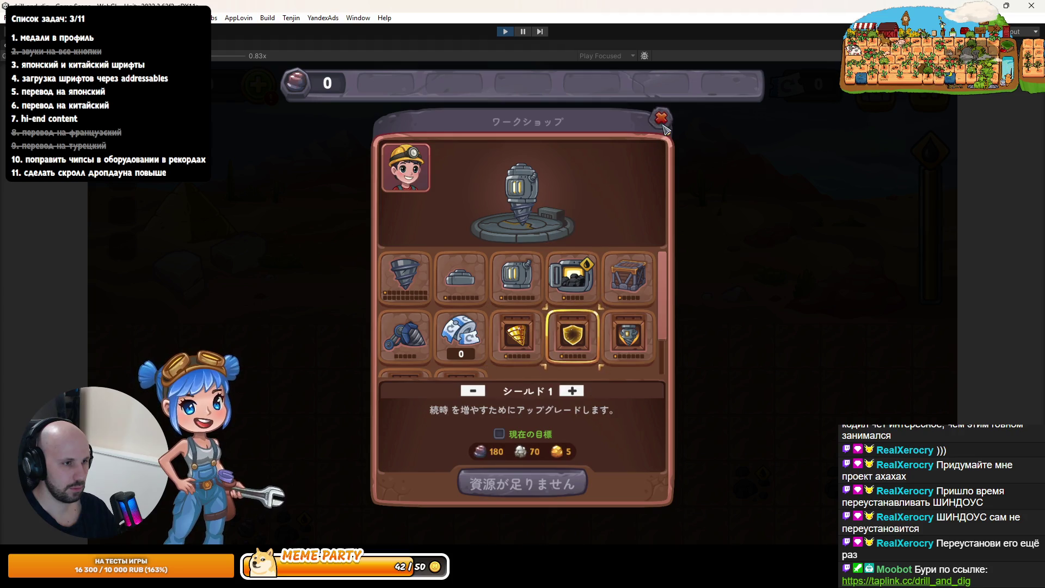
{"action": "left_click", "coordinate": [661, 120]}
Review the Japanese item descriptions in the shop's drill section, then stop Play mode
{"action": "left_click", "coordinate": [468, 221]}
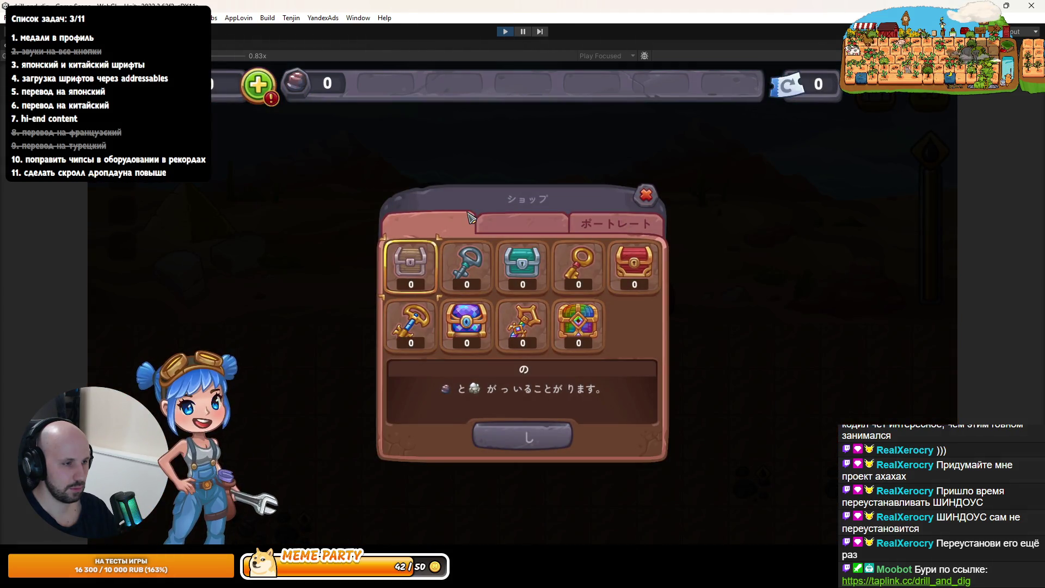
{"action": "left_click", "coordinate": [476, 220]}
{"action": "left_click", "coordinate": [515, 366]}
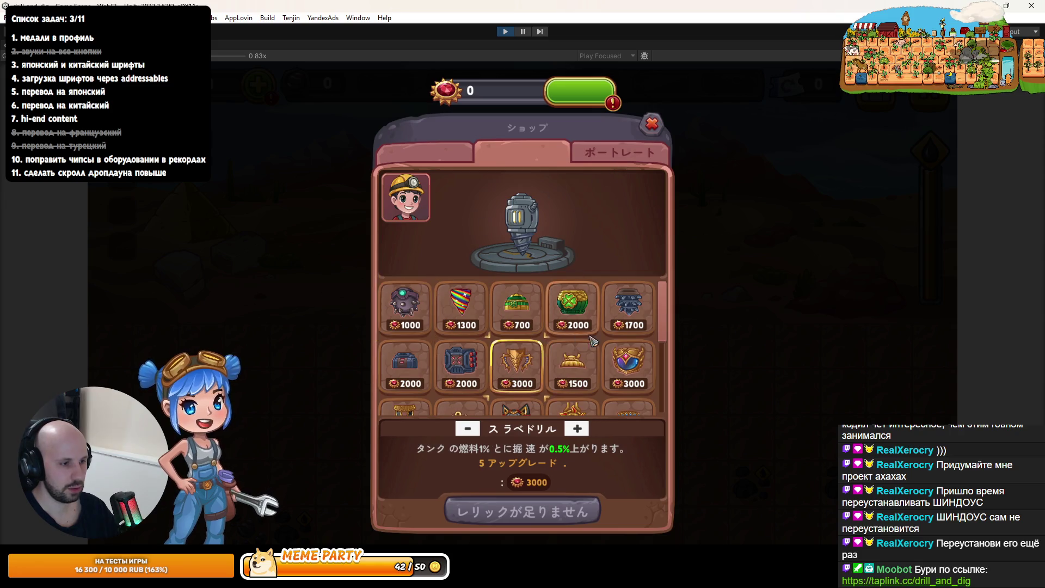
{"action": "scroll", "coordinate": [593, 341], "scroll_direction": "down", "scroll_amount": 3}
{"action": "left_click", "coordinate": [620, 332]}
{"action": "left_click", "coordinate": [405, 381]}
{"action": "left_click", "coordinate": [405, 325]}
{"action": "left_click", "coordinate": [516, 325]}
{"action": "left_click", "coordinate": [628, 384]}
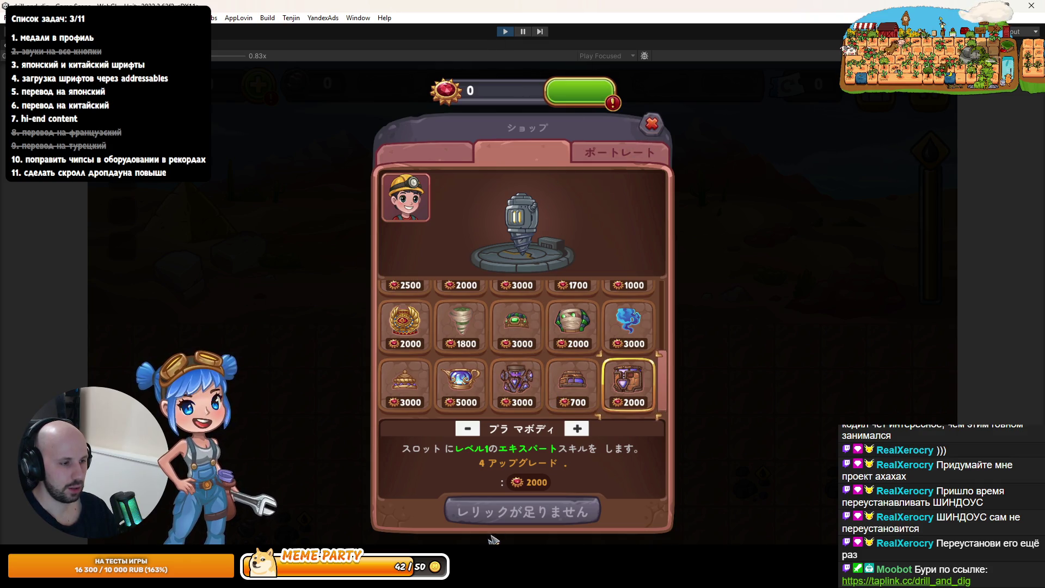
{"action": "left_click", "coordinate": [510, 32]}
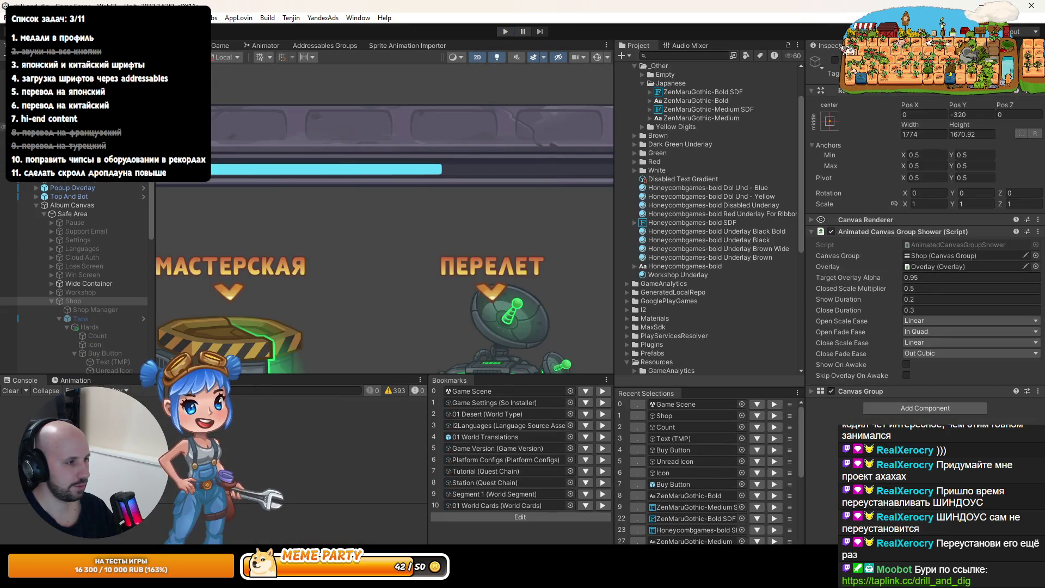
Check the WebGL build settings, then start the Yandex build
{"action": "left_click", "coordinate": [271, 17]}
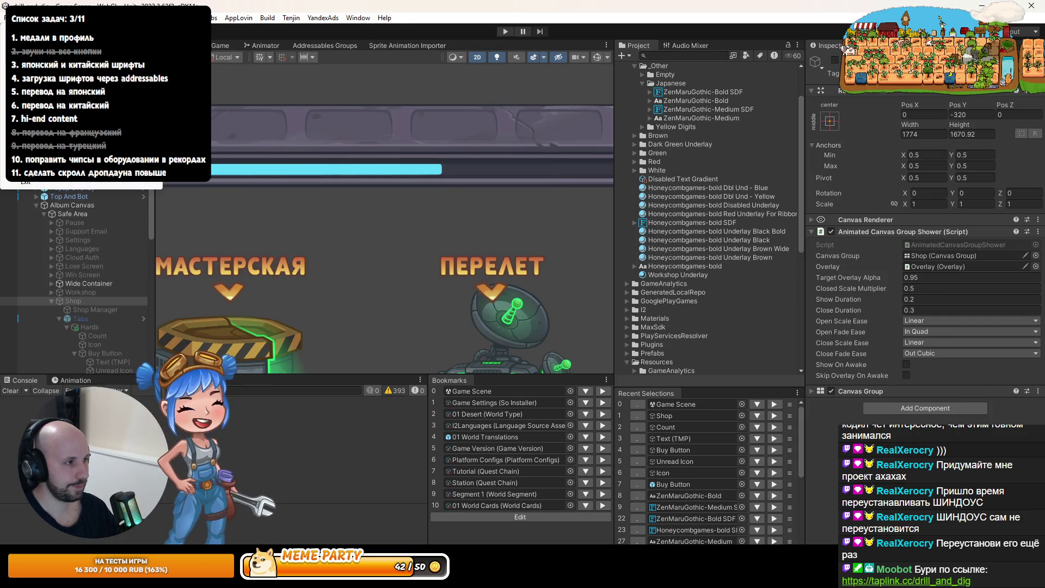
{"action": "left_click", "coordinate": [44, 157]}
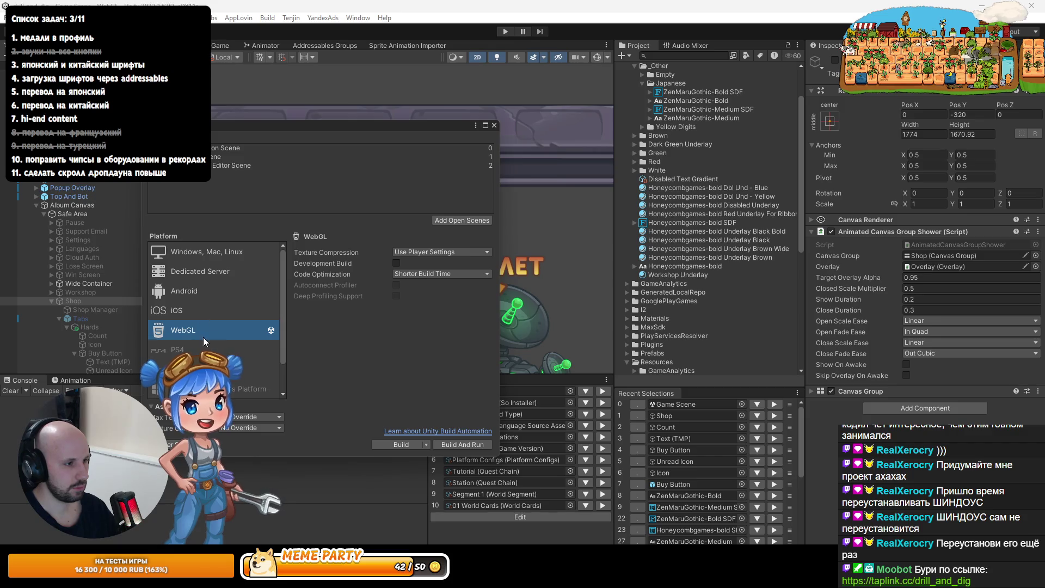
{"action": "left_click", "coordinate": [494, 126]}
{"action": "left_click", "coordinate": [267, 18]}
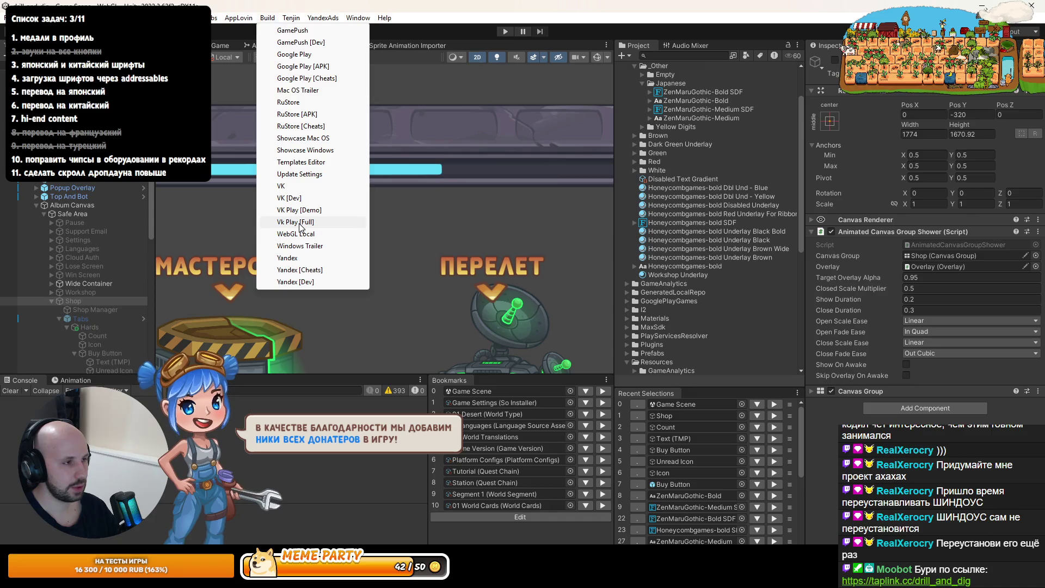
{"action": "left_click", "coordinate": [302, 259]}
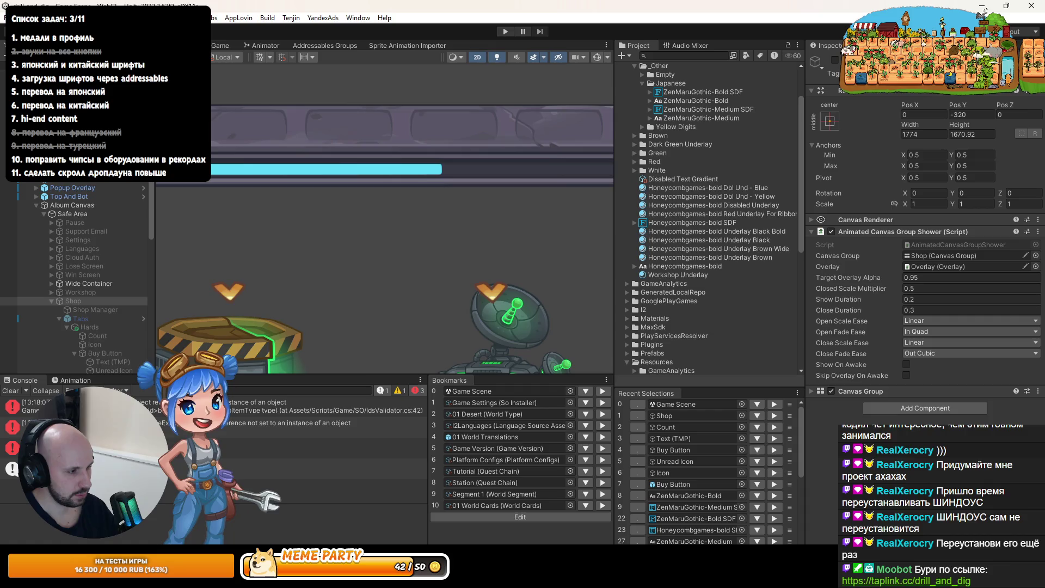
Inspect the NullReference build error and jump to IdsValidator.cs line 42 in Rider
{"action": "left_click", "coordinate": [214, 432]}
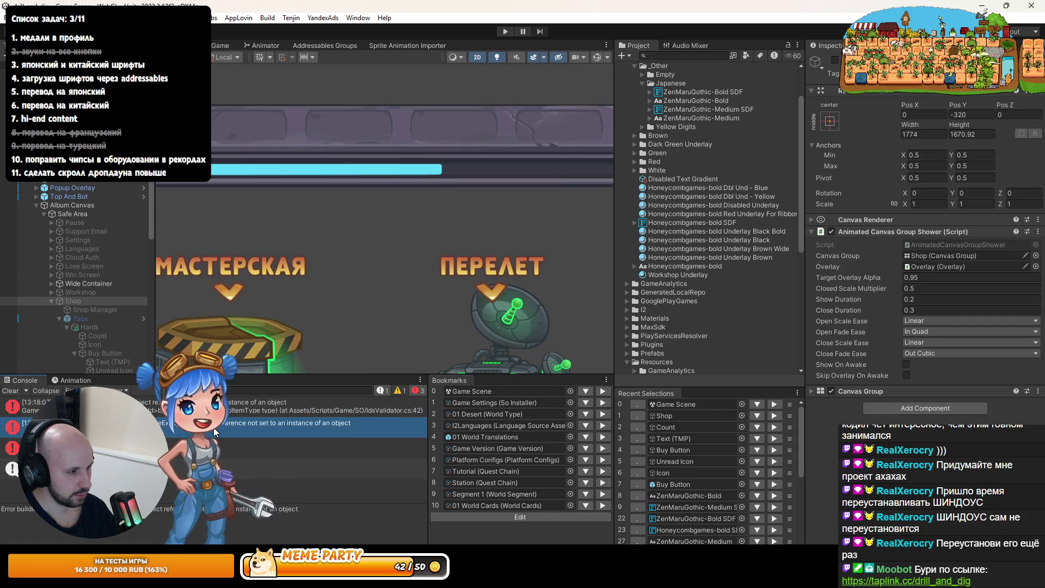
{"action": "left_click", "coordinate": [251, 407]}
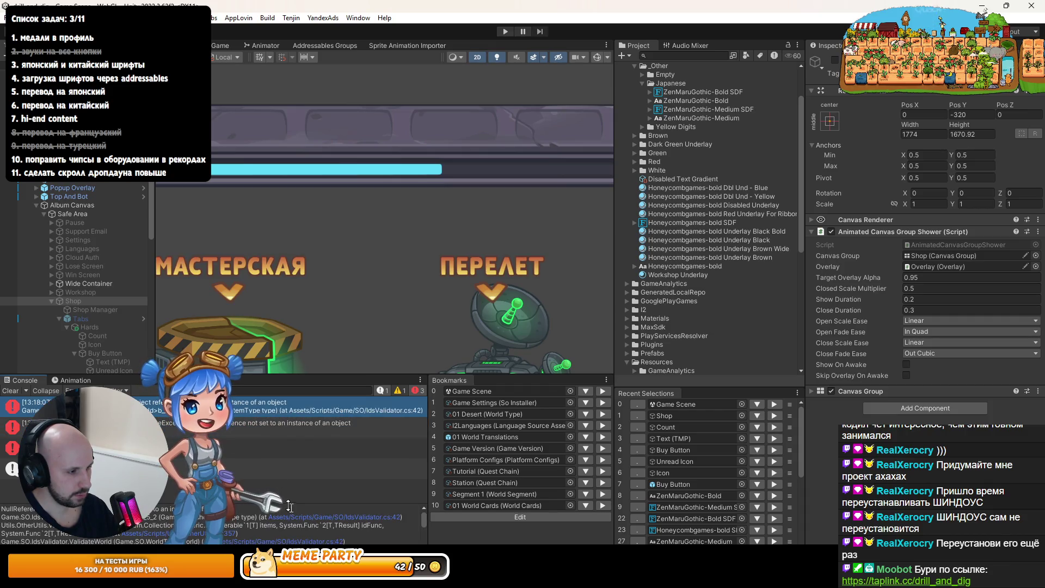
{"action": "left_click", "coordinate": [361, 523]}
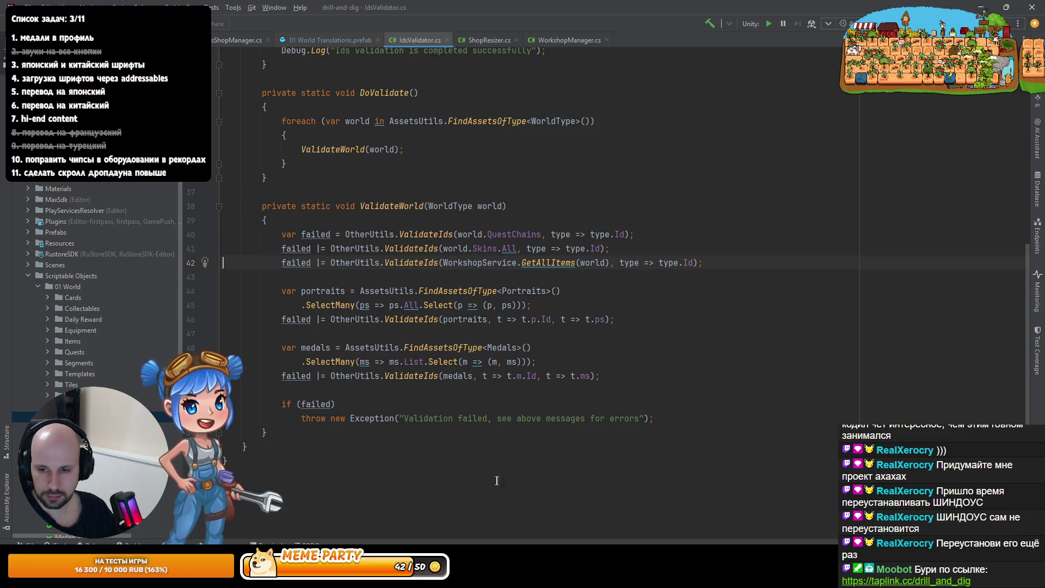
Inspect the validation failure check and the GetAllItems declaration
{"action": "left_click", "coordinate": [331, 403]}
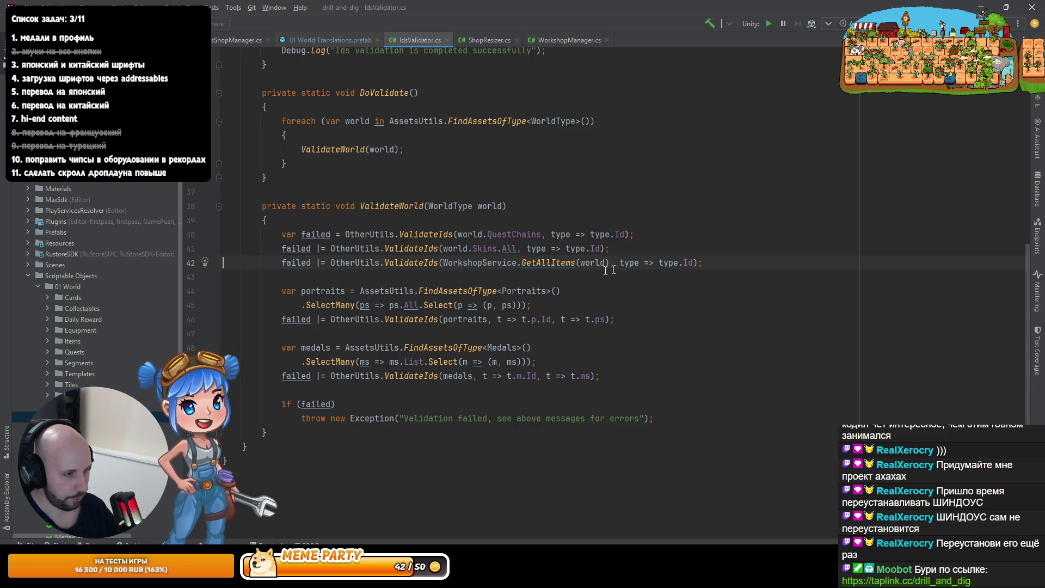
{"action": "left_click", "coordinate": [535, 267], "text": "ctrl"}
{"action": "scroll", "coordinate": [436, 306], "scroll_direction": "down", "scroll_amount": 10}
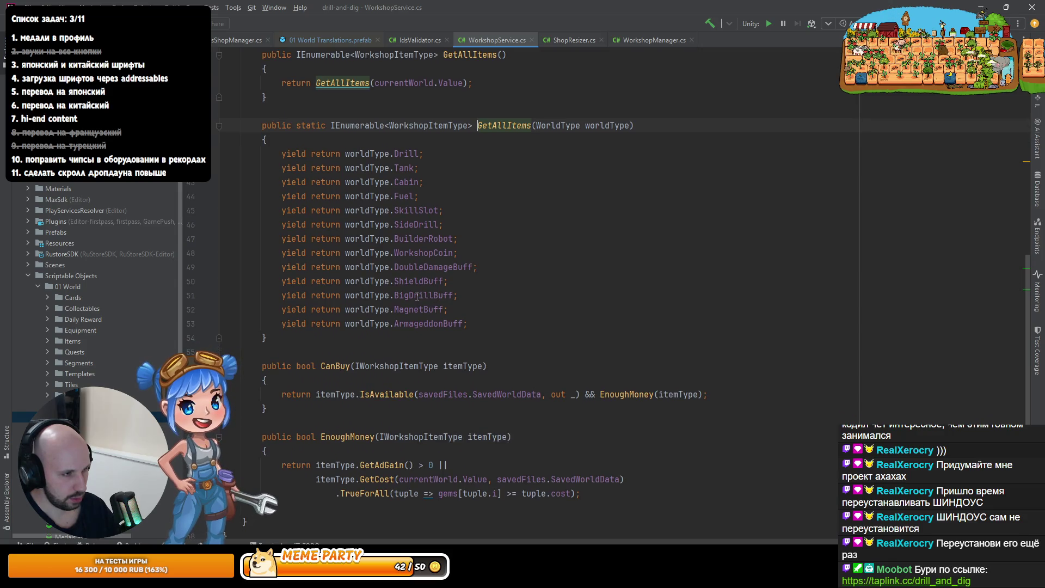
{"action": "key", "text": "ctrl+minus"}
Append .Where(type => type != null) after GetAllItems(world) on line 42, then return to Unity
{"action": "key", "text": "ctrl+Right"}
{"action": "key", "text": "ctrl+Right"}
{"action": "key", "text": "ctrl+Right"}
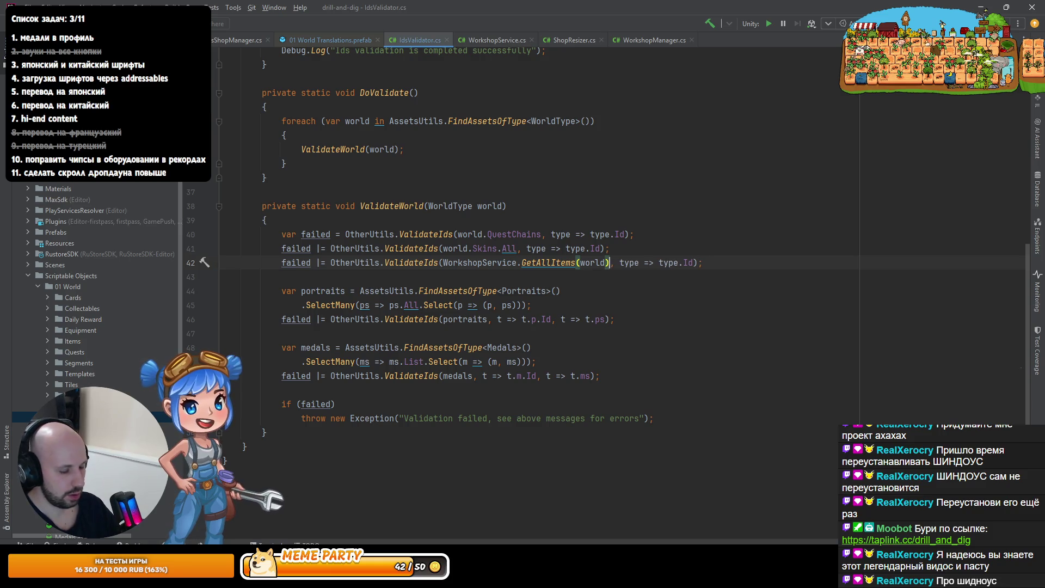
{"action": "type", "text": ",w"}
{"action": "key", "text": "BackSpace"}
{"action": "key", "text": "BackSpace"}
{"action": "type", "text": "."}
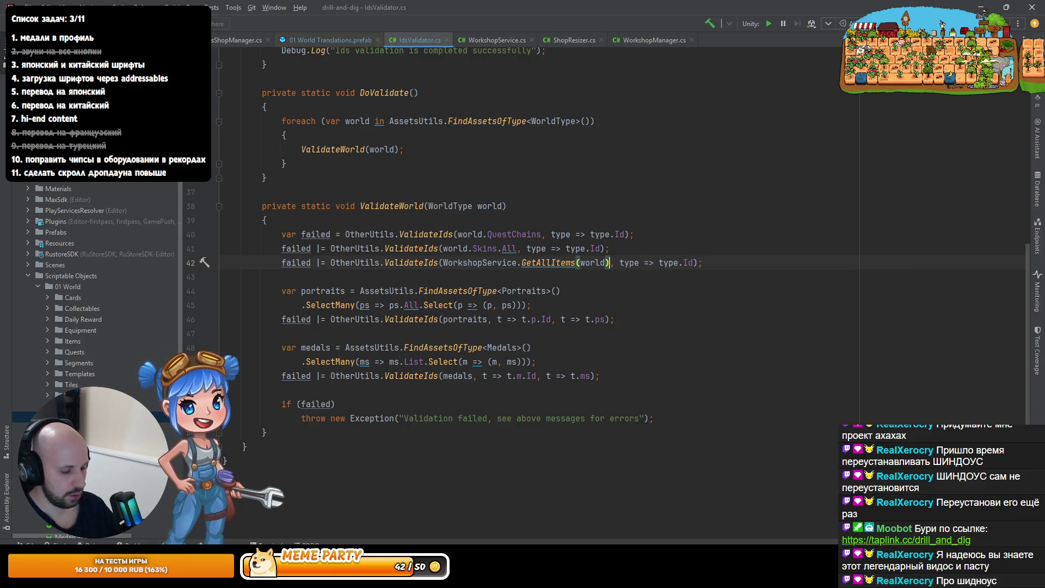
{"action": "type", "text": "Wge"}
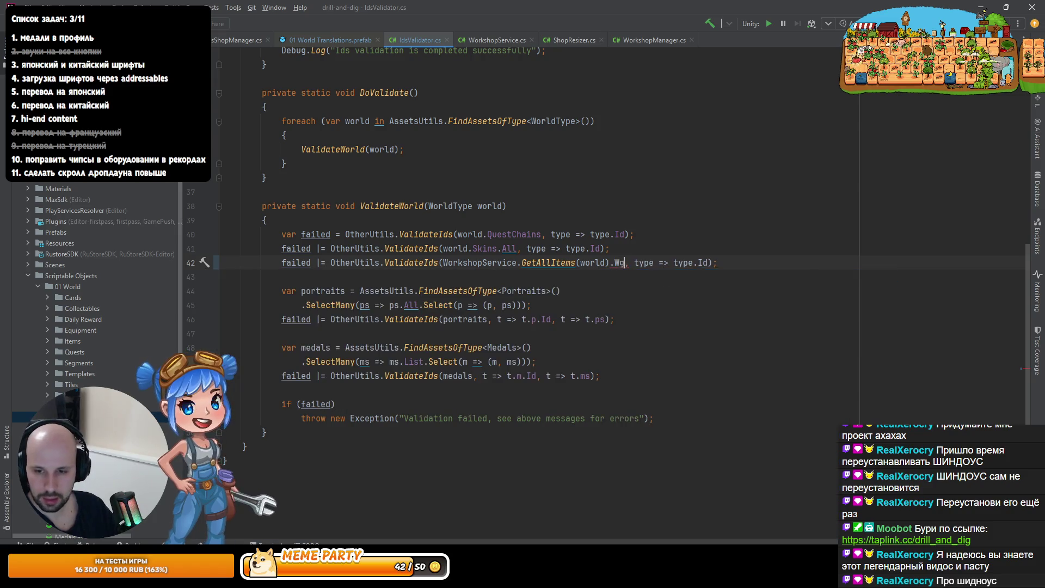
{"action": "key", "text": "Return"}
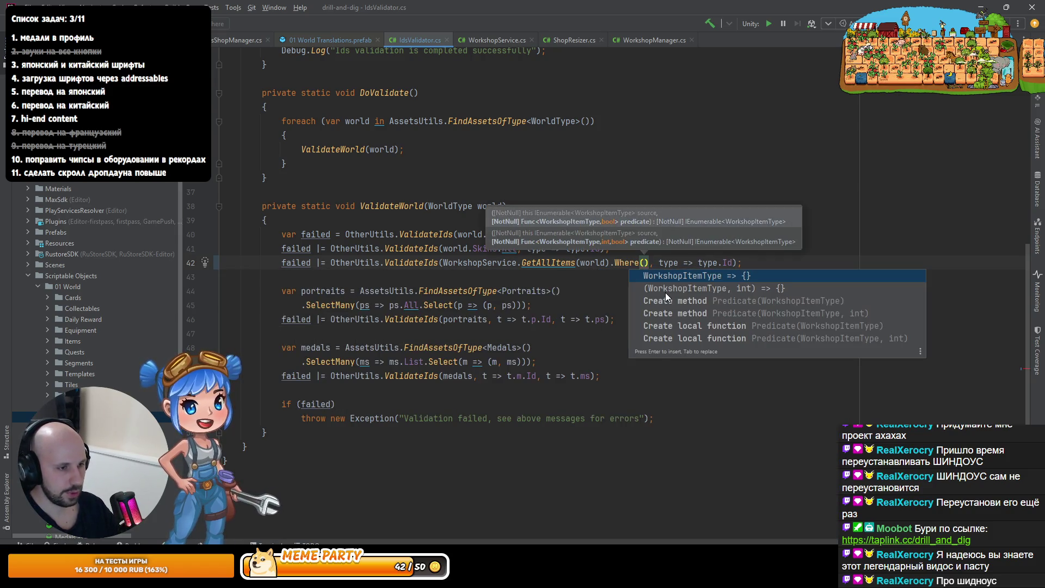
{"action": "key", "text": "Escape"}
{"action": "key", "text": "Tab"}
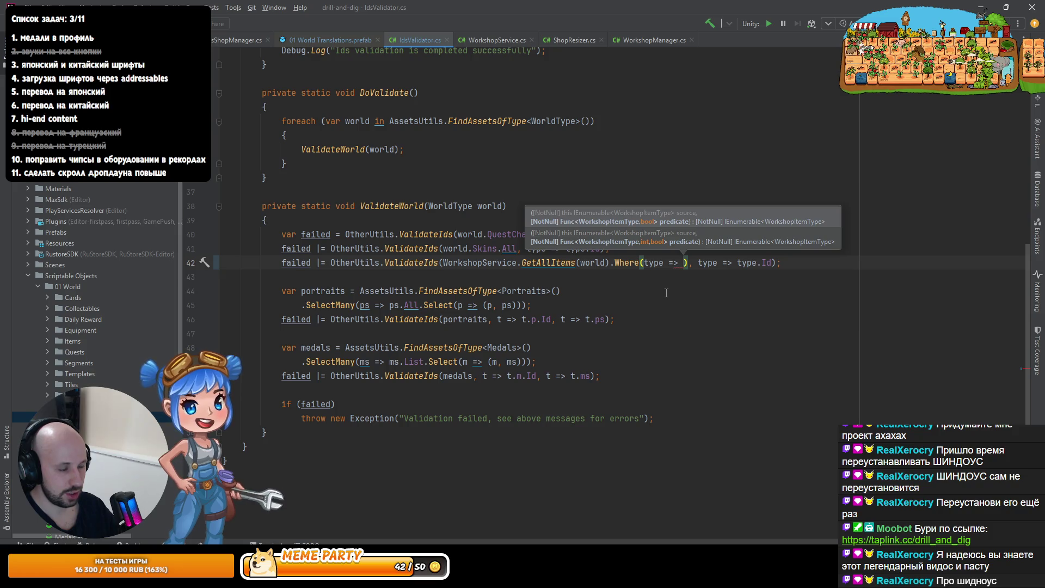
{"action": "type", "text": "type != "}
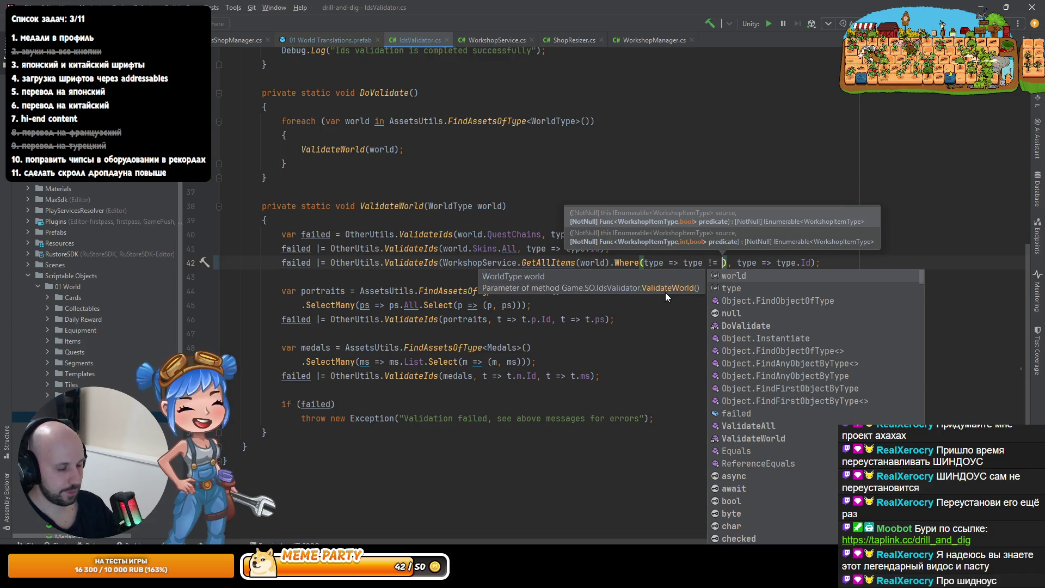
{"action": "type", "text": "null"}
{"action": "key", "text": "Escape"}
{"action": "key", "text": "alt+Tab"}
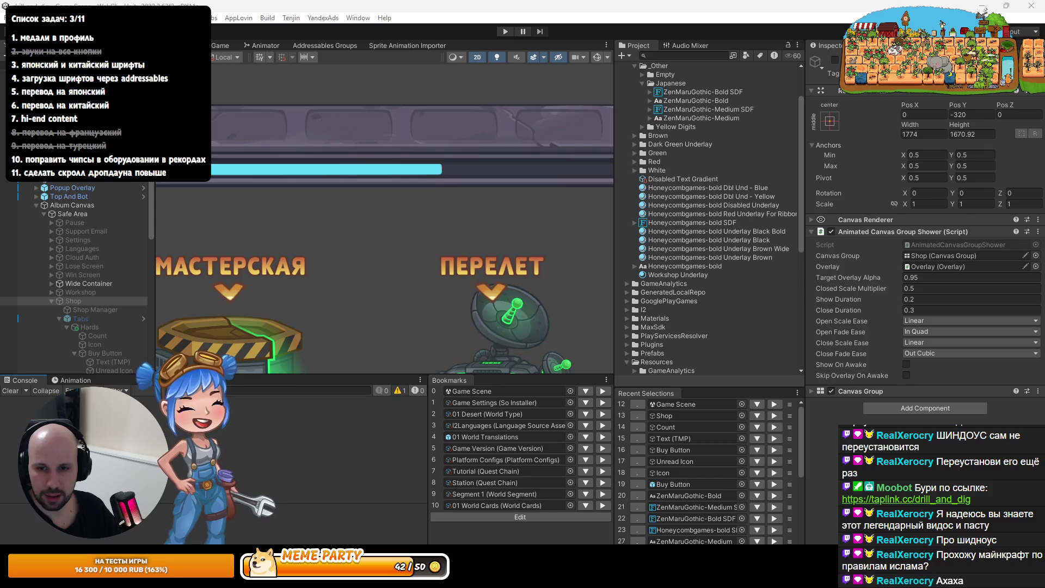
{"action": "key", "text": "alt+Tab"}
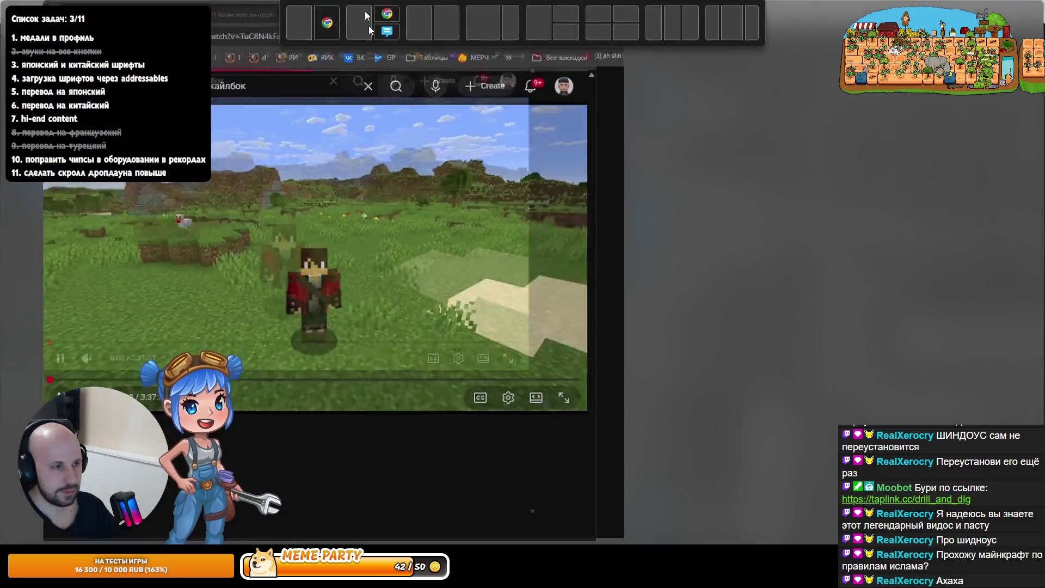
{"action": "left_click", "coordinate": [364, 11]}
{"action": "left_click", "coordinate": [256, 294]}
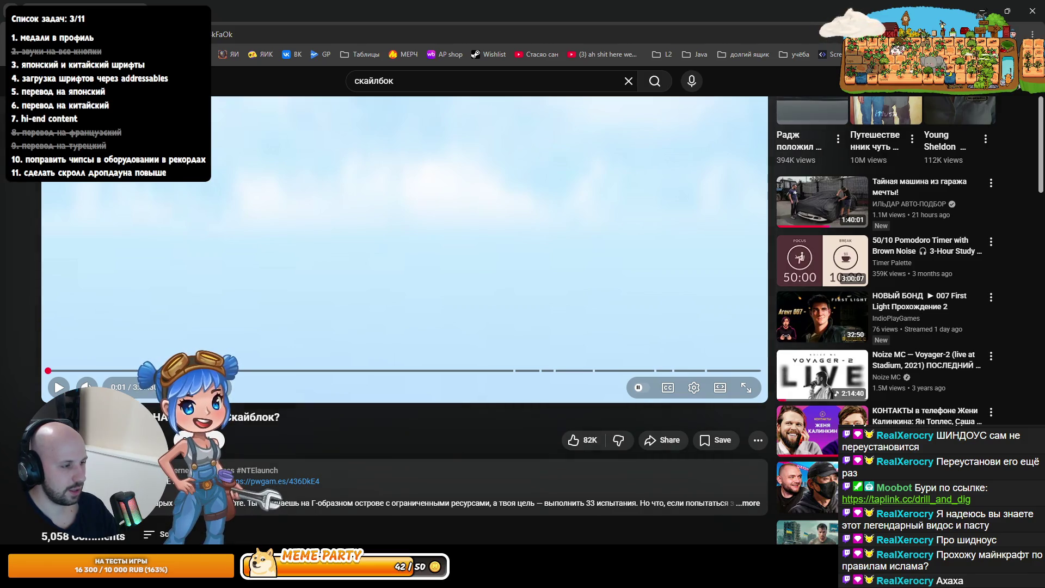
{"action": "scroll", "coordinate": [402, 305], "scroll_direction": "up", "scroll_amount": 2}
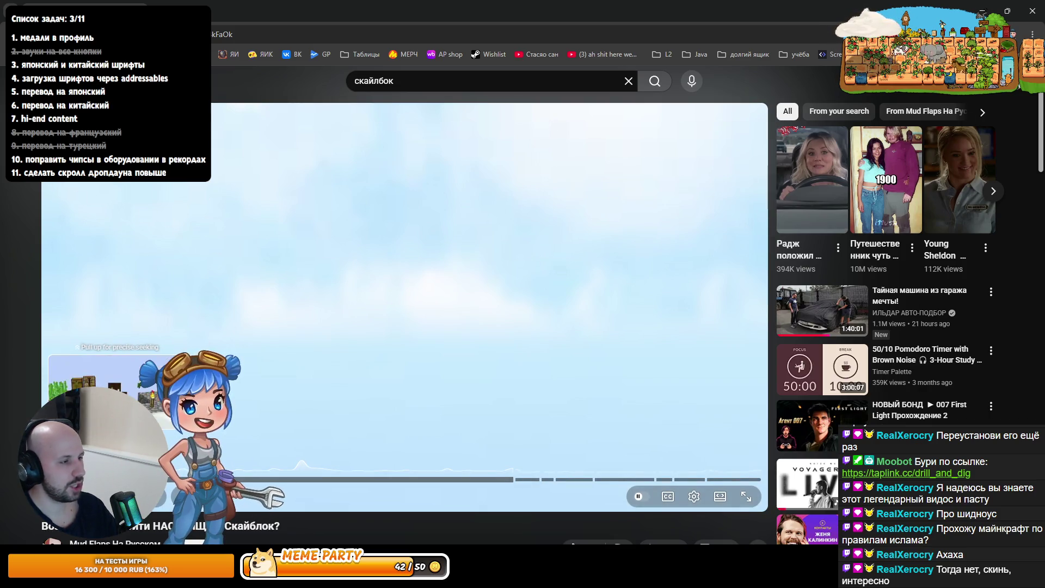
{"action": "left_click", "coordinate": [254, 33]}
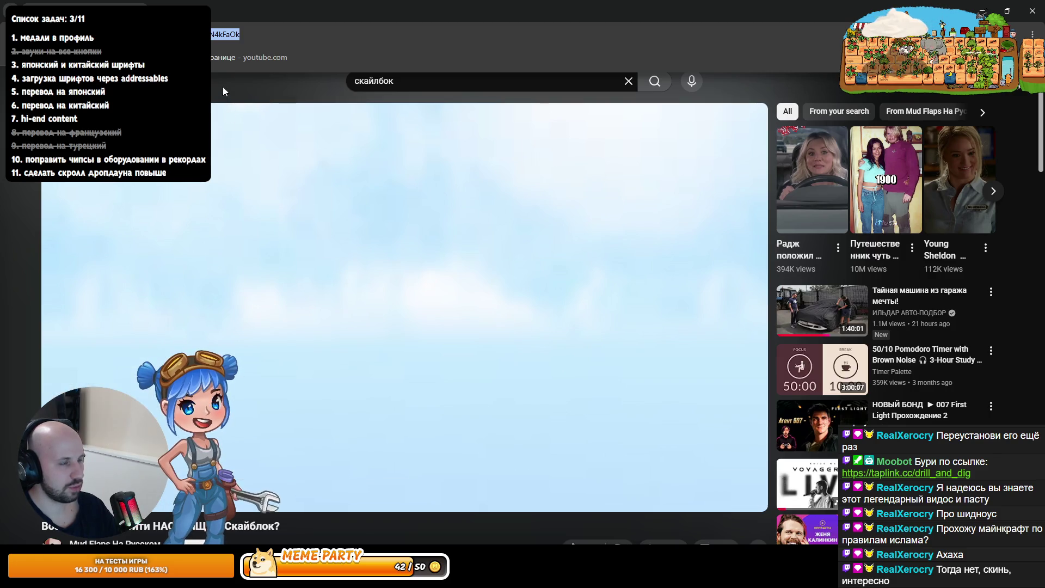
{"action": "key", "text": "Escape"}
{"action": "left_click", "coordinate": [247, 35]}
{"action": "key", "text": "ctrl+a"}
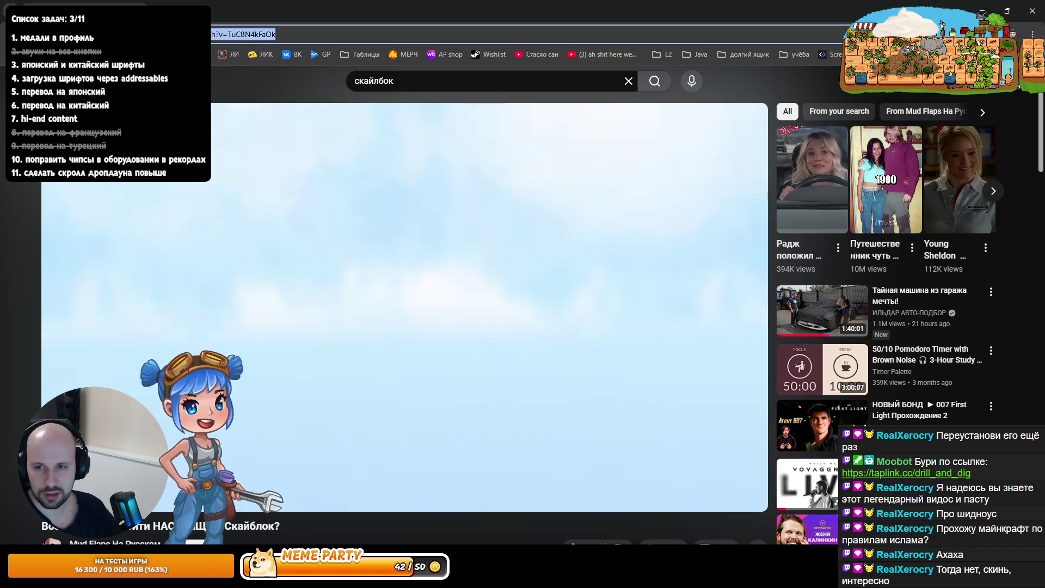
{"action": "key", "text": "alt+Tab"}
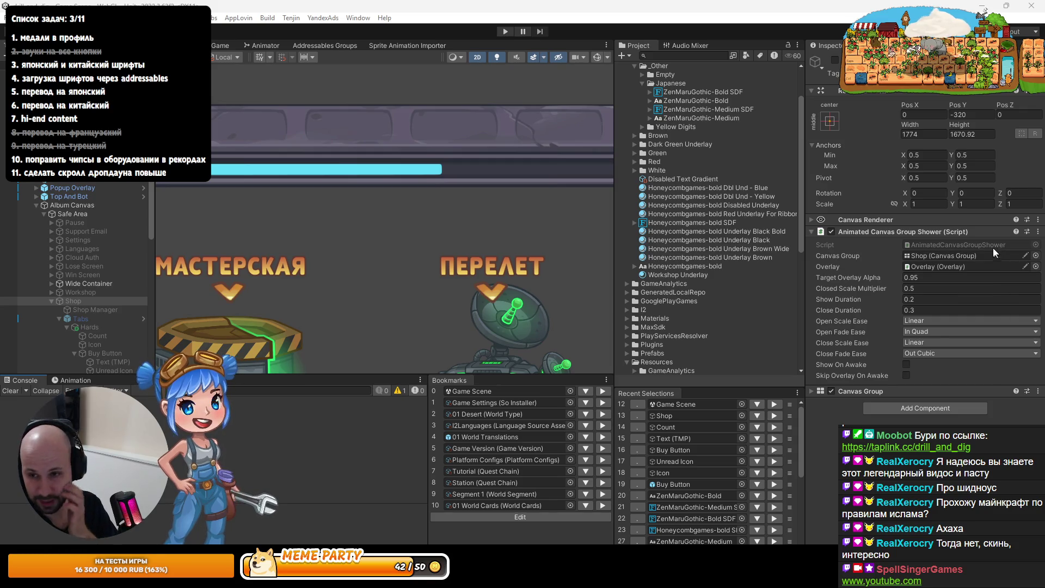
{"action": "key", "text": "alt+Tab"}
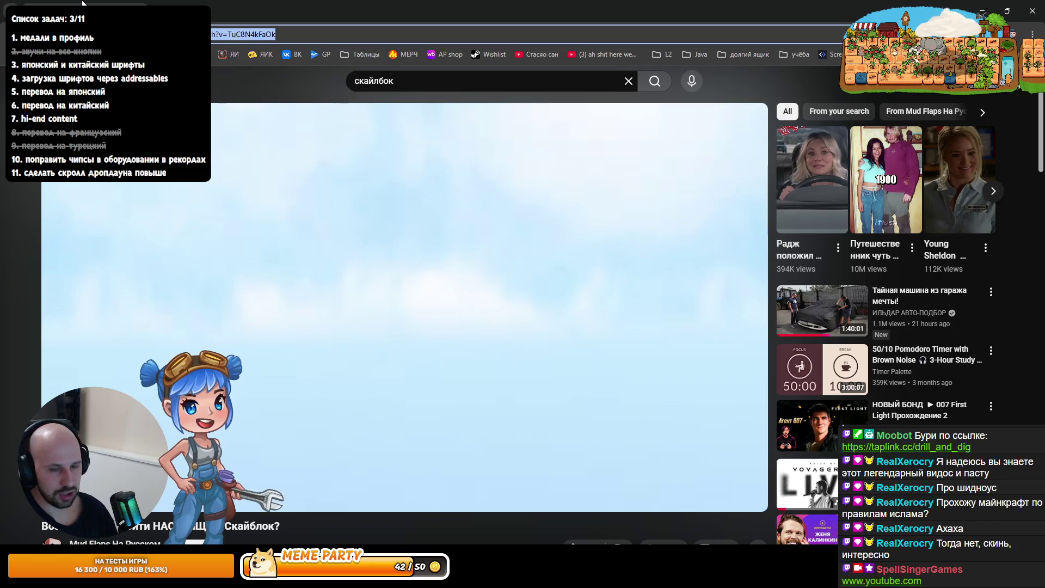
{"action": "scroll", "coordinate": [294, 348], "scroll_direction": "down", "scroll_amount": 2}
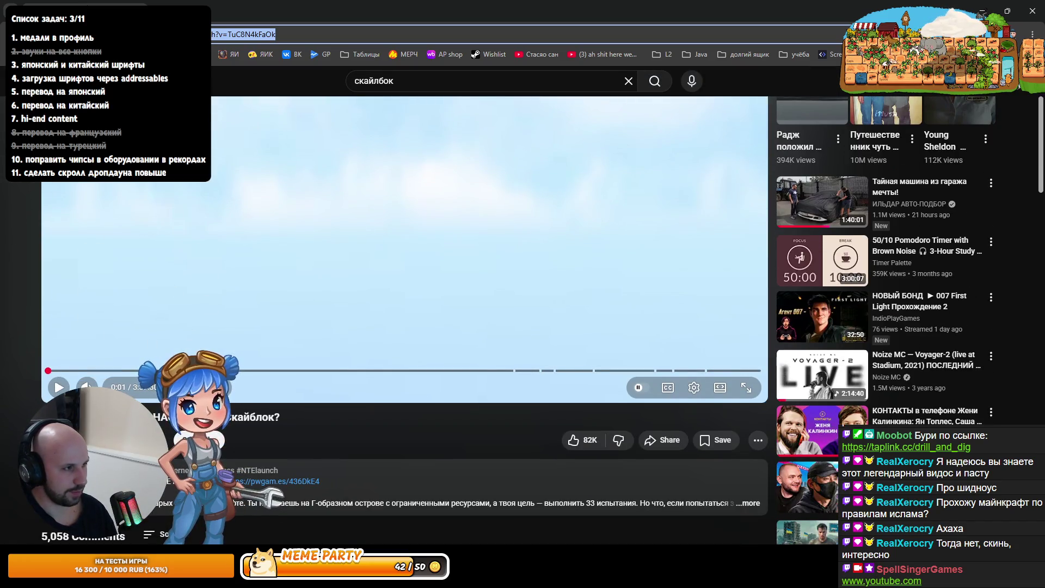
{"action": "key", "text": "alt+Left"}
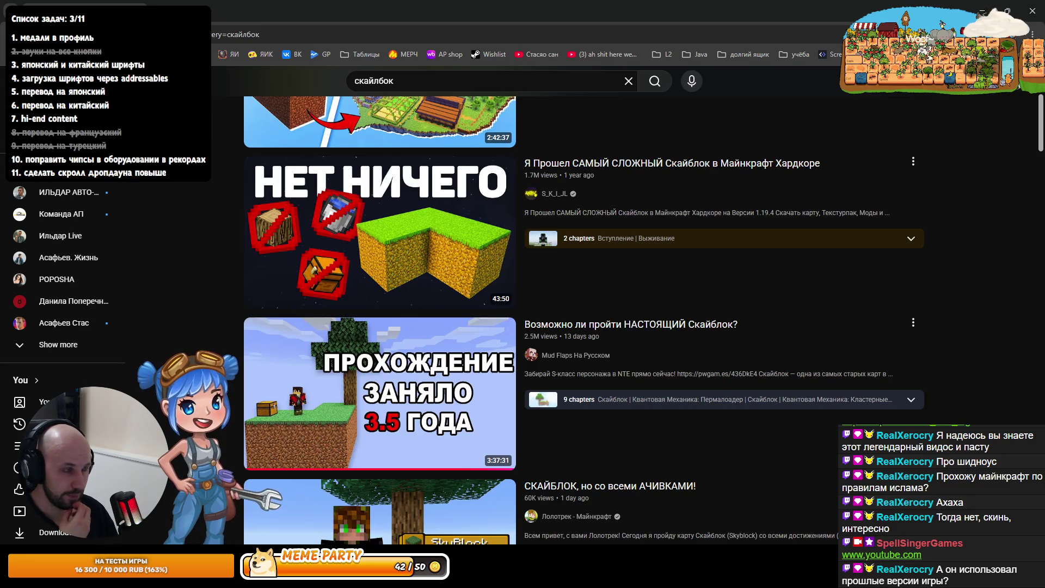
{"action": "mouse_move", "coordinate": [540, 489]}
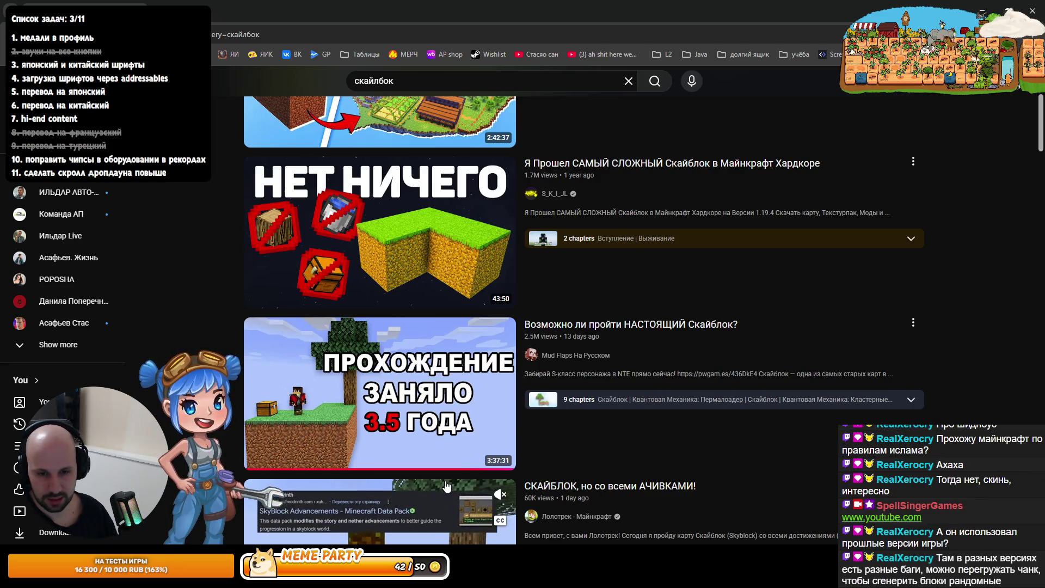
{"action": "mouse_move", "coordinate": [753, 442]}
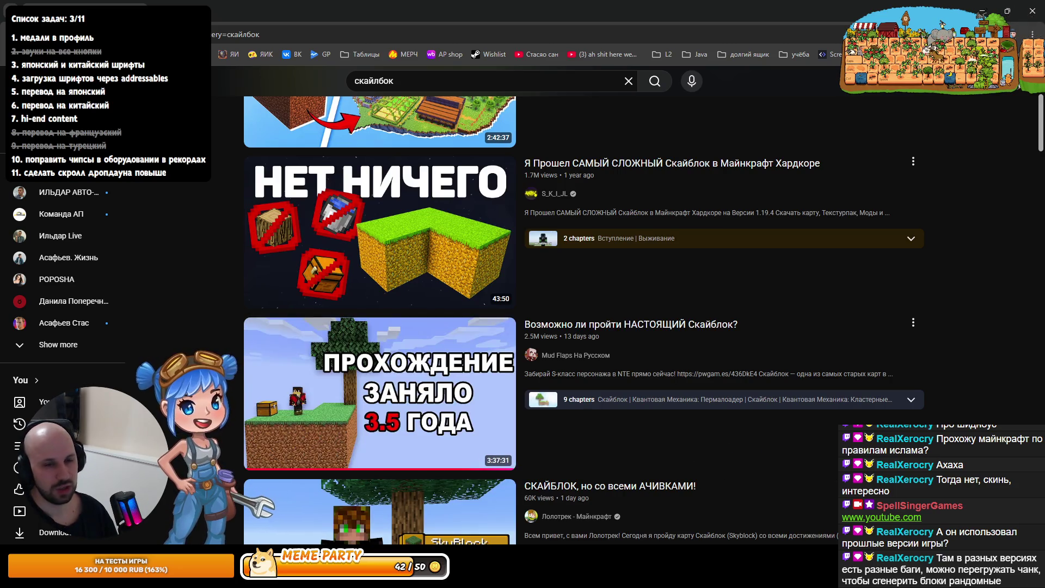
{"action": "mouse_move", "coordinate": [653, 511]}
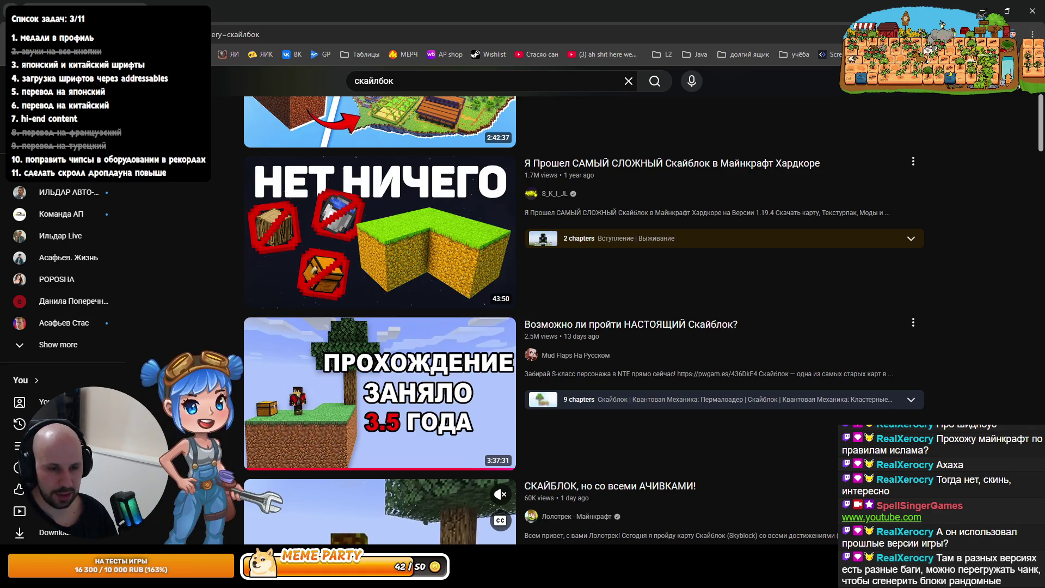
{"action": "key", "text": "alt+Tab"}
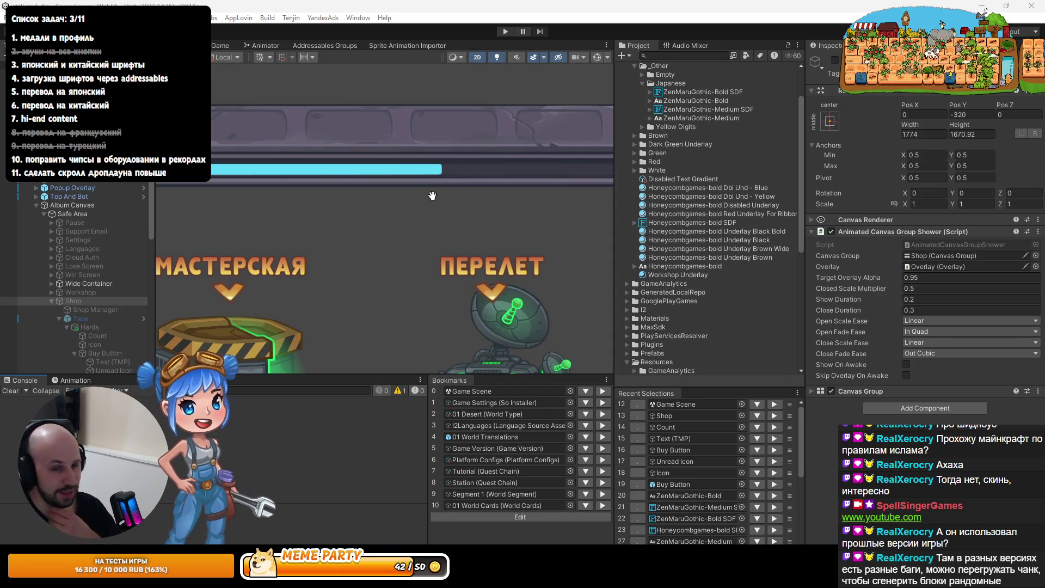
Run the game briefly in Play mode, stop it, and glance at the Build menu
{"action": "left_click", "coordinate": [503, 31]}
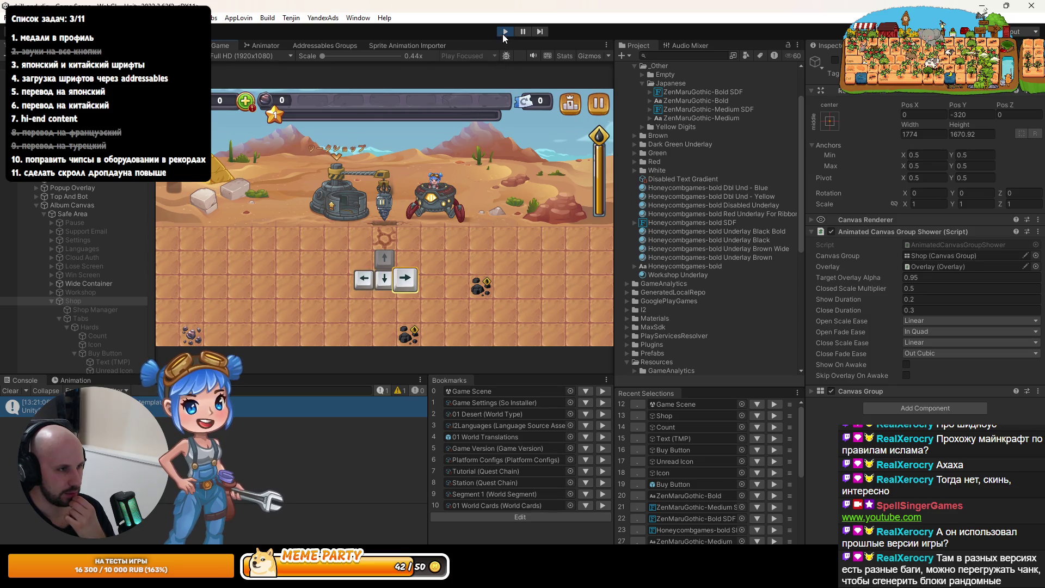
{"action": "left_click", "coordinate": [505, 32]}
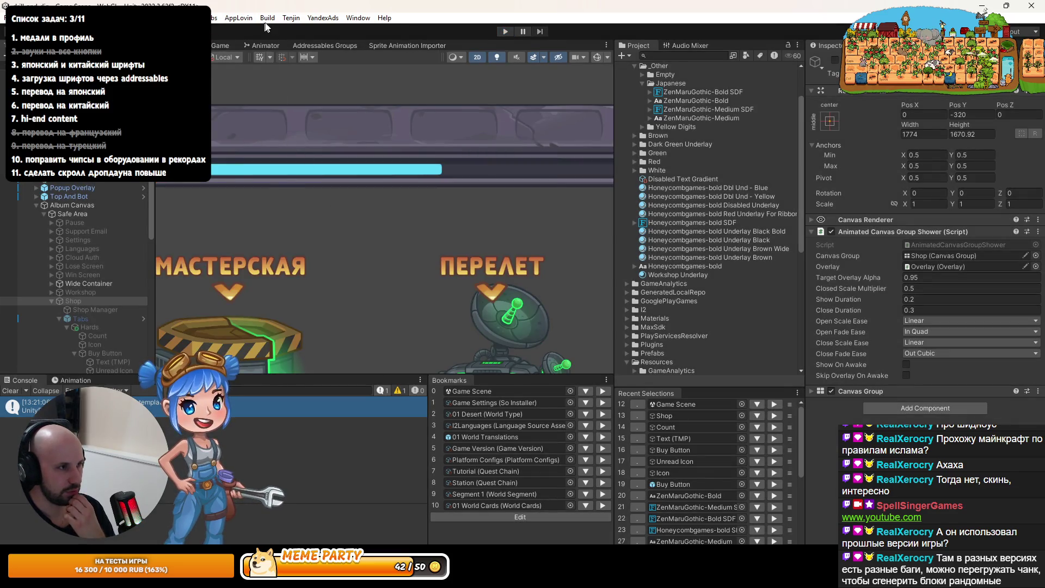
{"action": "left_click", "coordinate": [267, 18]}
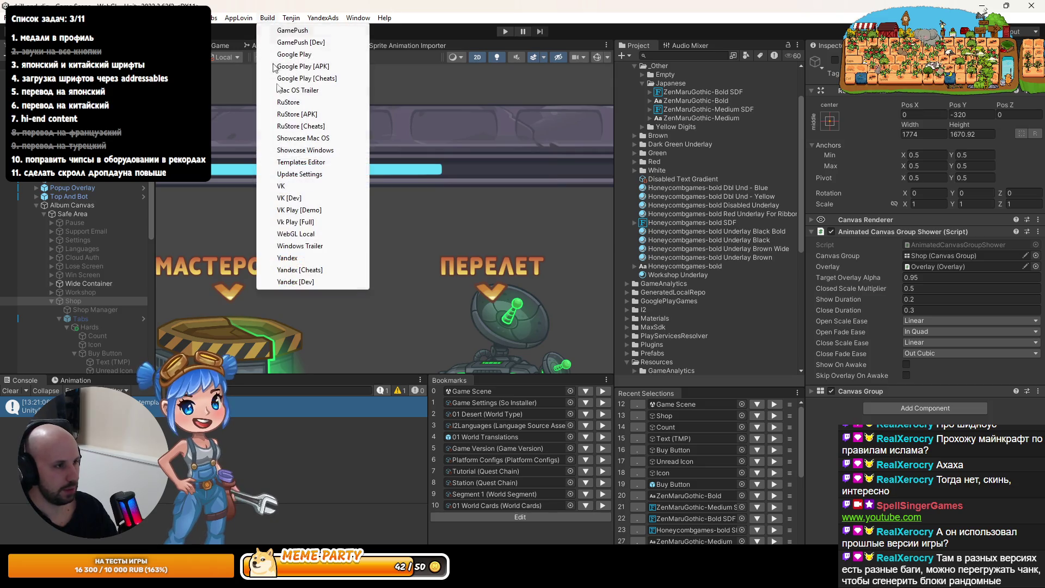
{"action": "left_click", "coordinate": [294, 259]}
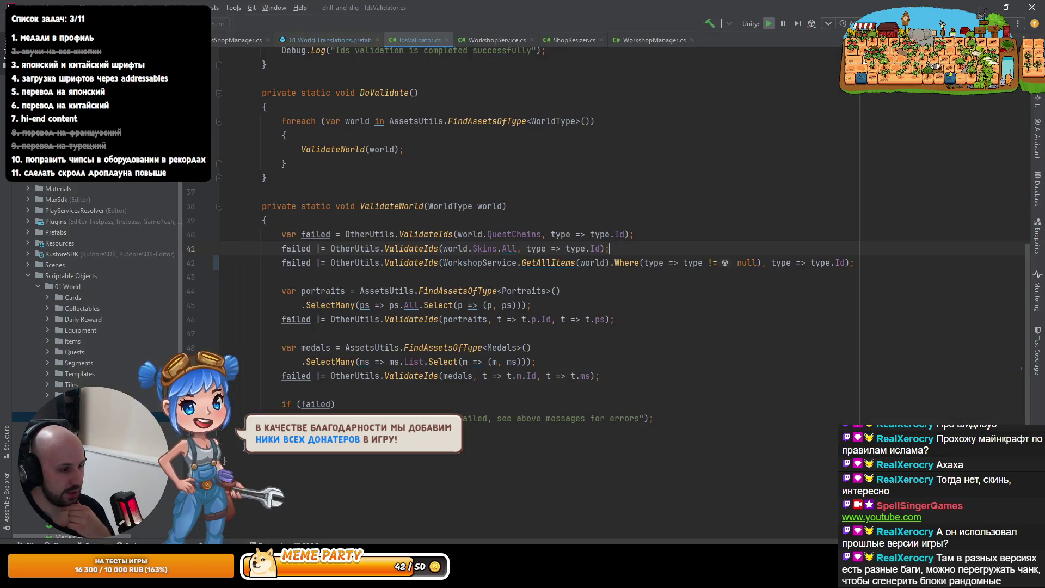
In Rider, show the Git tool window's Local Changes list
{"action": "key", "text": "alt+Tab"}
{"action": "key", "text": "alt+9"}
{"action": "left_click", "coordinate": [56, 302]}
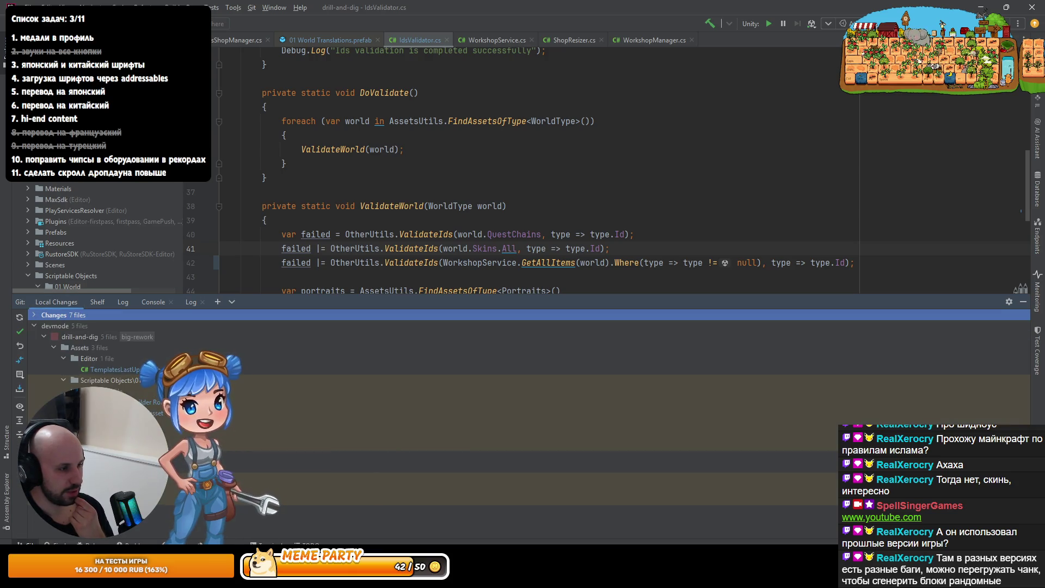
Review the TemplatesLastUpdateCheckBuildProcessor diff, roll back its changes, and return to Unity
{"action": "double_click", "coordinate": [132, 369]}
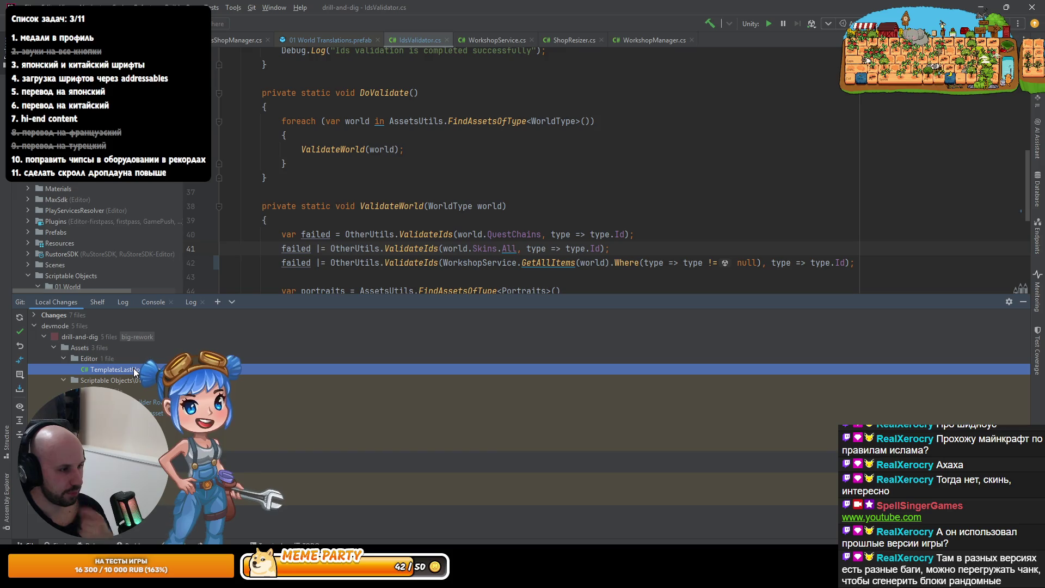
{"action": "key", "text": "Escape"}
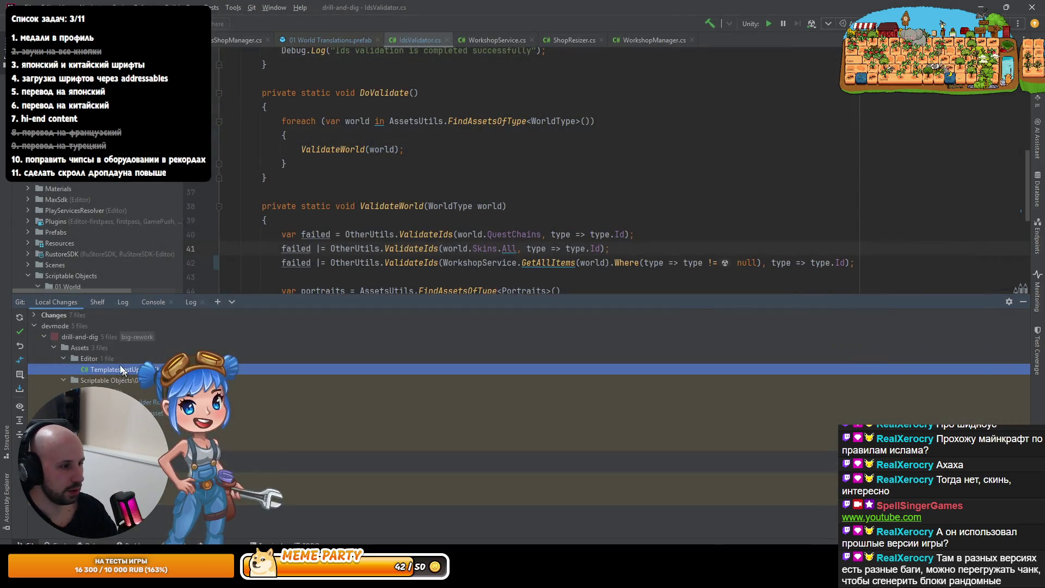
{"action": "left_click", "coordinate": [20, 346]}
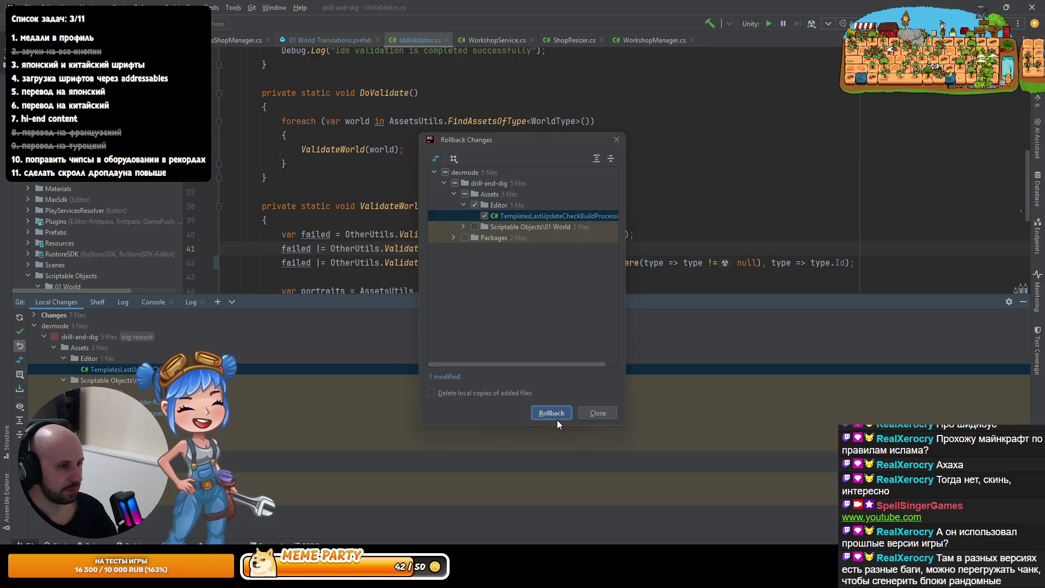
{"action": "left_click", "coordinate": [552, 414]}
{"action": "key", "text": "alt+Tab"}
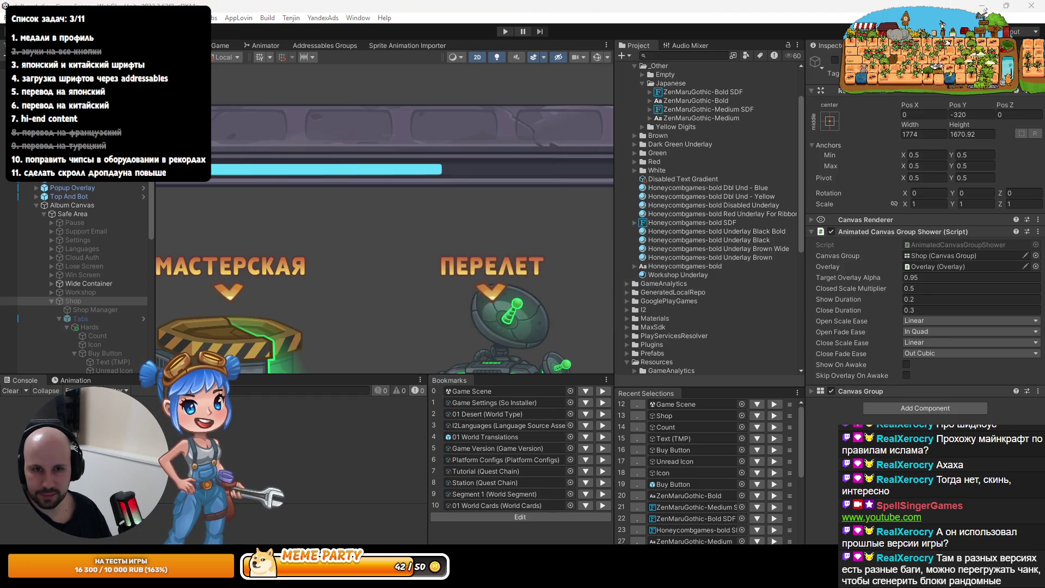
Start a Yandex build, clear the Console, and update the project templates
{"action": "left_click", "coordinate": [272, 19]}
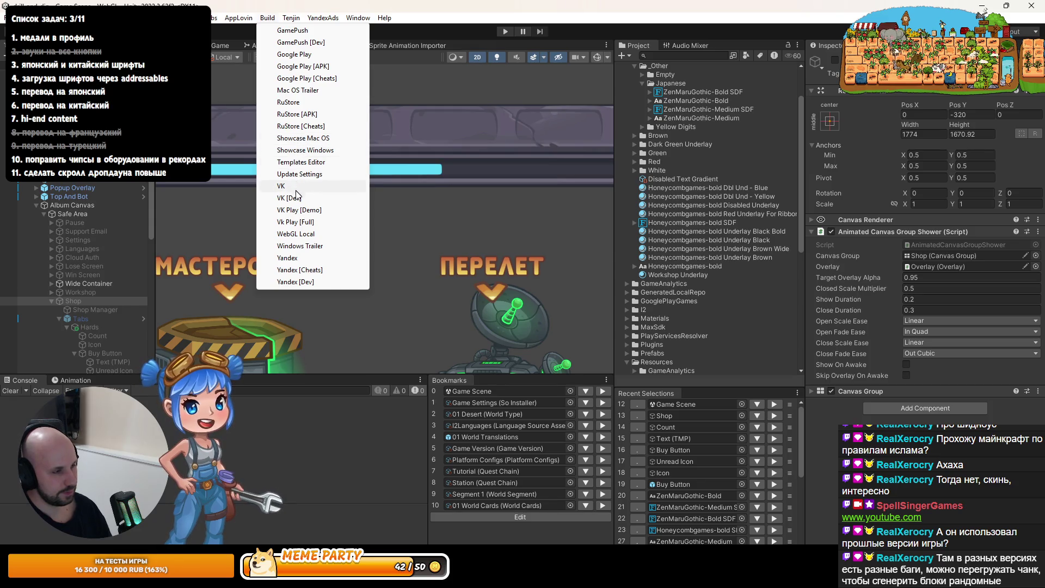
{"action": "left_click", "coordinate": [301, 258]}
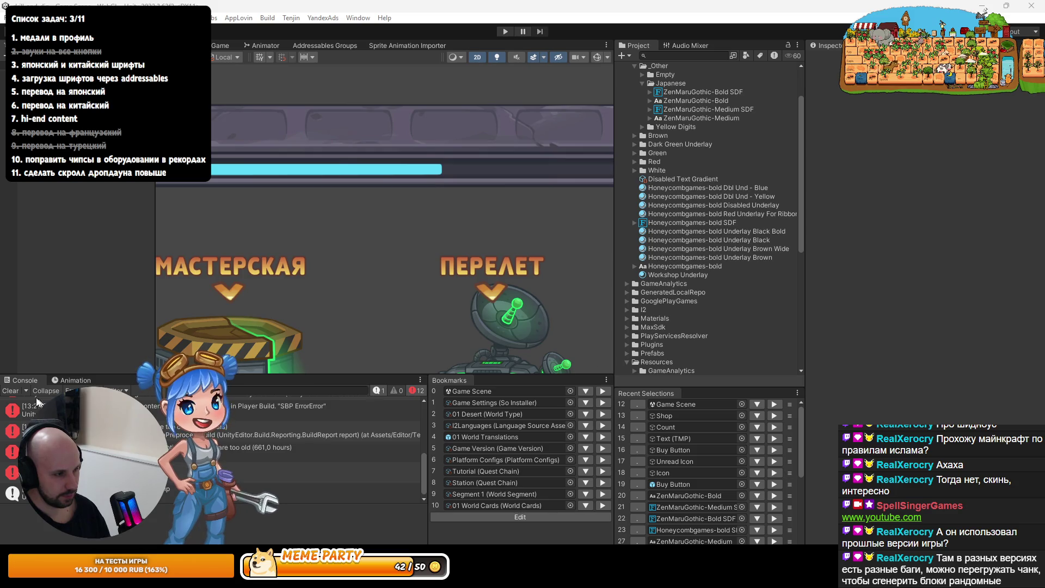
{"action": "left_click", "coordinate": [11, 391]}
{"action": "left_click", "coordinate": [201, 17]}
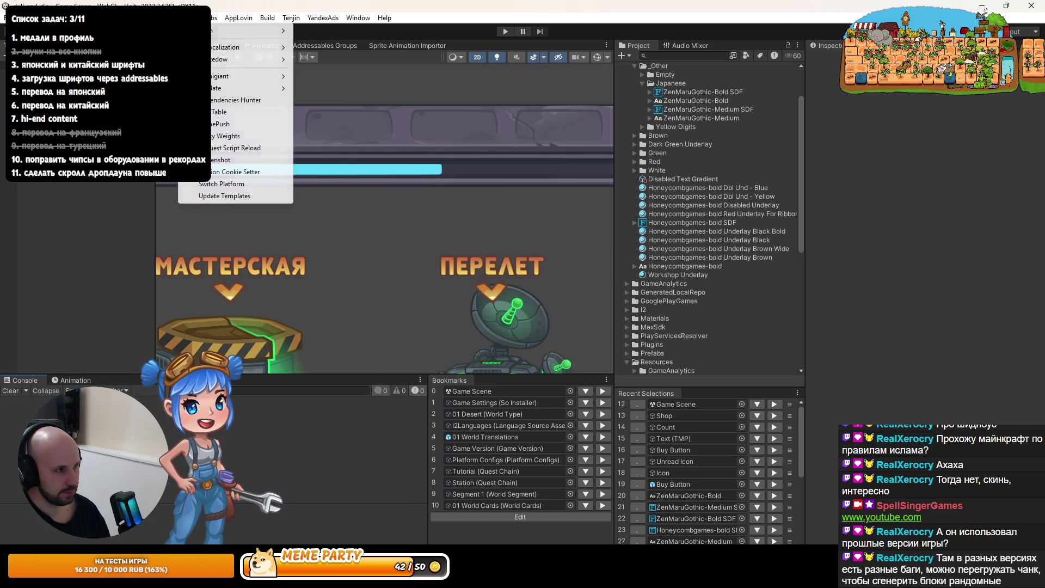
{"action": "left_click", "coordinate": [218, 195]}
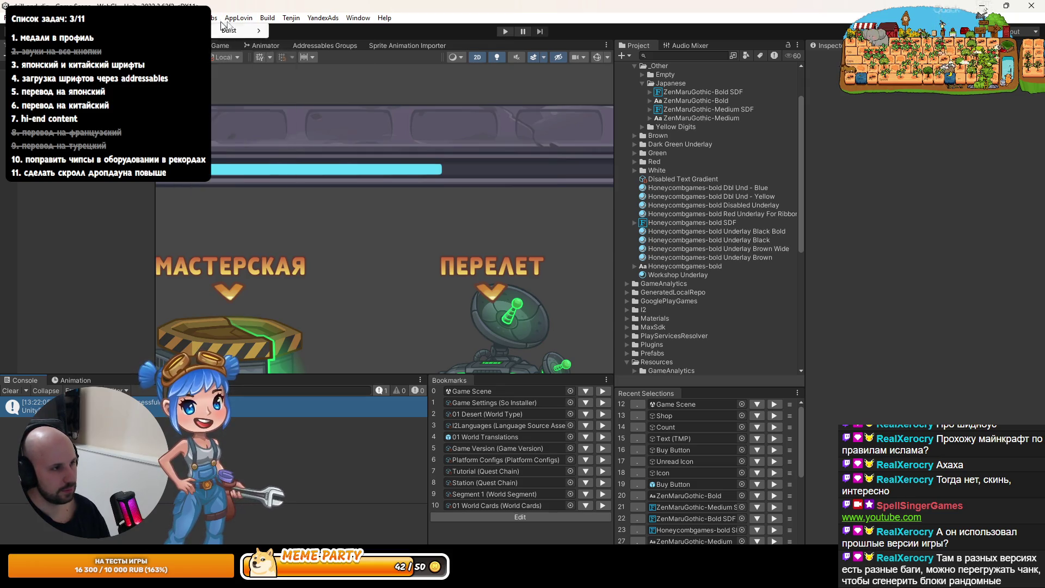
Rebuild for Yandex, inspect the first compile error, and open IdsValidator in Rider
{"action": "left_click", "coordinate": [267, 18]}
{"action": "left_click", "coordinate": [288, 258]}
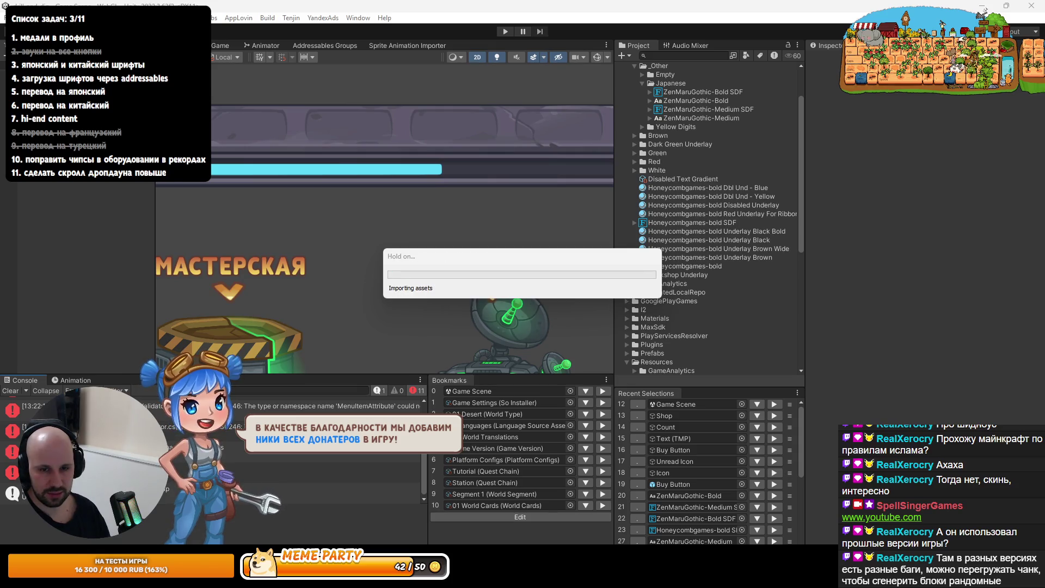
{"action": "left_click", "coordinate": [311, 407]}
{"action": "scroll", "coordinate": [354, 435], "scroll_direction": "up", "scroll_amount": 3}
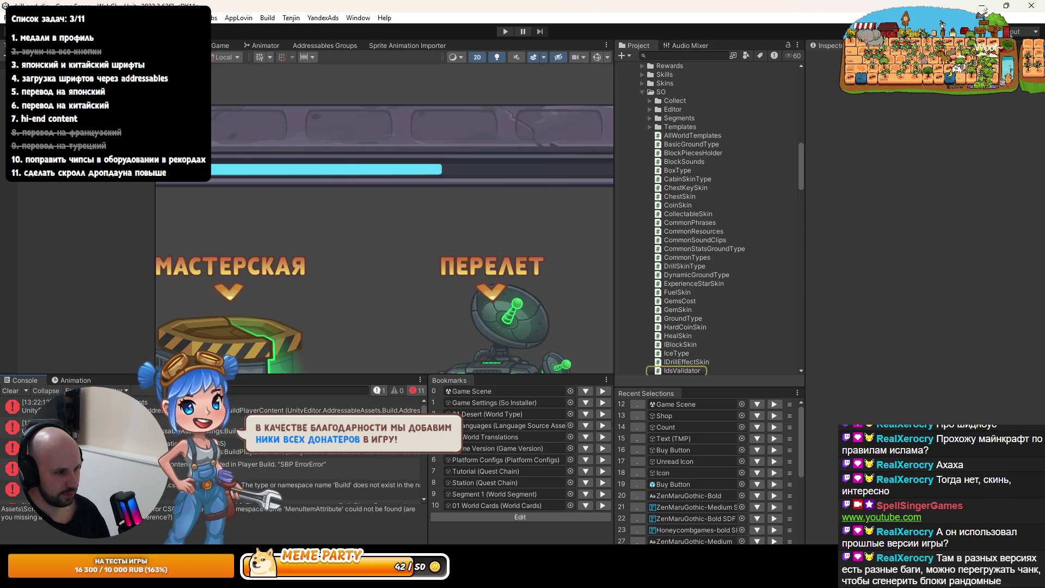
{"action": "double_click", "coordinate": [680, 370]}
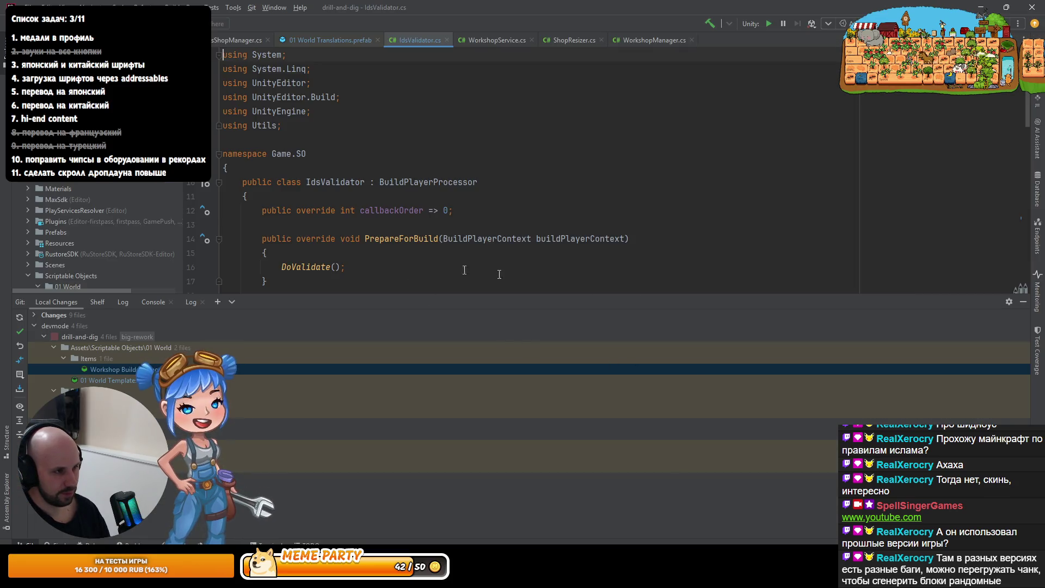
Add an #if UNITY_EDITOR directive at the top of IdsValidator.cs
{"action": "left_click", "coordinate": [382, 217]}
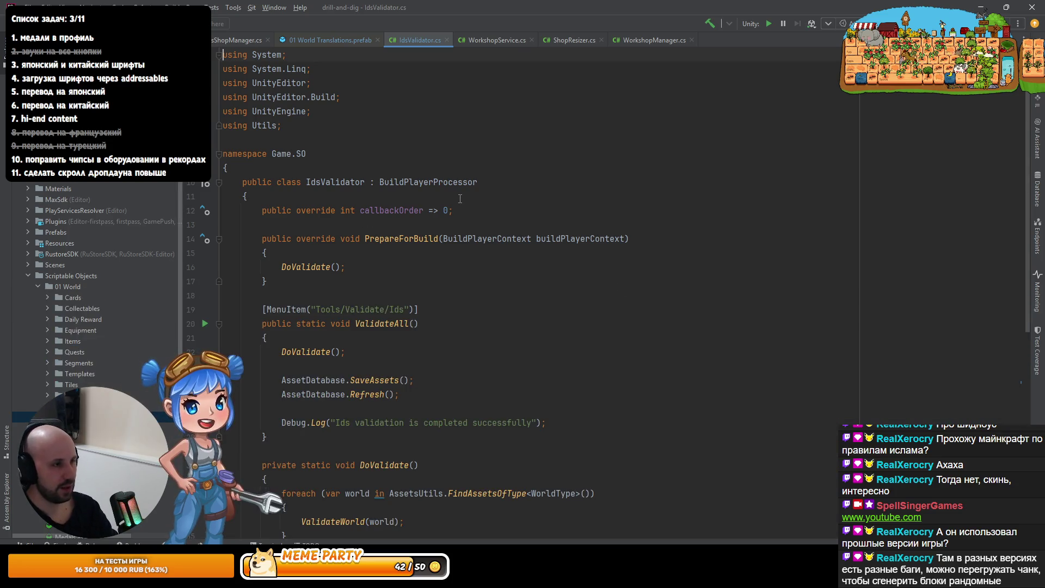
{"action": "key", "text": "Return"}
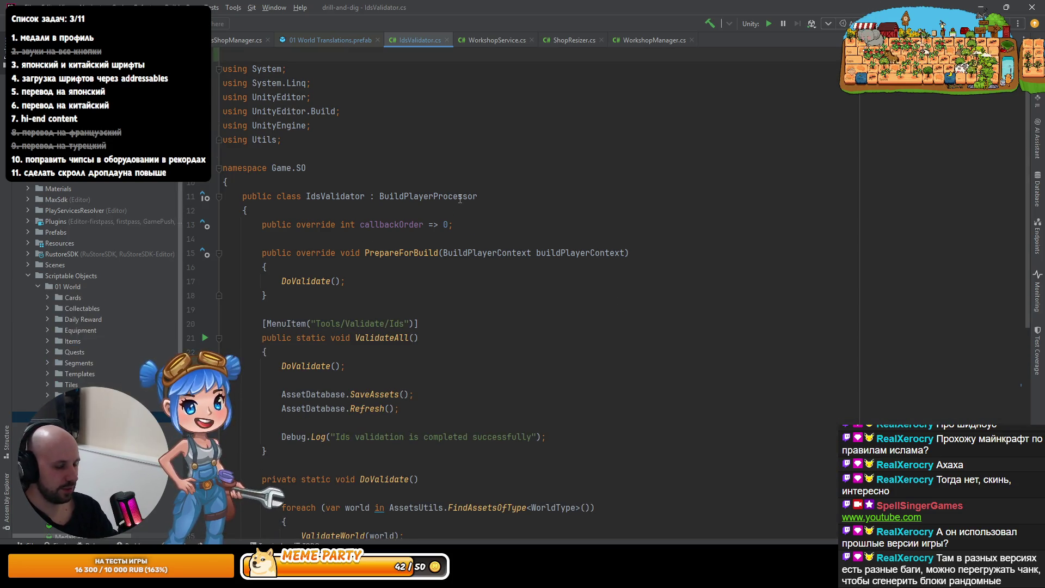
{"action": "type", "text": "if"}
{"action": "key", "text": "Return"}
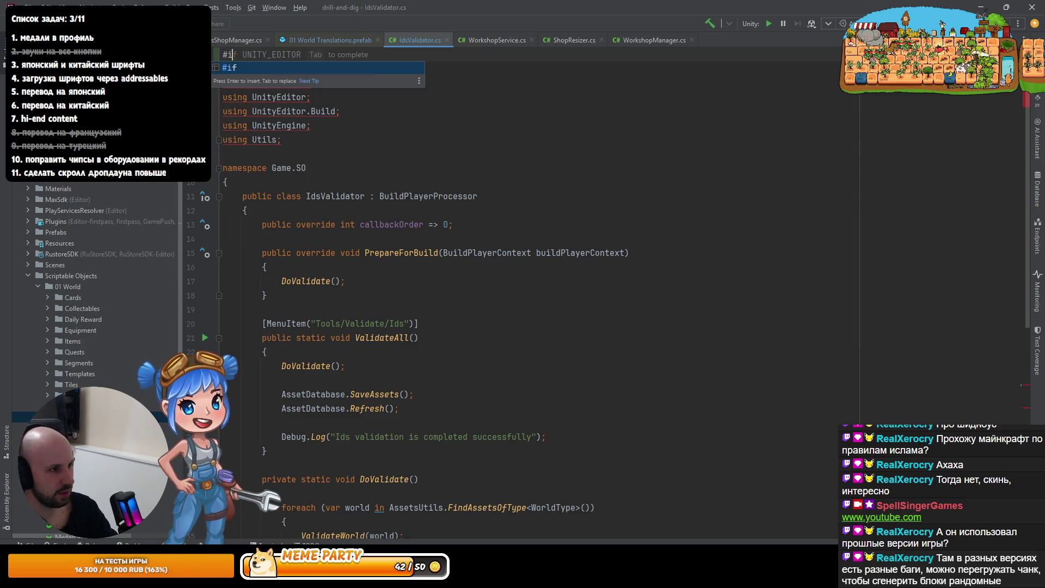
{"action": "type", "text": "ue"}
{"action": "key", "text": "Return"}
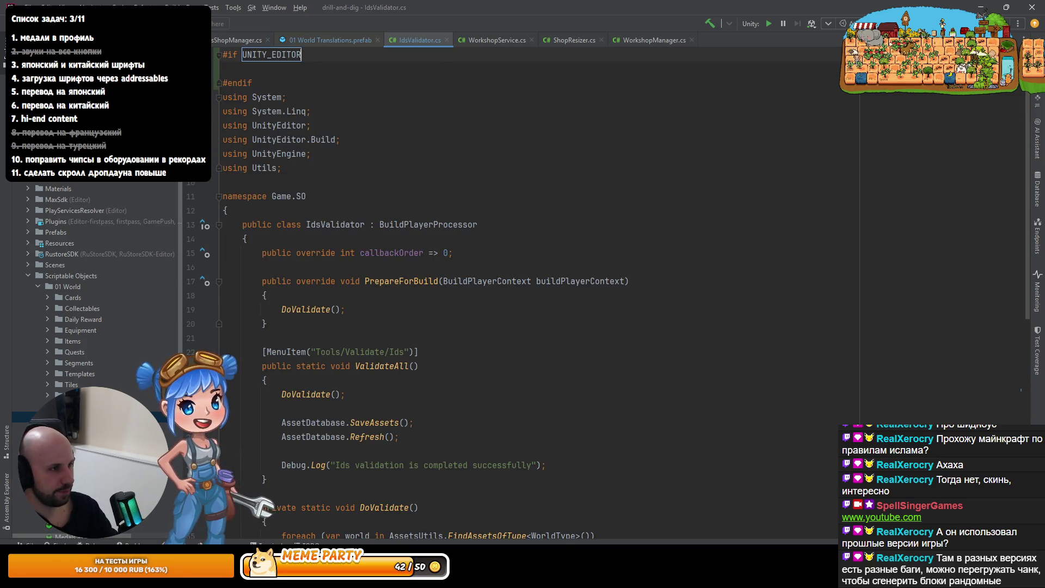
Move the #endif to its own line after the final closing brace, then return to Unity
{"action": "key", "text": "ctrl+x"}
{"action": "key", "text": "ctrl+x"}
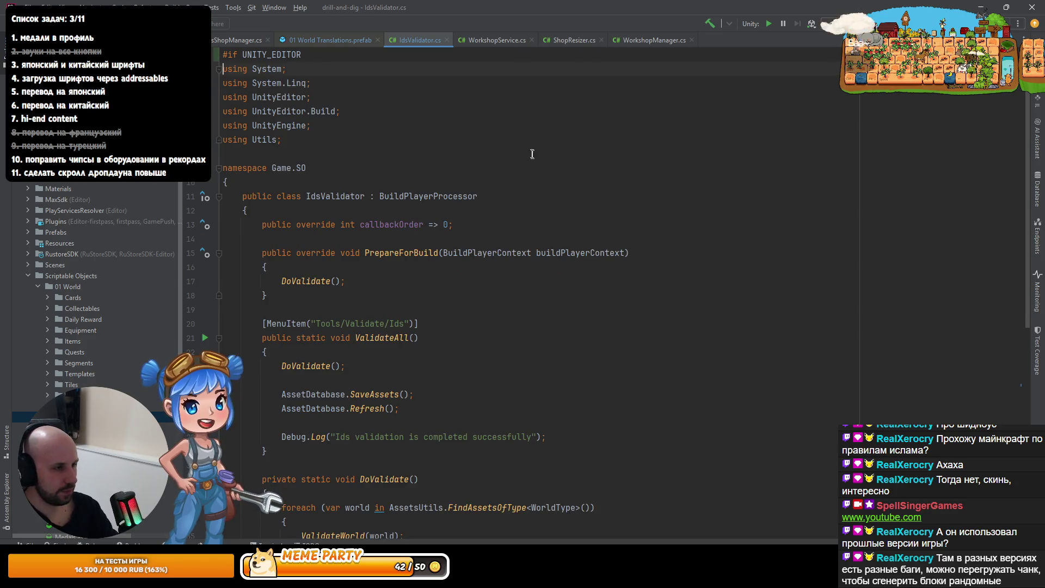
{"action": "key", "text": "ctrl+End"}
{"action": "key", "text": "ctrl+v"}
{"action": "key", "text": "Up"}
{"action": "key", "text": "Right"}
{"action": "key", "text": "Return"}
{"action": "key", "text": "ctrl+End"}
{"action": "key", "text": "alt+Tab"}
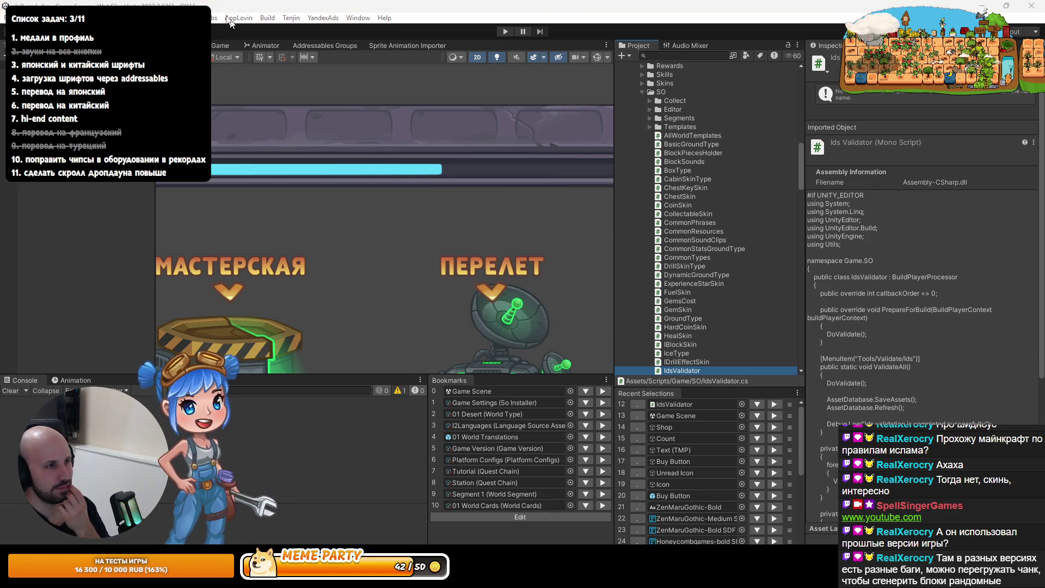
Rebuild the game for Yandex from the Build menu to produce a fresh Yandex.zip
{"action": "left_click", "coordinate": [268, 21]}
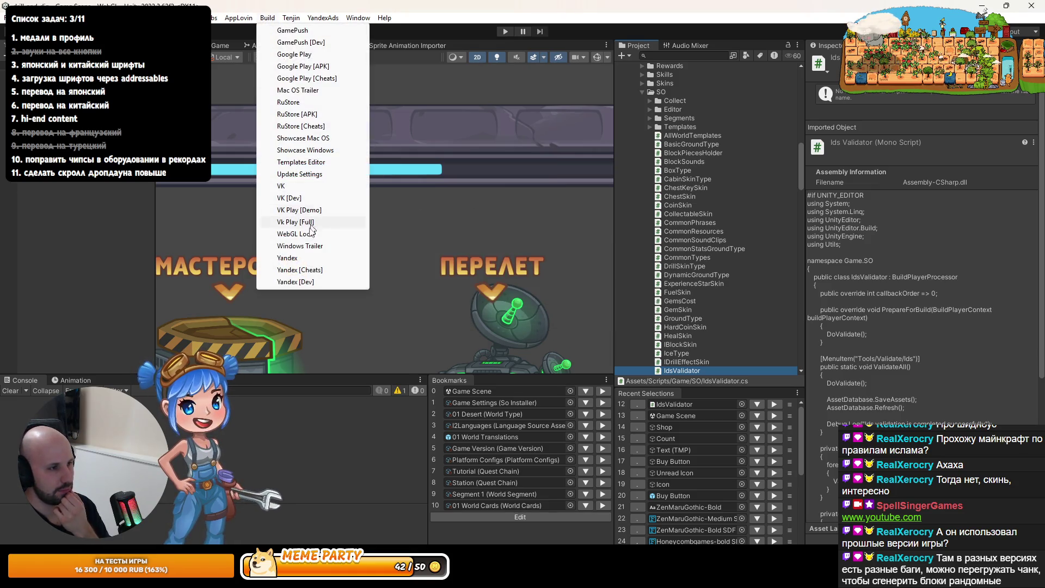
{"action": "left_click", "coordinate": [305, 258]}
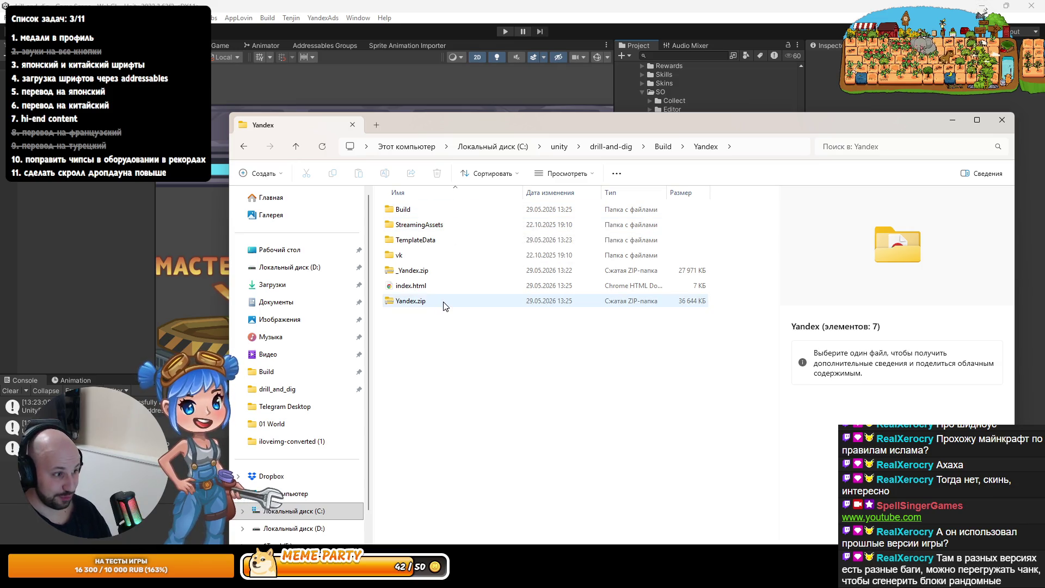
Check the new Yandex.zip details and the full file names in the Build folder
{"action": "left_click", "coordinate": [407, 305]}
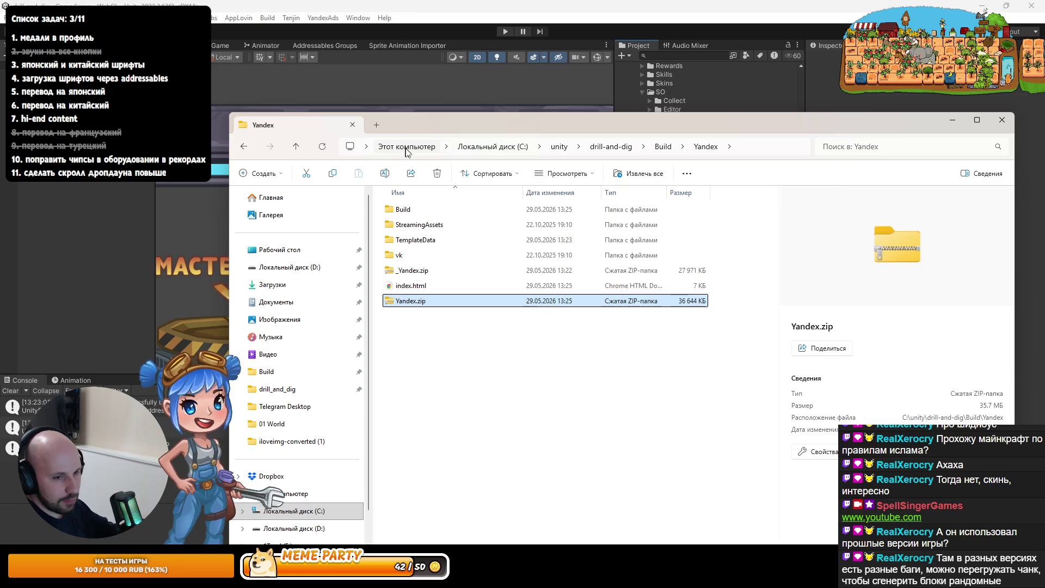
{"action": "double_click", "coordinate": [415, 212]}
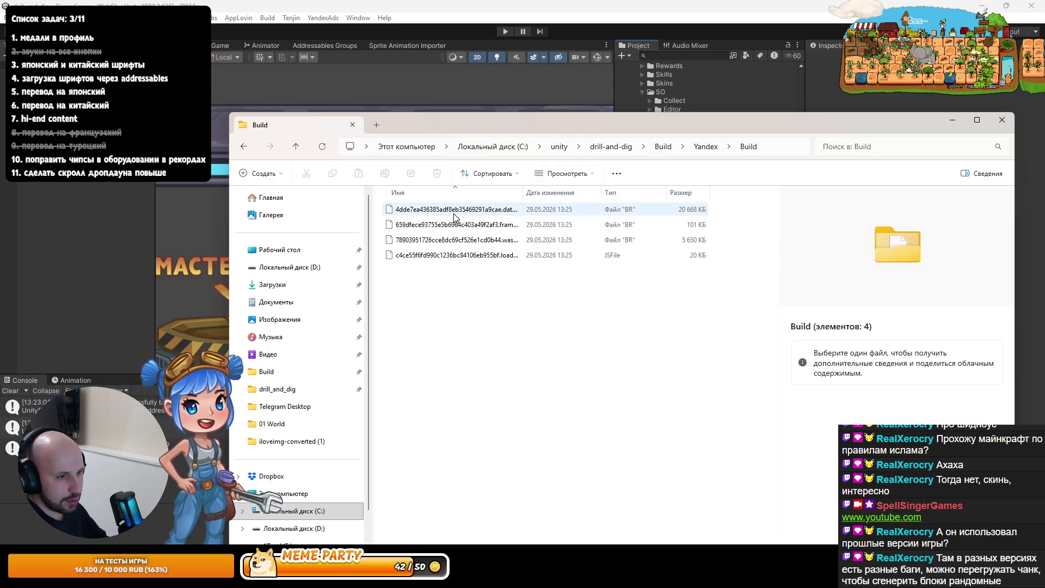
{"action": "left_click_drag", "start_coordinate": [522, 192], "coordinate": [564, 205]}
{"action": "key", "text": "BackSpace"}
Browse the StreamingAssets\aa, TemplateData and vk folders, then return to Rider
{"action": "double_click", "coordinate": [442, 224]}
{"action": "double_click", "coordinate": [441, 211]}
{"action": "double_click", "coordinate": [441, 212]}
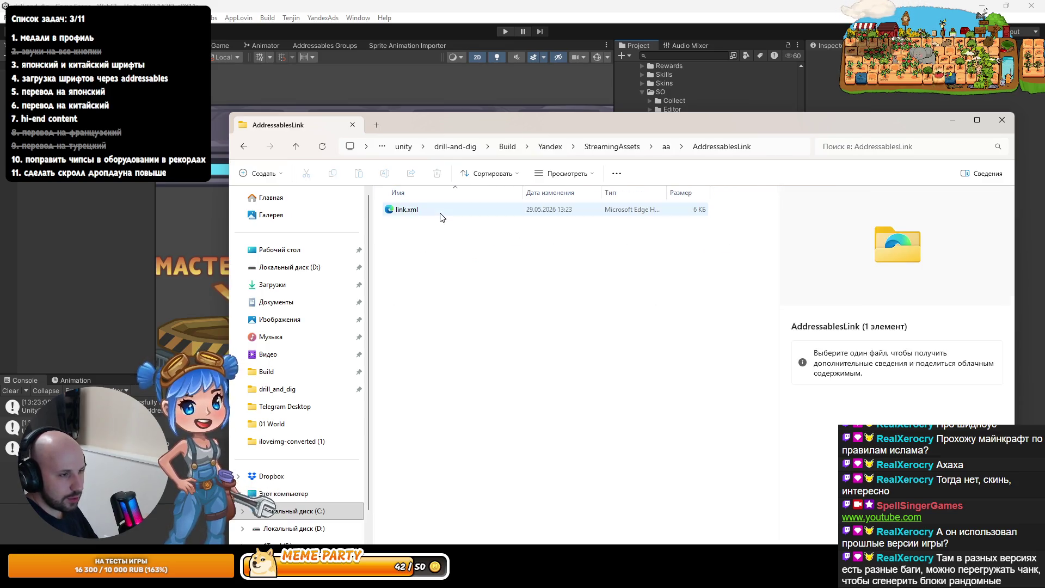
{"action": "key", "text": "BackSpace"}
{"action": "key", "text": "BackSpace"}
{"action": "key", "text": "BackSpace"}
{"action": "double_click", "coordinate": [422, 241]}
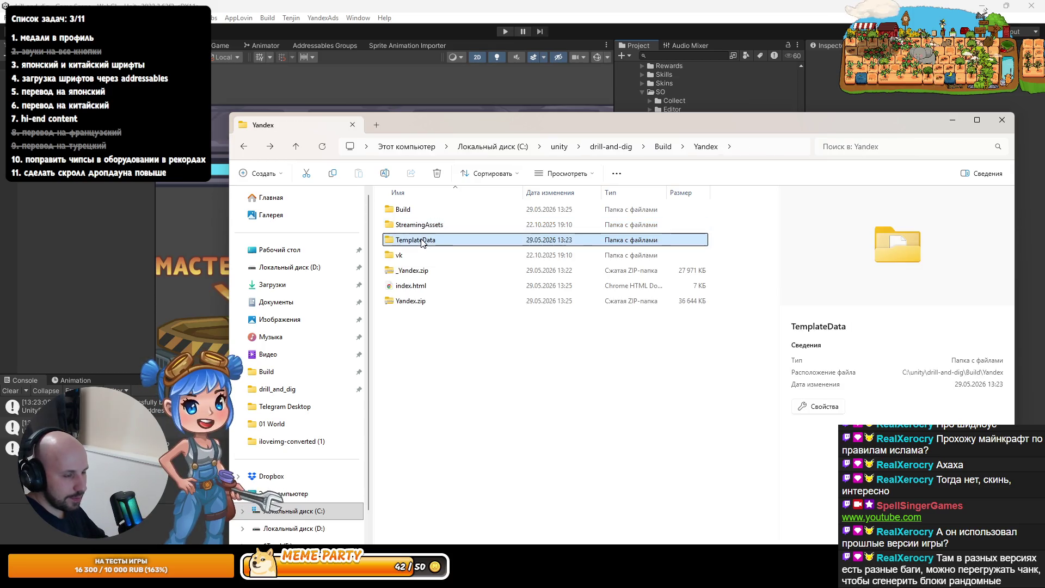
{"action": "key", "text": "BackSpace"}
{"action": "double_click", "coordinate": [404, 254]}
{"action": "key", "text": "BackSpace"}
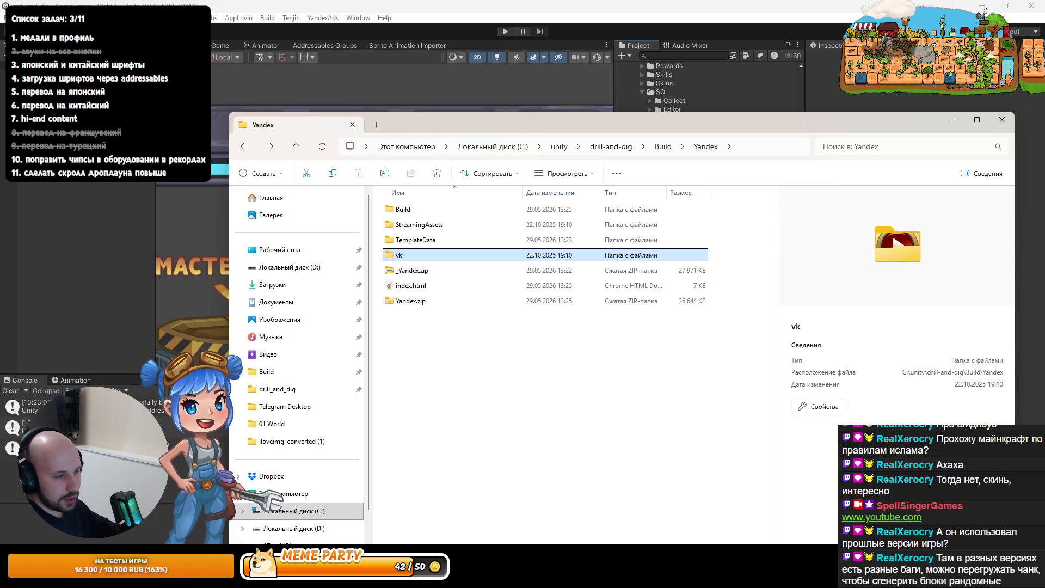
{"action": "left_click", "coordinate": [326, 576]}
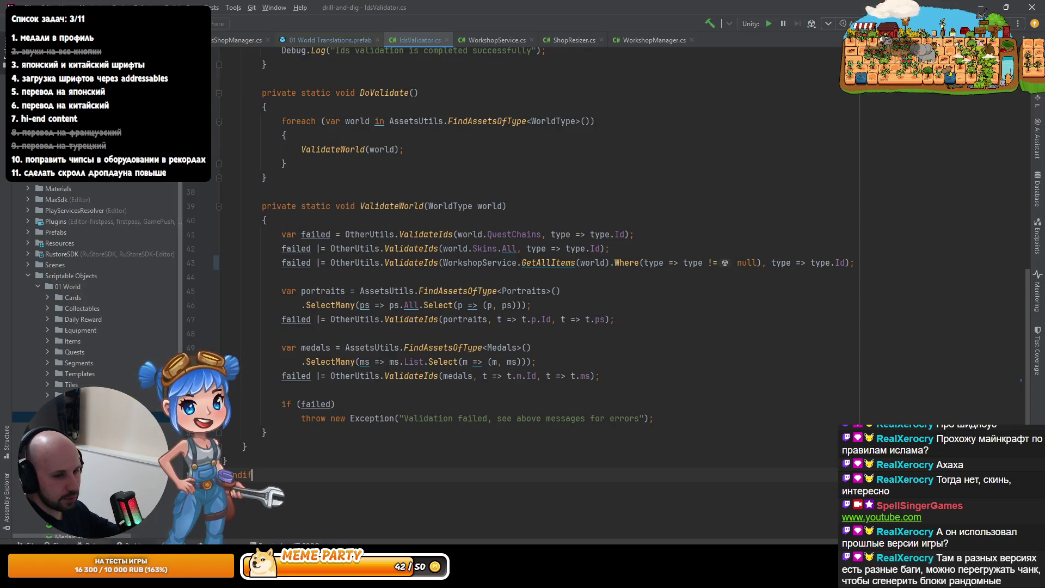
Open a PowerShell terminal in Rider and scroll through its output
{"action": "key", "text": "alt+3"}
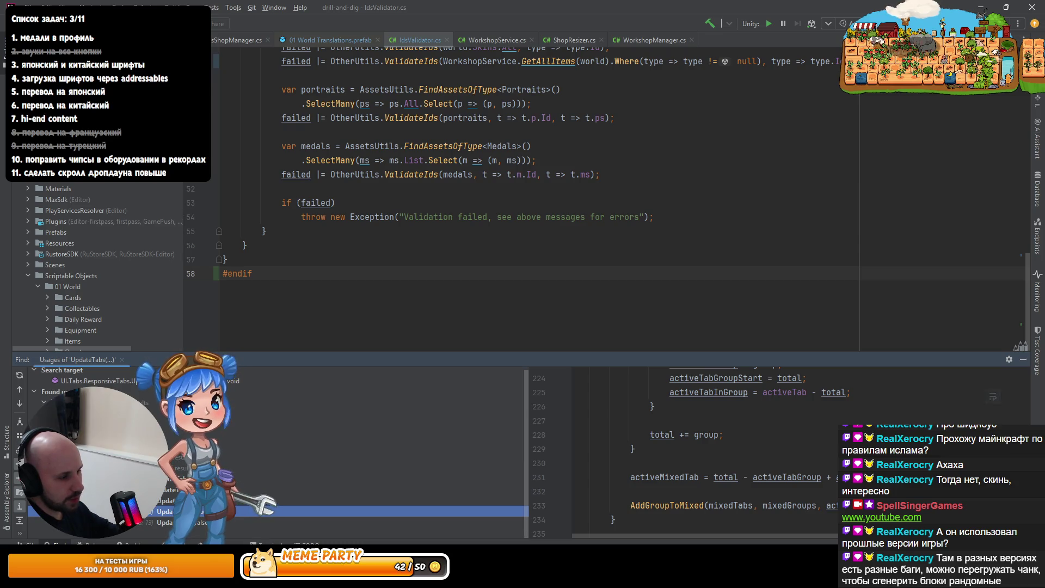
{"action": "left_click", "coordinate": [268, 542]}
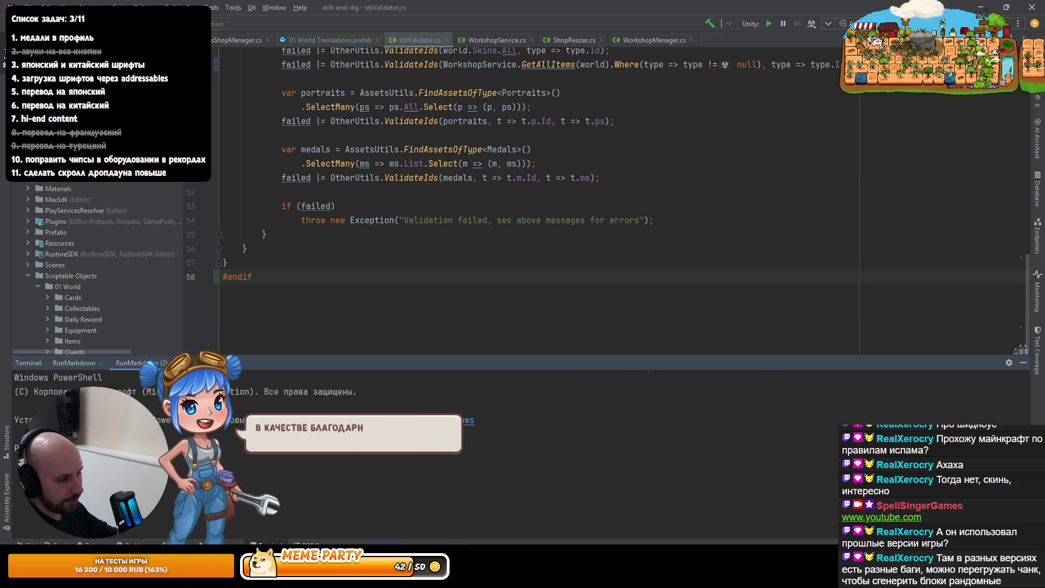
{"action": "scroll", "coordinate": [28, 282], "scroll_direction": "down", "scroll_amount": 5}
{"action": "scroll", "coordinate": [29, 284], "scroll_direction": "down", "scroll_amount": 5}
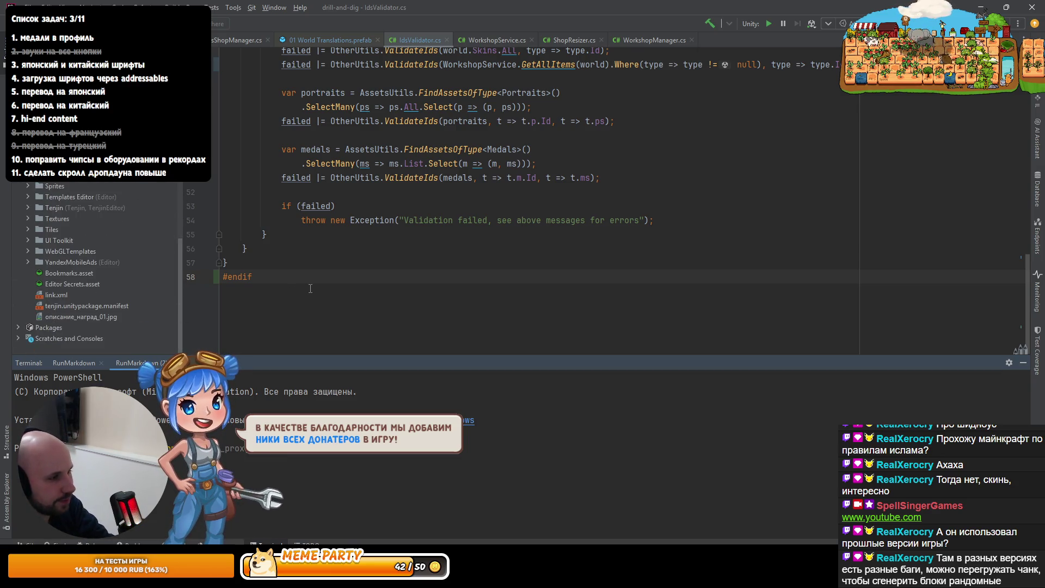
Search project files by name for the readme files, then switch back to Unity
{"action": "key", "text": "ctrl+shift+n"}
{"action": "type", "text": "read"}
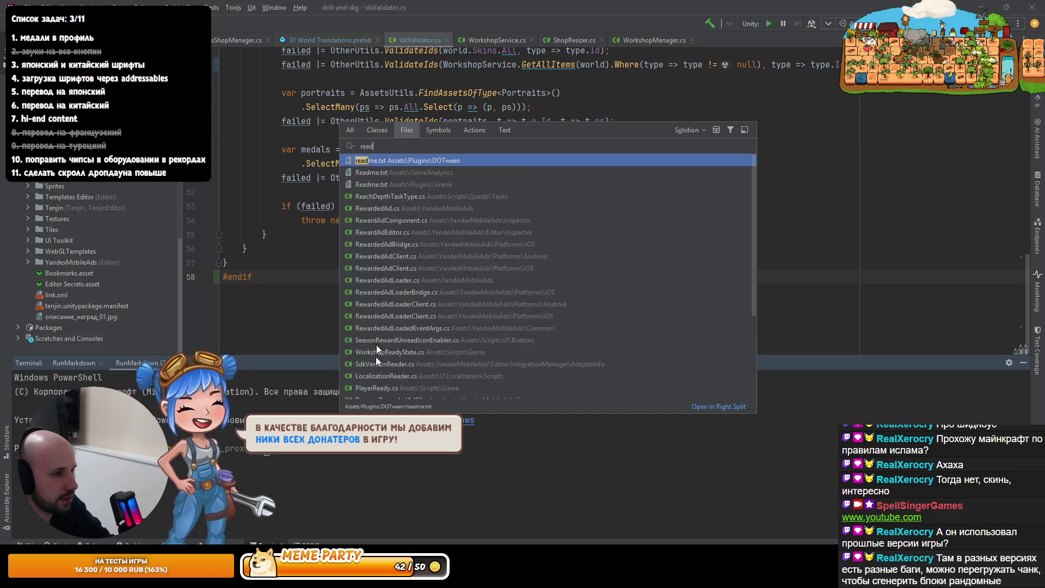
{"action": "key", "text": "alt+Tab"}
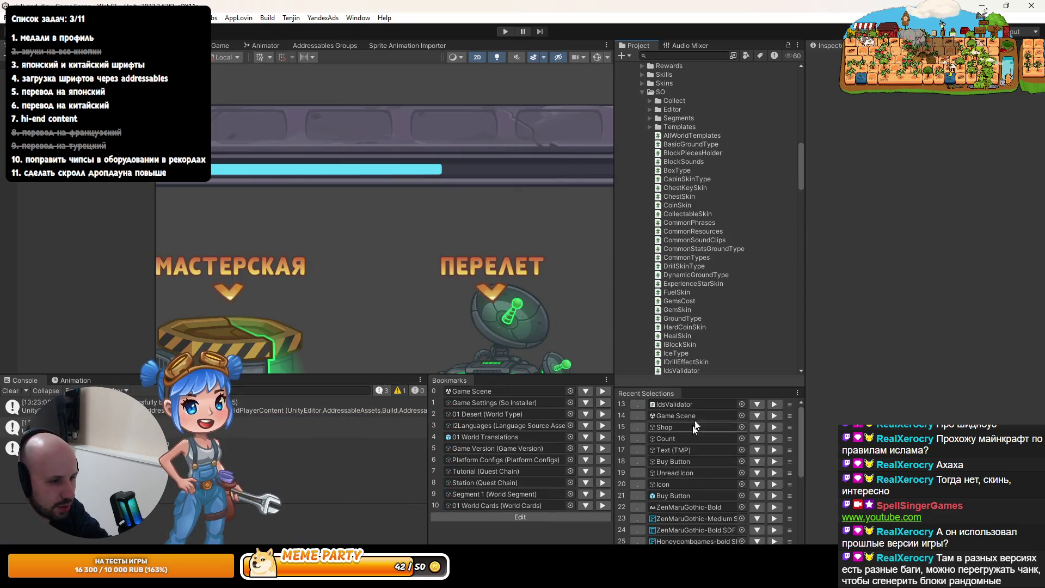
Look up where the описание_наград_01 image is referenced in the project and scene
{"action": "scroll", "coordinate": [724, 289], "scroll_direction": "down", "scroll_amount": 5}
{"action": "scroll", "coordinate": [718, 299], "scroll_direction": "down", "scroll_amount": 3}
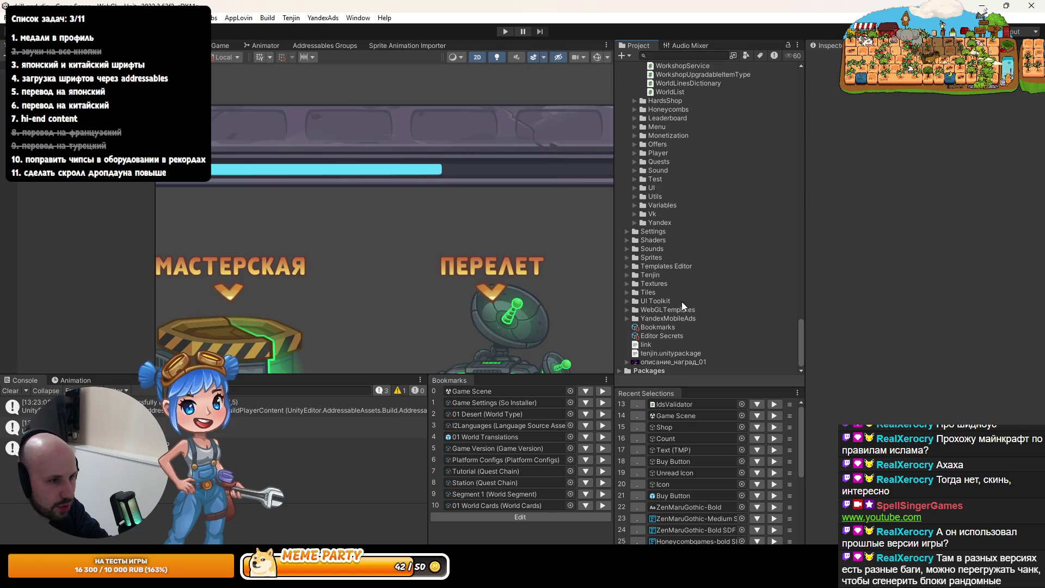
{"action": "right_click", "coordinate": [658, 361]}
{"action": "left_click", "coordinate": [719, 249]}
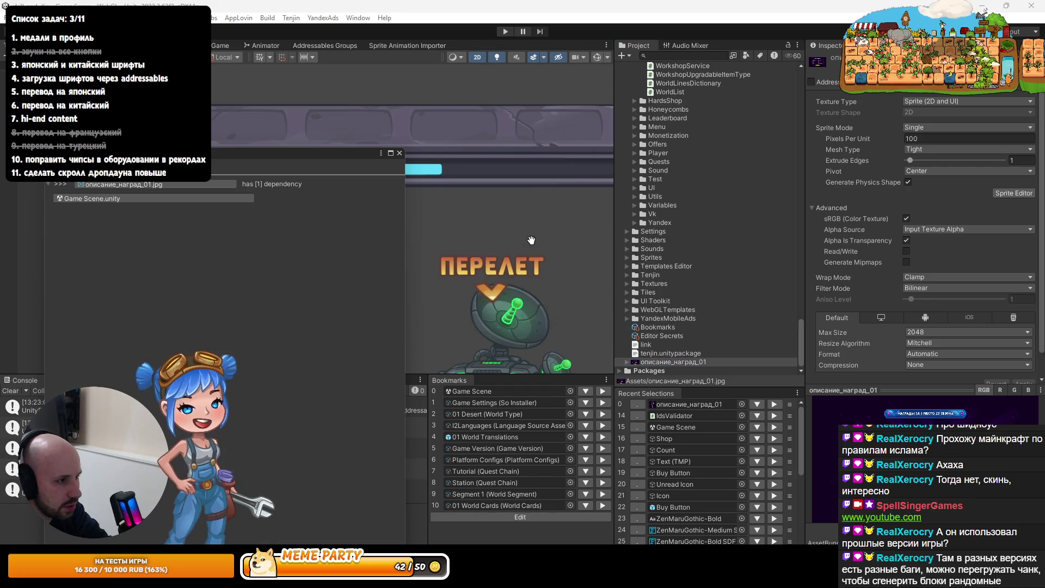
{"action": "scroll", "coordinate": [980, 334], "scroll_direction": "down", "scroll_amount": 1}
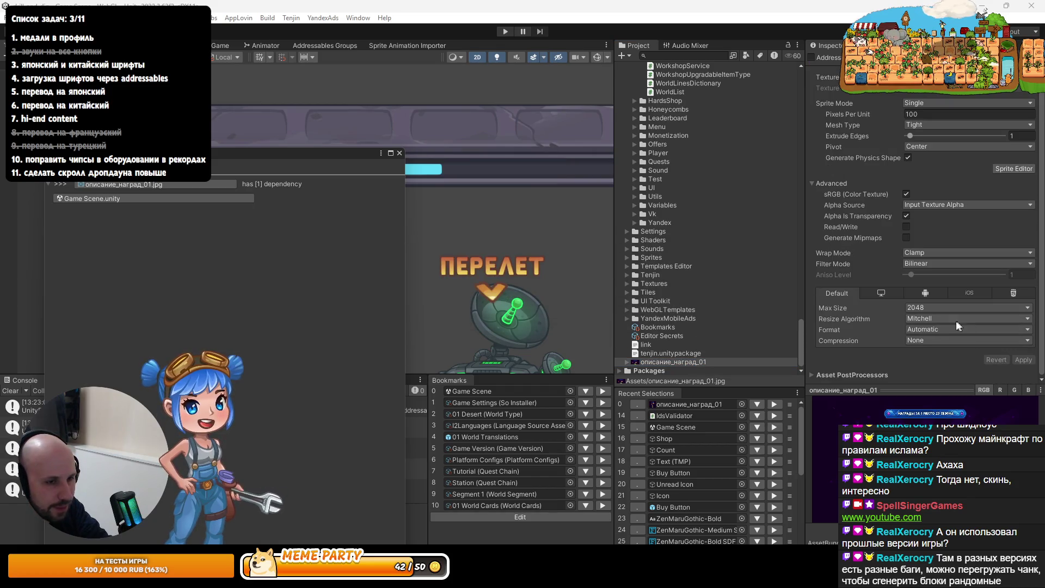
{"action": "left_click", "coordinate": [687, 363]}
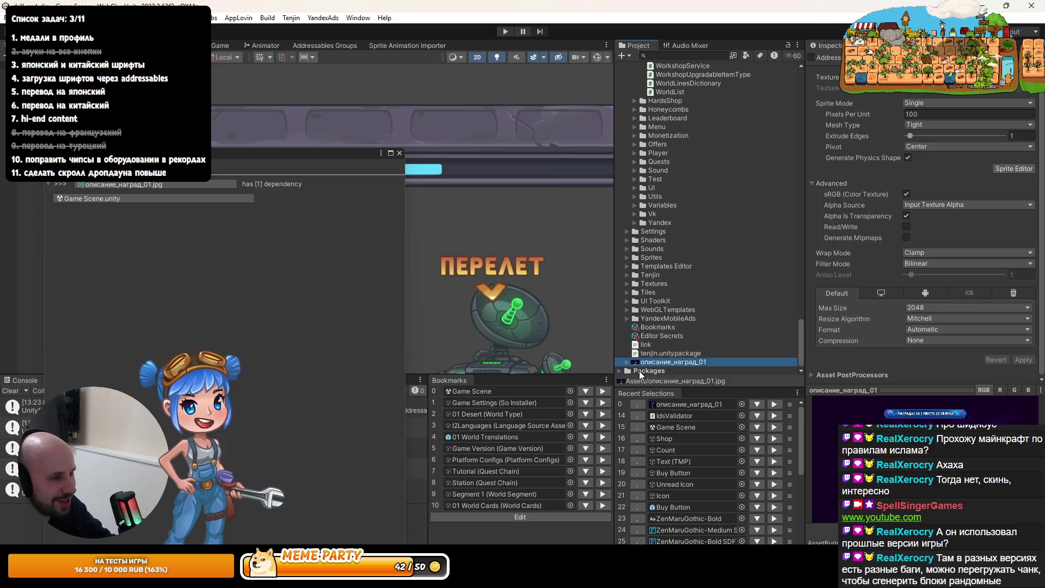
{"action": "right_click", "coordinate": [687, 363]}
{"action": "left_click", "coordinate": [750, 249]}
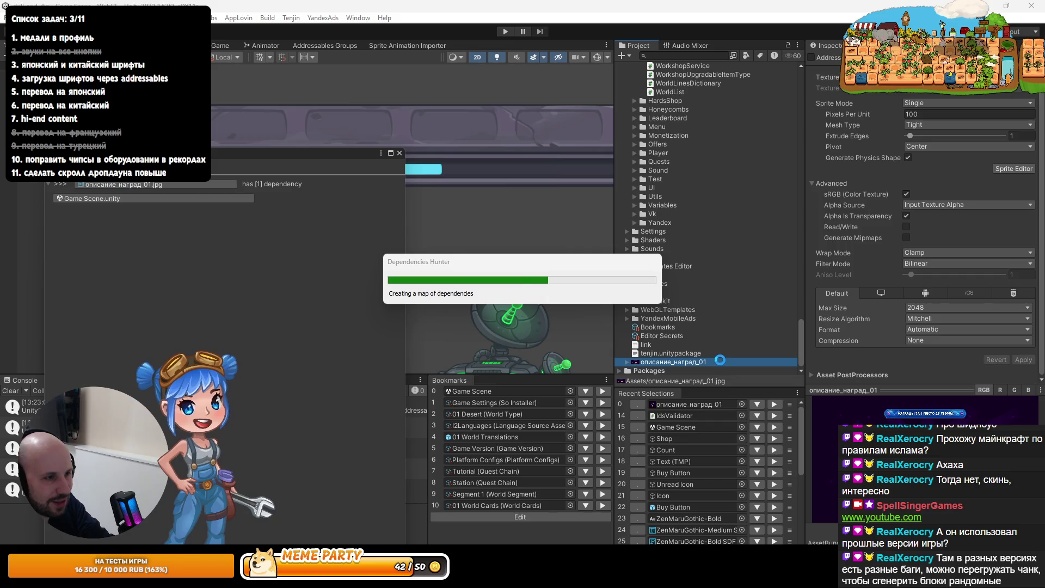
{"action": "left_click", "coordinate": [399, 153]}
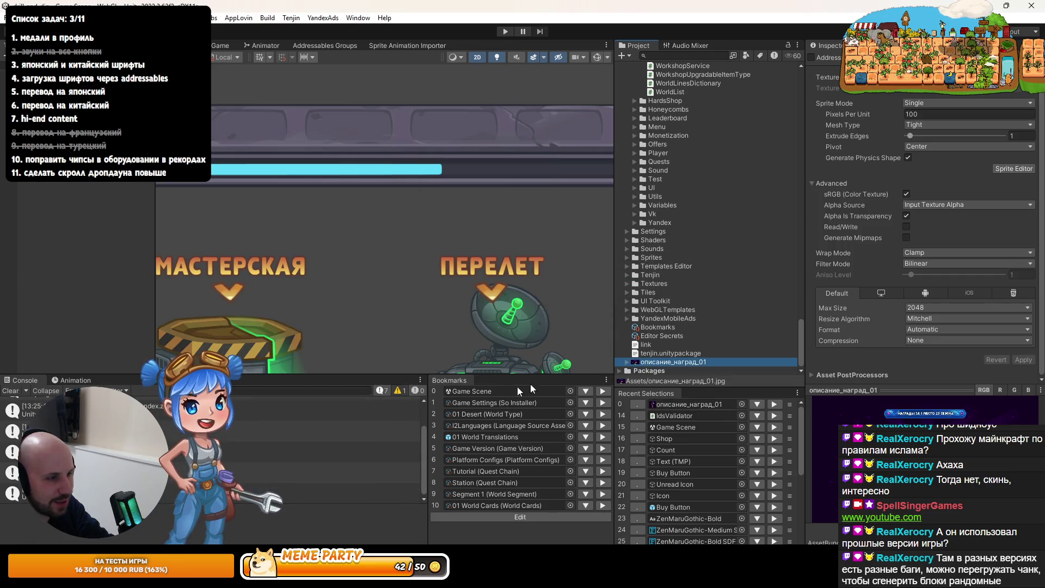
{"action": "right_click", "coordinate": [673, 362]}
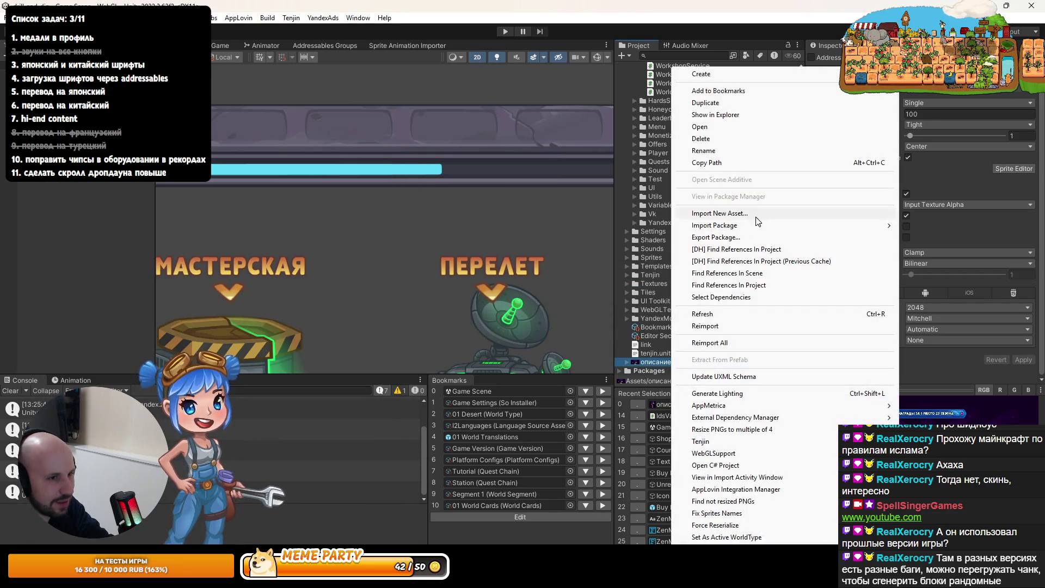
{"action": "left_click", "coordinate": [748, 273]}
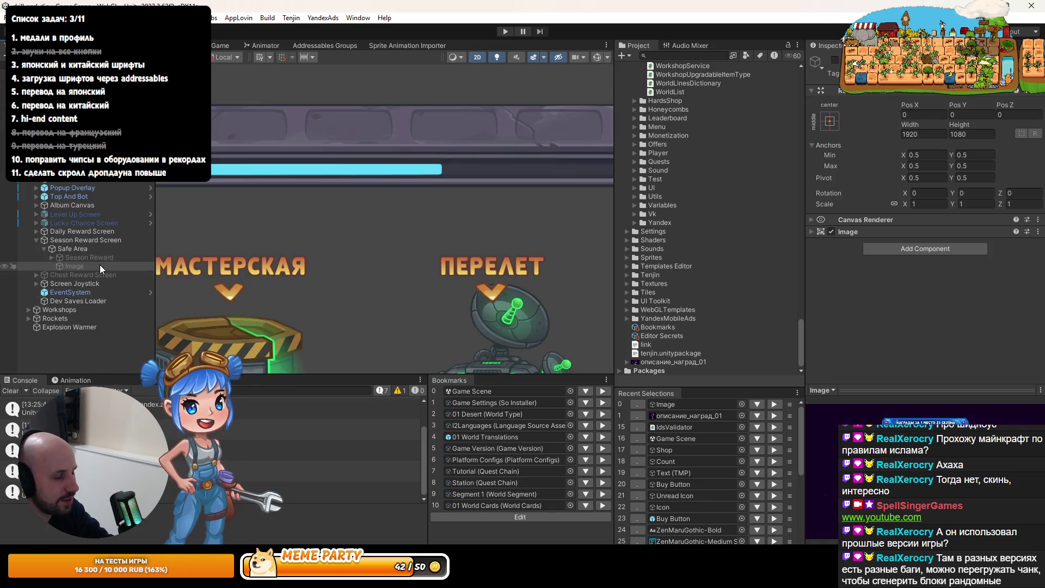
Delete the Image object under Season Reward, then delete and confirm removing описание_наград_01
{"action": "left_click", "coordinate": [90, 256]}
{"action": "left_click", "coordinate": [76, 265]}
{"action": "key", "text": "Delete"}
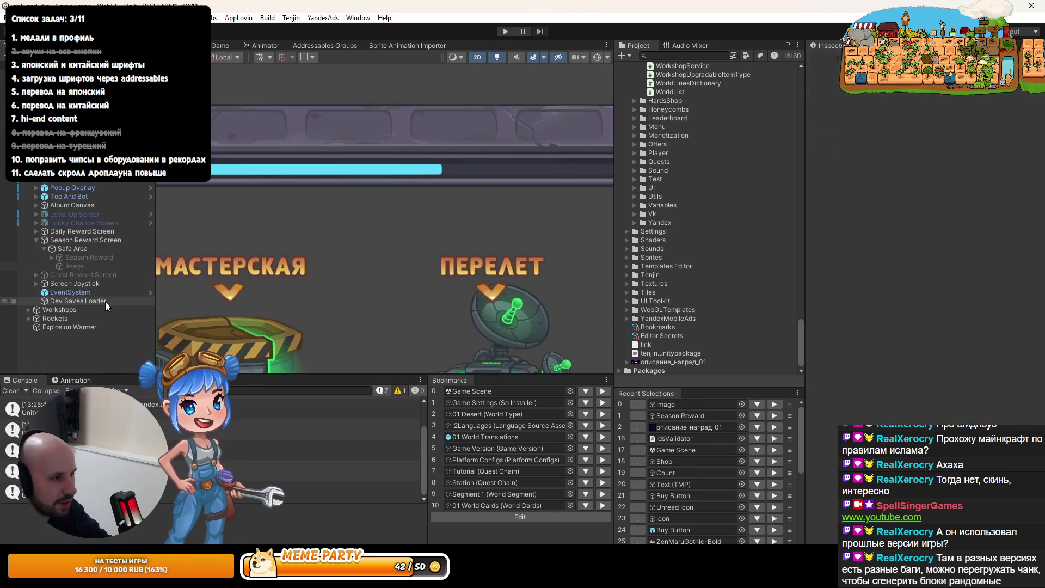
{"action": "left_click", "coordinate": [653, 362]}
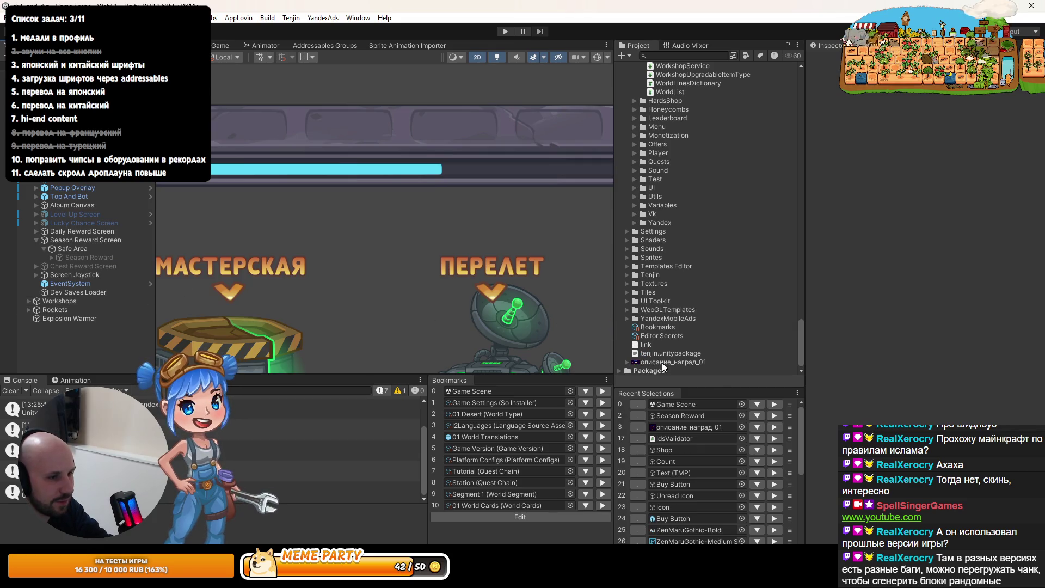
{"action": "key", "text": "Delete"}
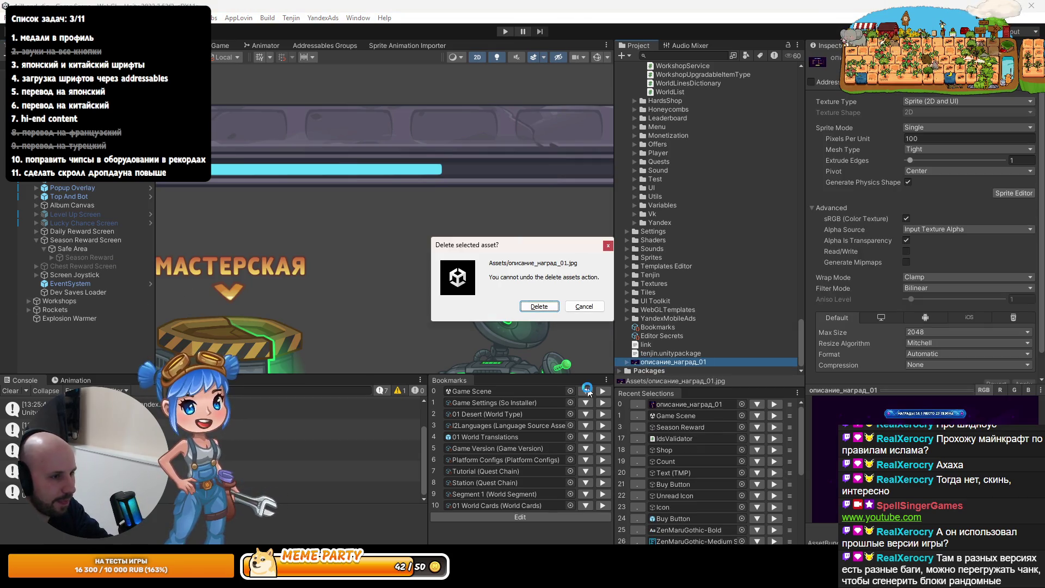
{"action": "key", "text": "Return"}
{"action": "left_click", "coordinate": [268, 18]}
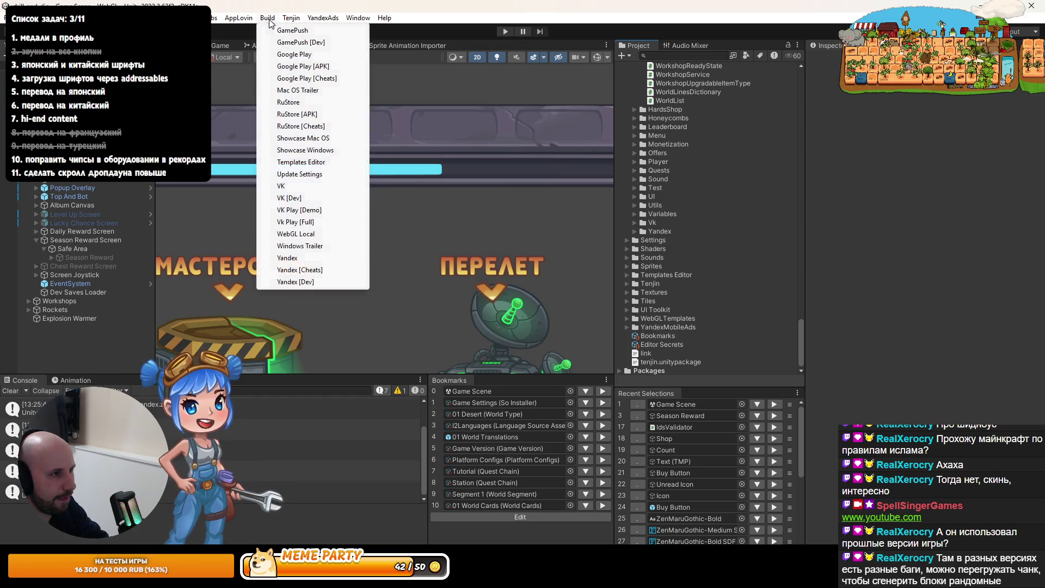
Build the Yandex [Cheats] WebGL target into Build/Yandex
{"action": "left_click", "coordinate": [303, 270]}
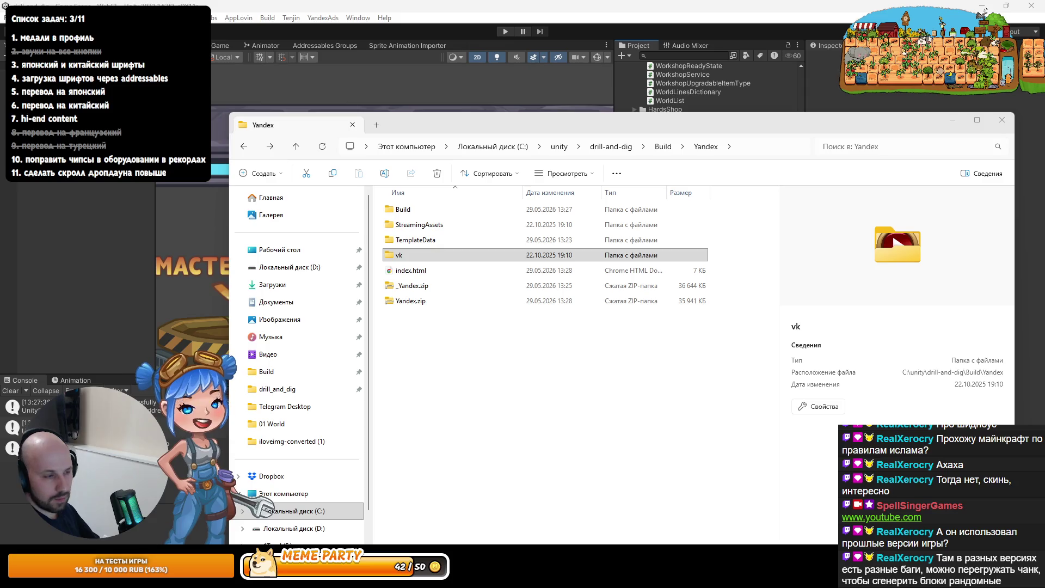
Check the Yandex folder shows the new 35 941 KB Yandex.zip, then return to Rider
{"action": "left_click", "coordinate": [655, 370]}
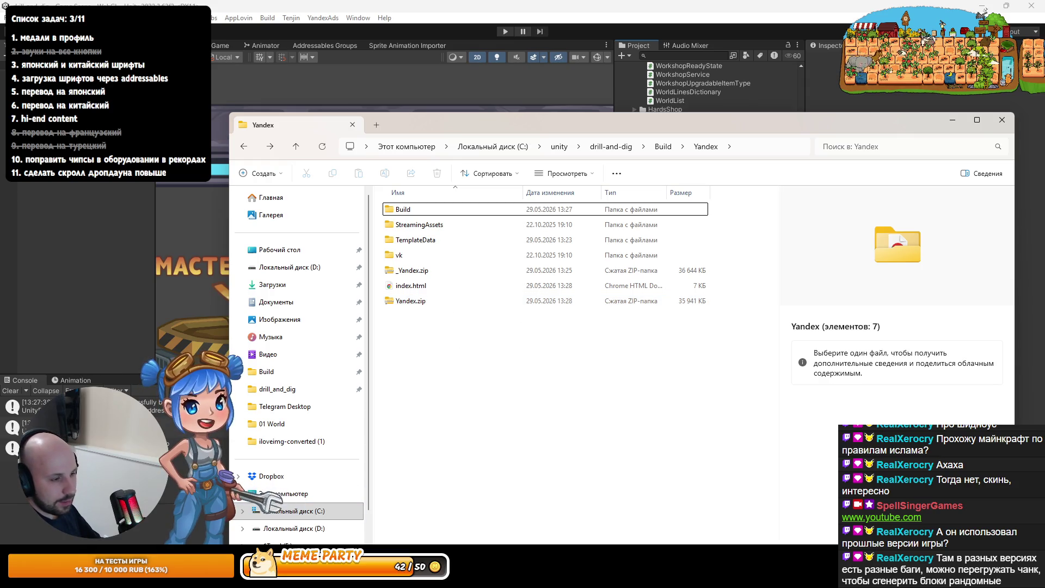
{"action": "key", "text": "alt+Tab"}
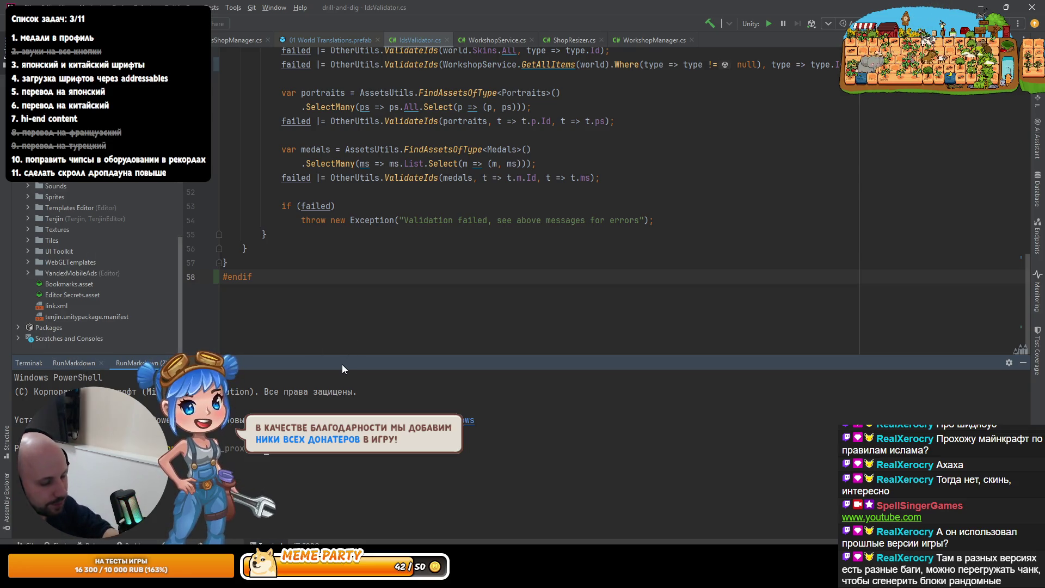
Find readme.md in the project tree and open it in the editor
{"action": "key", "text": "ctrl+shift+n"}
{"action": "type", "text": "read"}
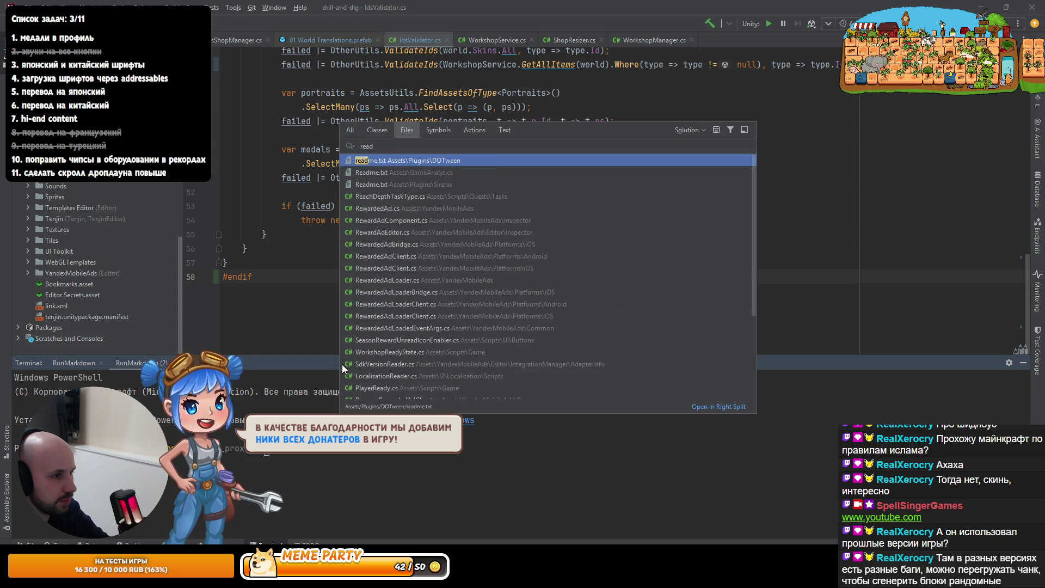
{"action": "type", "text": "md"}
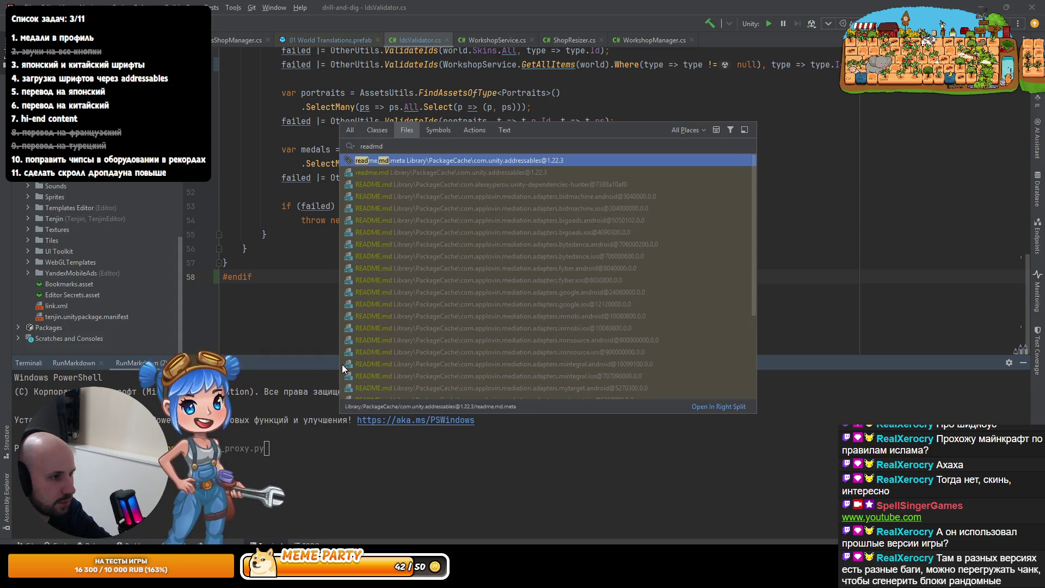
{"action": "scroll", "coordinate": [544, 289], "scroll_direction": "down", "scroll_amount": 5}
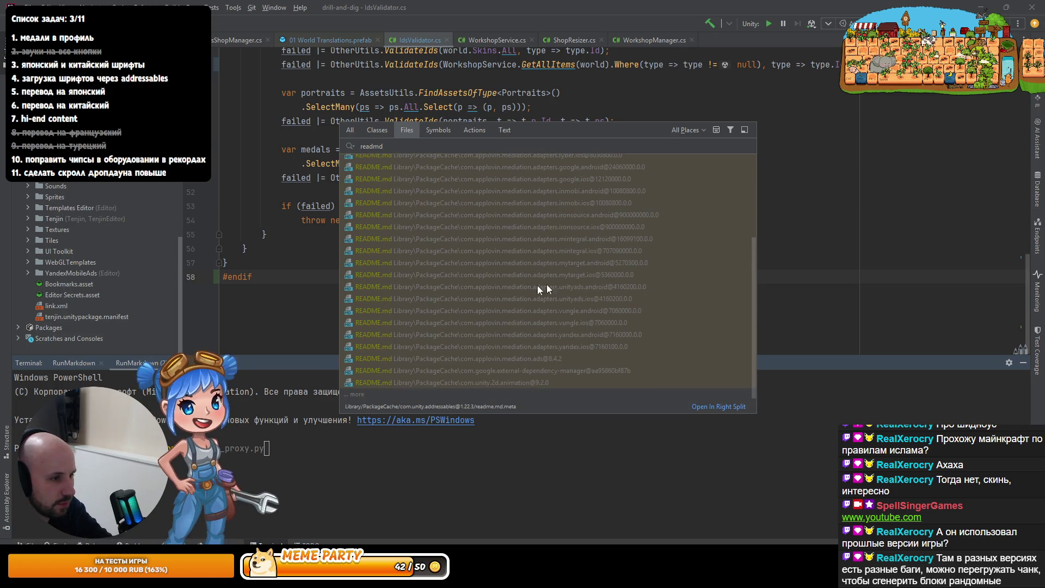
{"action": "key", "text": "Escape"}
{"action": "scroll", "coordinate": [82, 267], "scroll_direction": "up", "scroll_amount": 5}
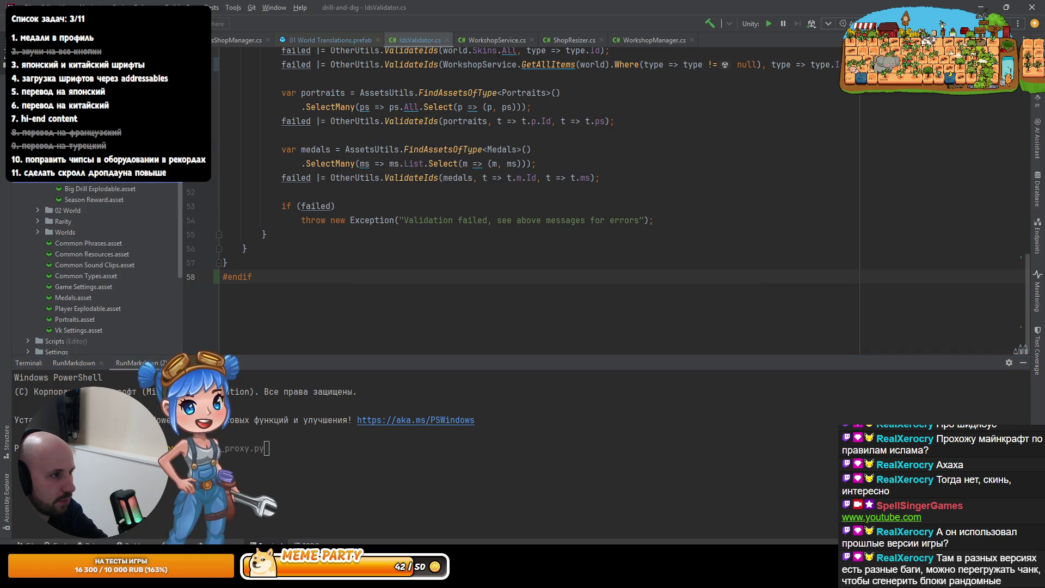
{"action": "double_click", "coordinate": [54, 341]}
{"action": "double_click", "coordinate": [62, 205]}
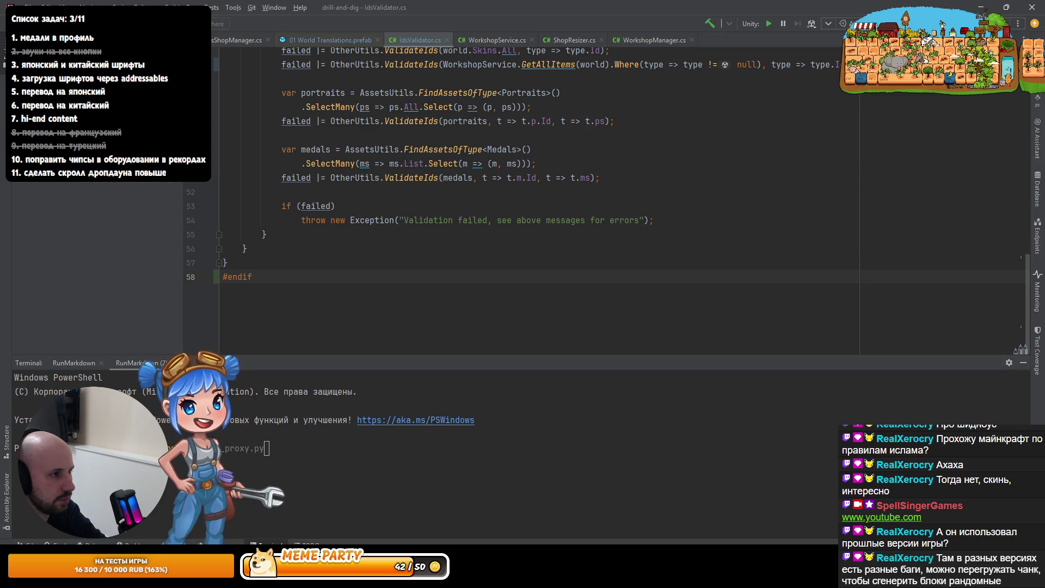
{"action": "scroll", "coordinate": [40, 188], "scroll_direction": "up", "scroll_amount": 5}
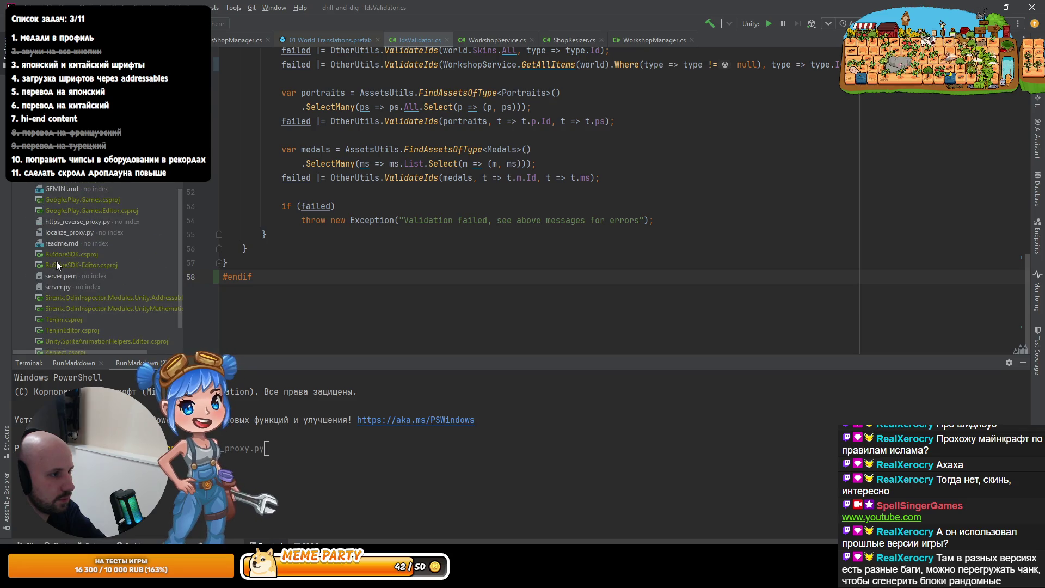
{"action": "double_click", "coordinate": [64, 243]}
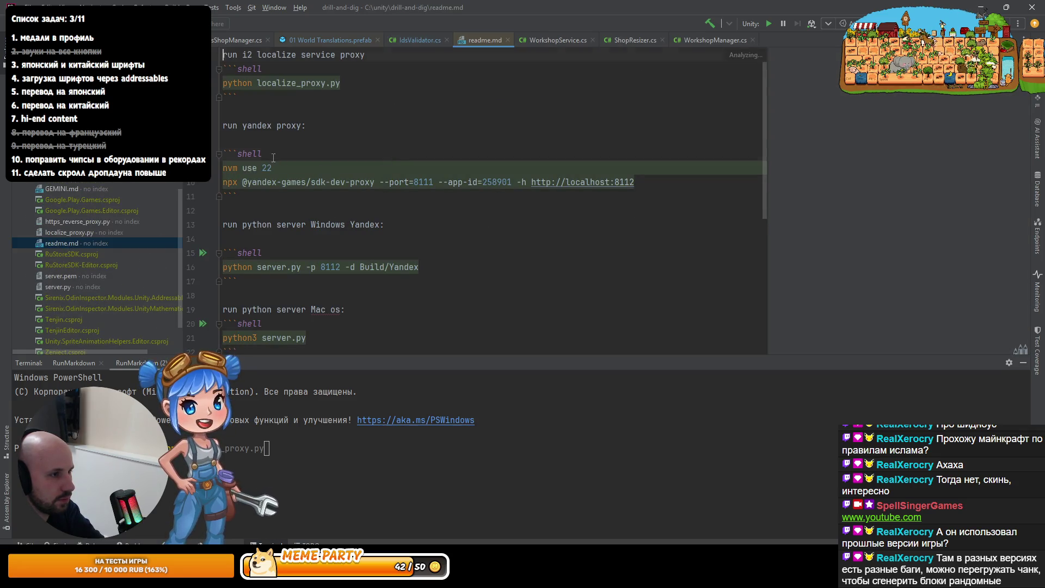
Review the readme's yandex proxy block and close the stale terminal sessions
{"action": "left_click", "coordinate": [258, 191]}
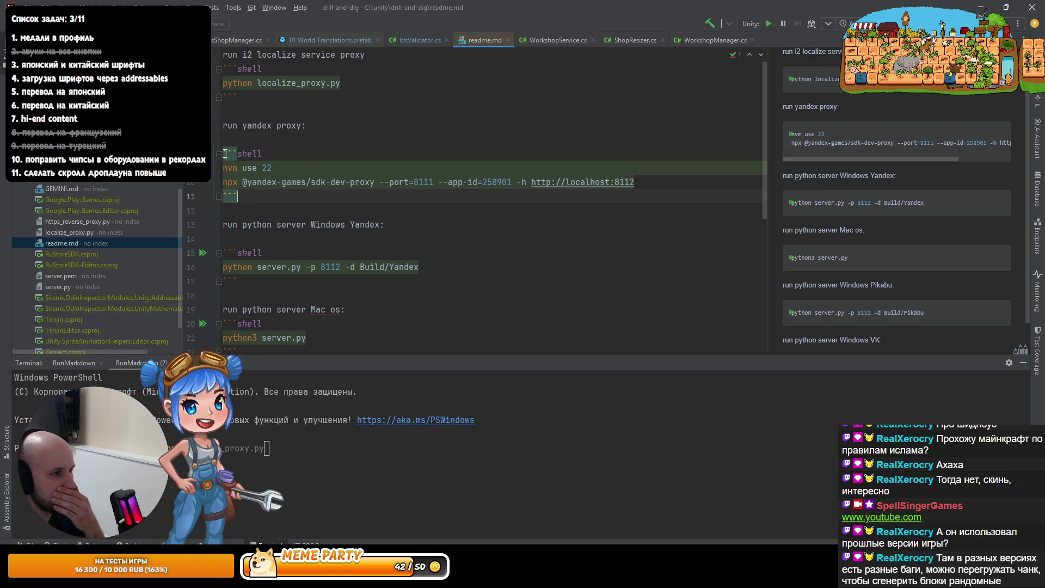
{"action": "left_click", "coordinate": [253, 226]}
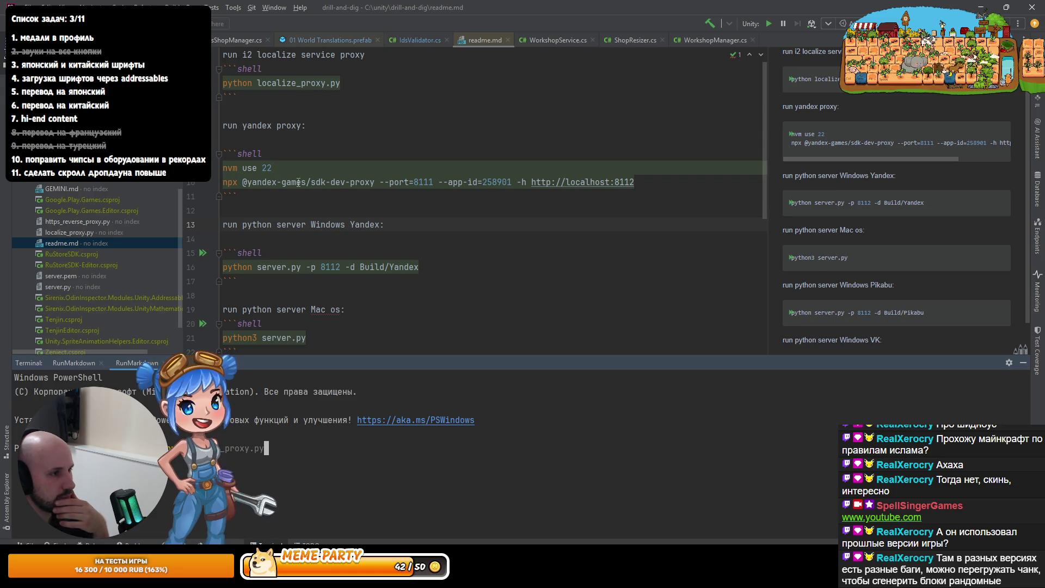
{"action": "left_click", "coordinate": [256, 210]}
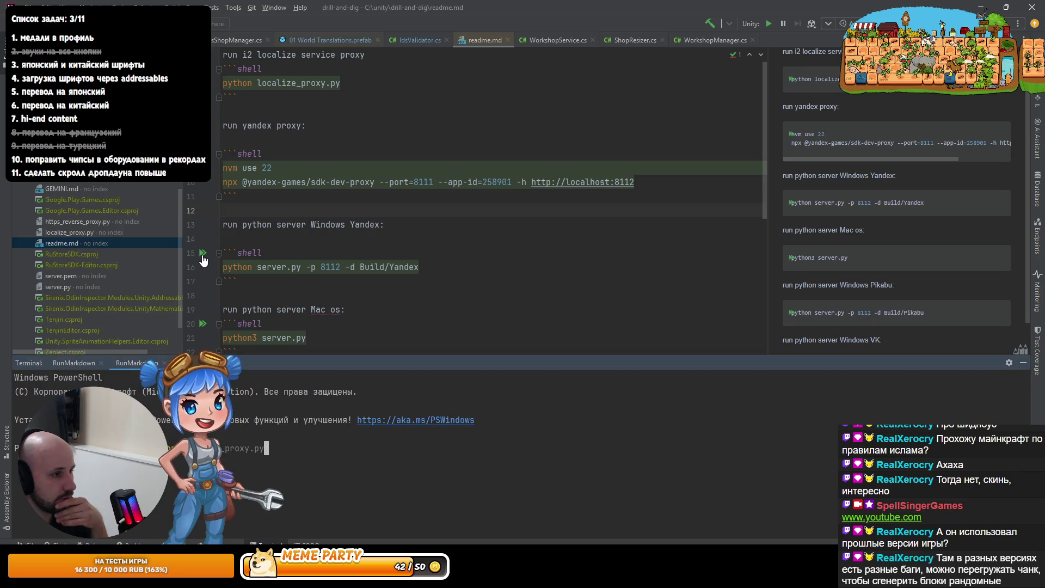
{"action": "key", "text": "Down"}
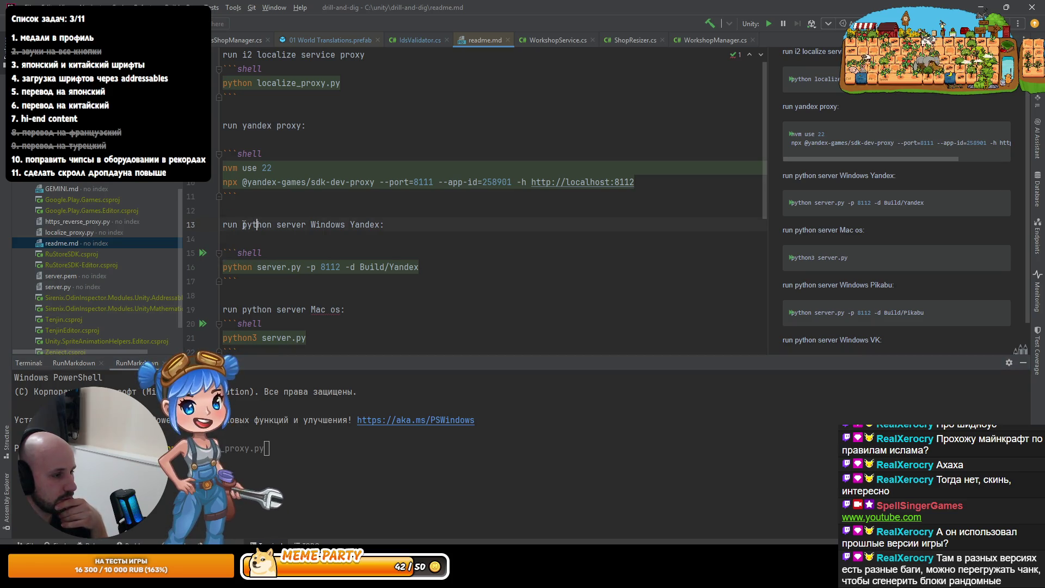
{"action": "scroll", "coordinate": [279, 168], "scroll_direction": "down", "scroll_amount": 3}
{"action": "scroll", "coordinate": [279, 169], "scroll_direction": "up", "scroll_amount": 3}
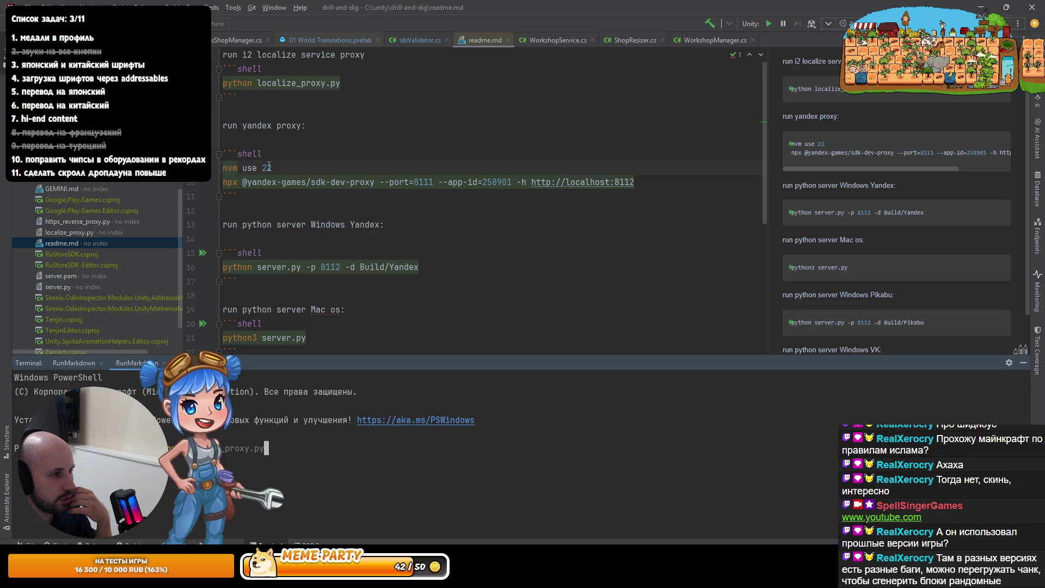
{"action": "left_click", "coordinate": [164, 363]}
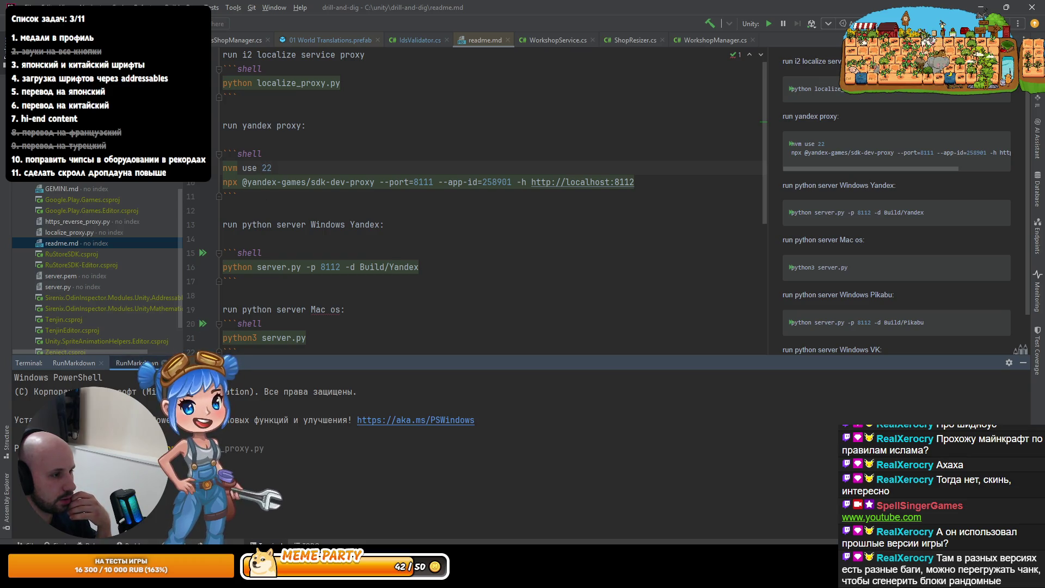
{"action": "left_click", "coordinate": [101, 363]}
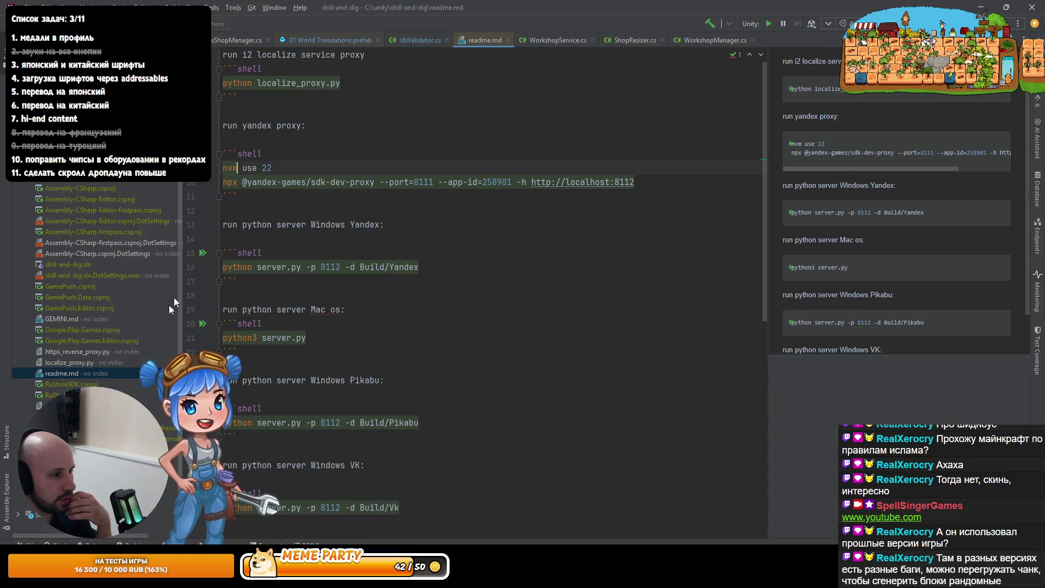
Run the Yandex sdk-dev-proxy on port 8111 and the Python server for Build/Yandex on 8112
{"action": "left_click", "coordinate": [191, 154]}
{"action": "left_click", "coordinate": [202, 182]}
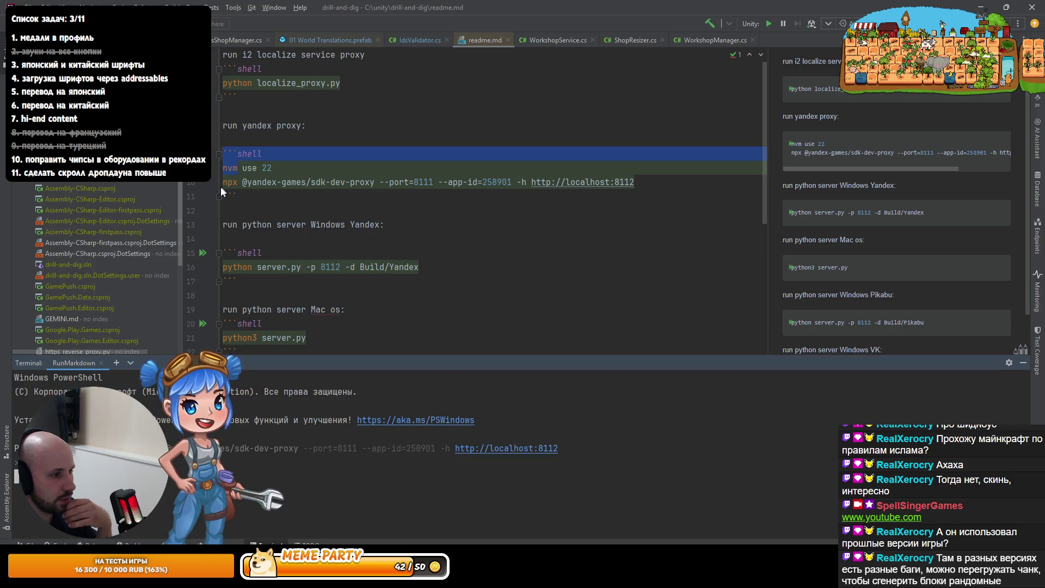
{"action": "left_click", "coordinate": [313, 203]}
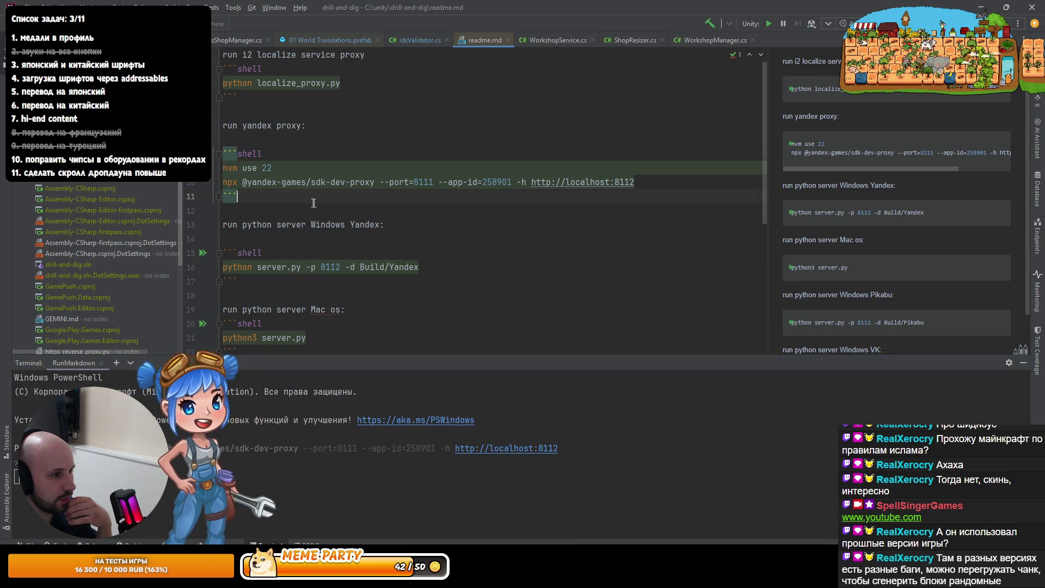
{"action": "left_click", "coordinate": [203, 252]}
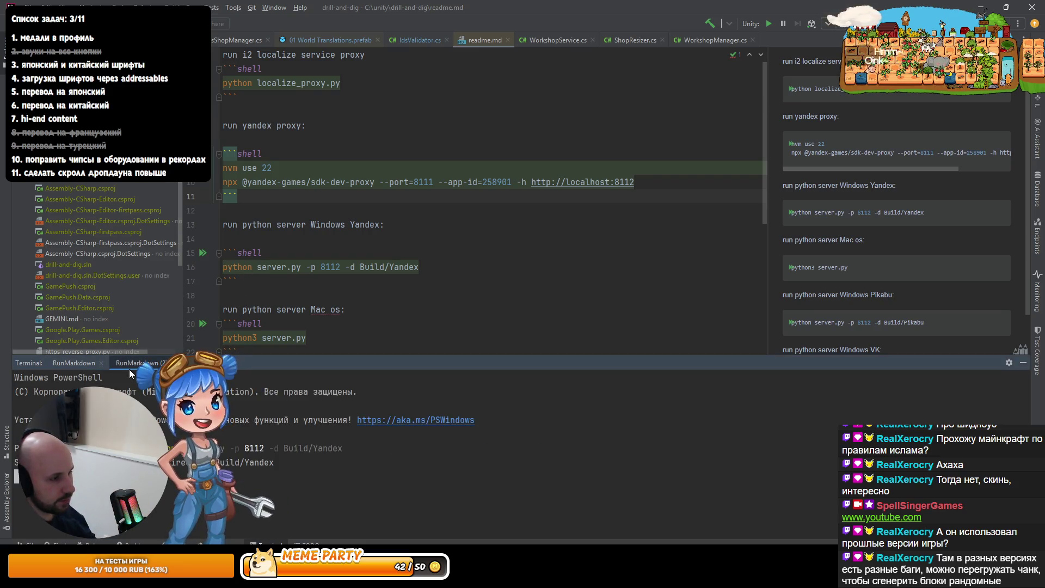
{"action": "left_click", "coordinate": [74, 365]}
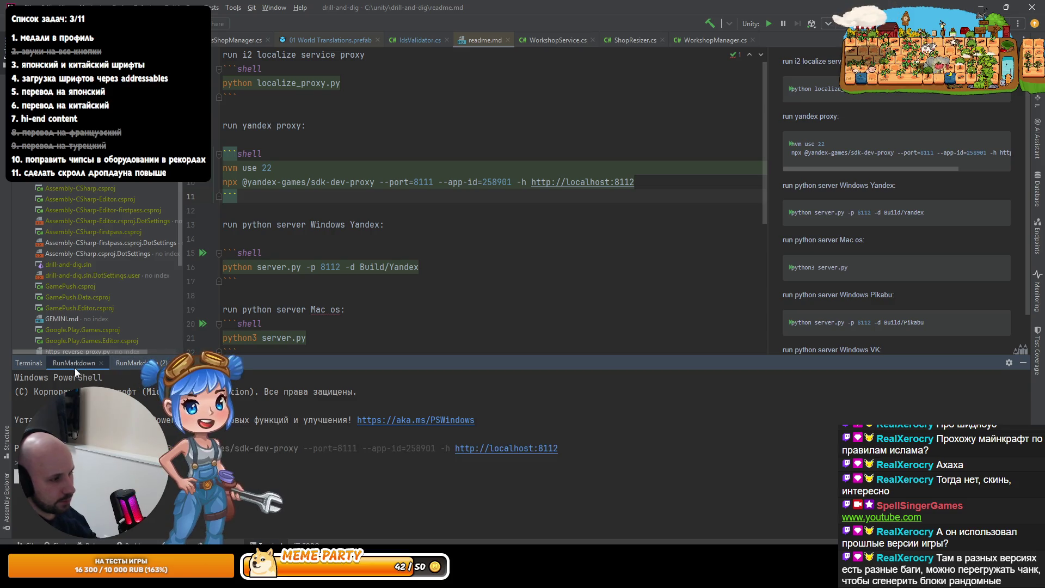
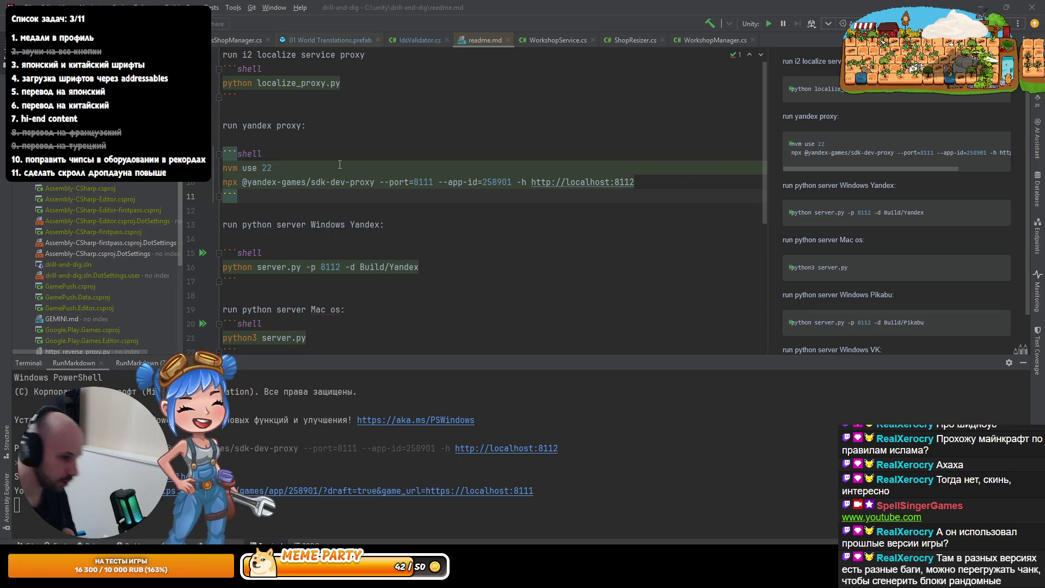
Open the localhost yandex.ru/games dev-proxy URL from Rider's terminal and reload the game page in Chrome
{"action": "left_click", "coordinate": [463, 493]}
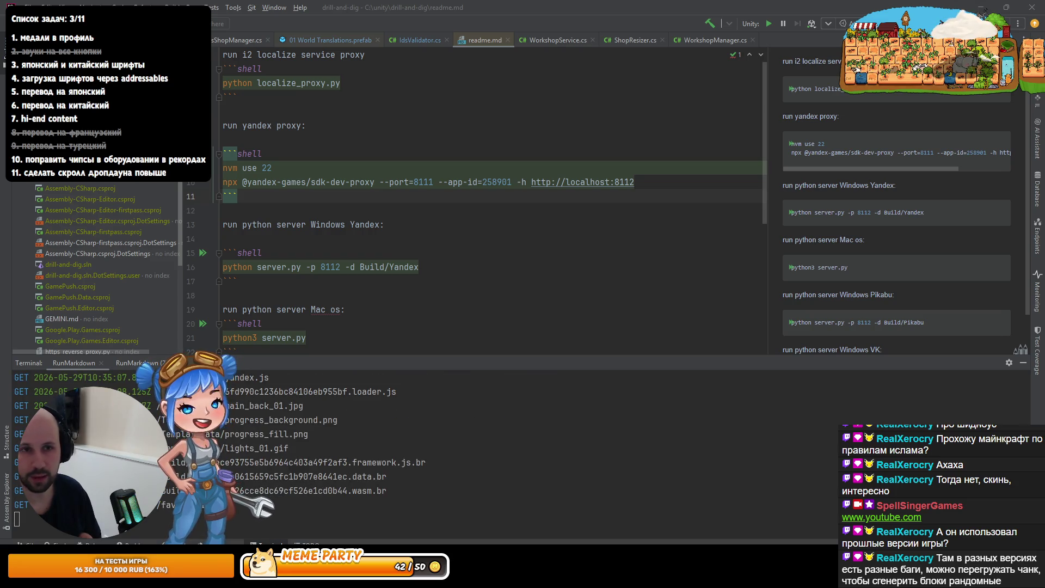
{"action": "key", "text": "alt+Tab"}
{"action": "key", "text": "F5"}
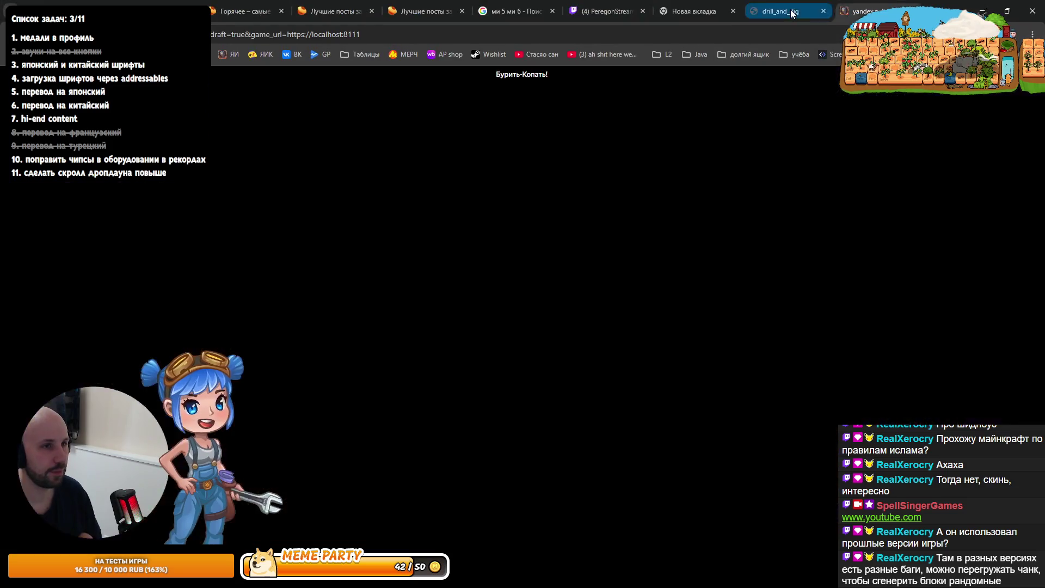
Close the duplicate game tab and claim the day-one daily reward of 20 gems
{"action": "middle_click", "coordinate": [792, 13]}
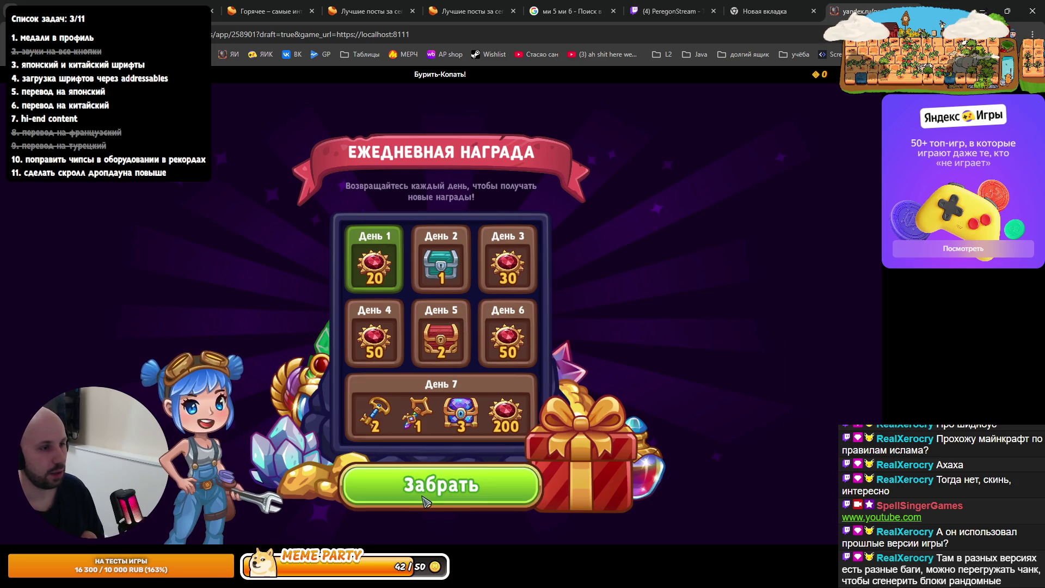
{"action": "left_click", "coordinate": [412, 501]}
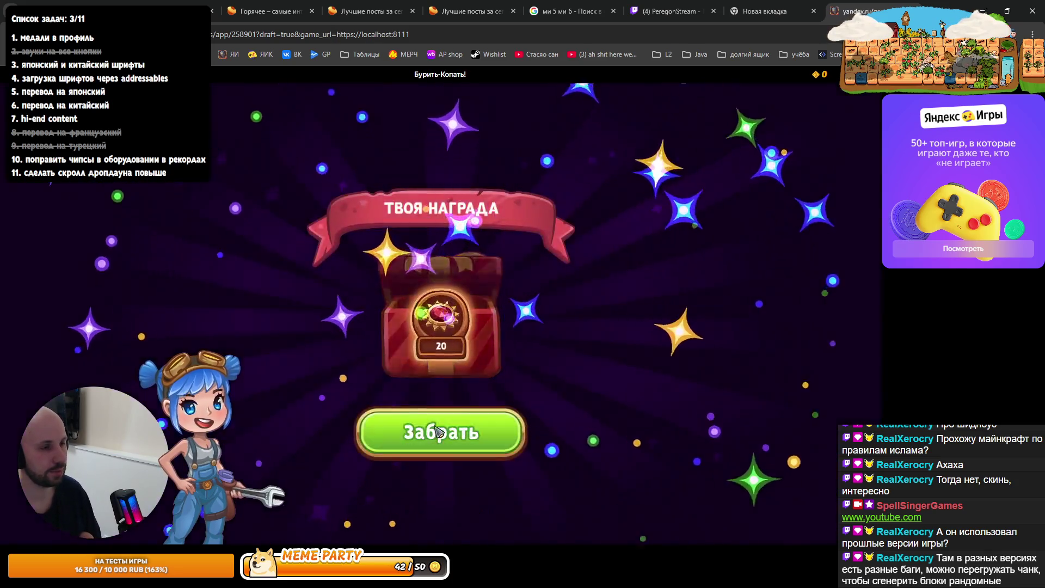
{"action": "left_click", "coordinate": [415, 445]}
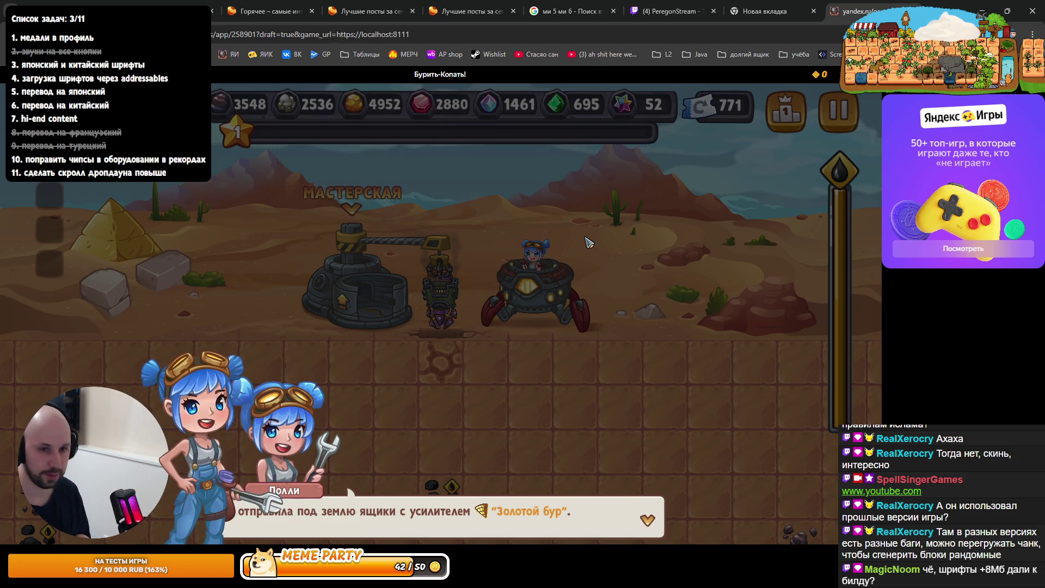
Finish the intro dialogue, then pause the game and bring up its settings
{"action": "left_click", "coordinate": [532, 439]}
{"action": "left_click", "coordinate": [544, 414]}
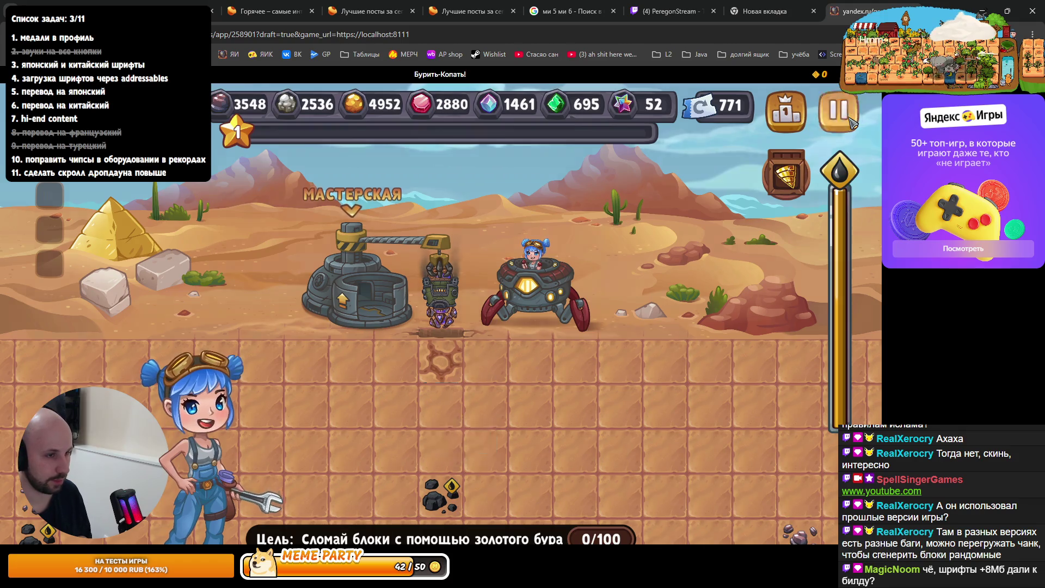
{"action": "left_click", "coordinate": [838, 111]}
{"action": "left_click", "coordinate": [438, 348]}
Set the text language to Japanese in Settings > Язык, apply it, and resume play
{"action": "left_click", "coordinate": [433, 253]}
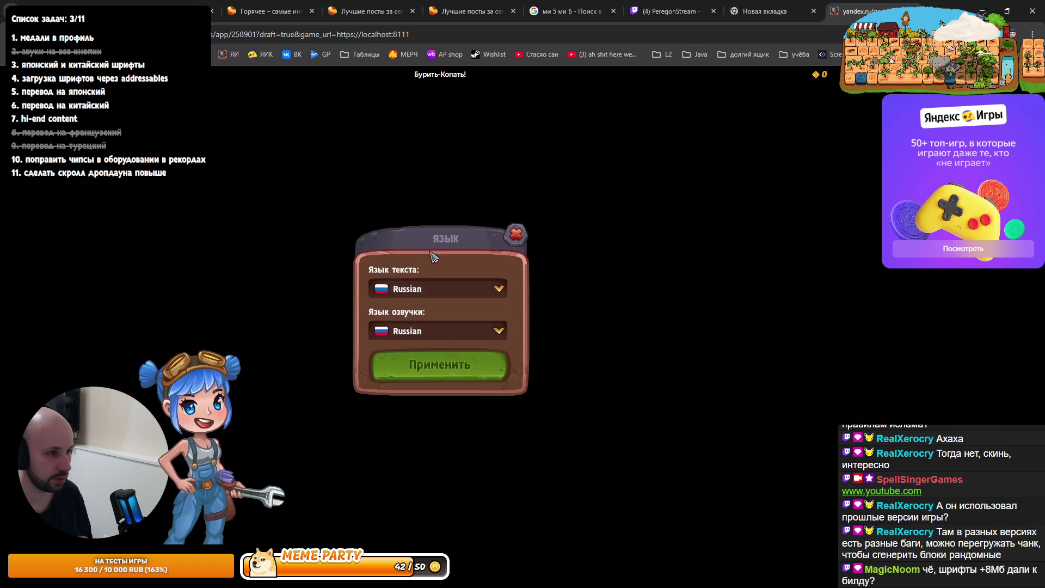
{"action": "left_click", "coordinate": [415, 289]}
{"action": "scroll", "coordinate": [420, 351], "scroll_direction": "down", "scroll_amount": 2}
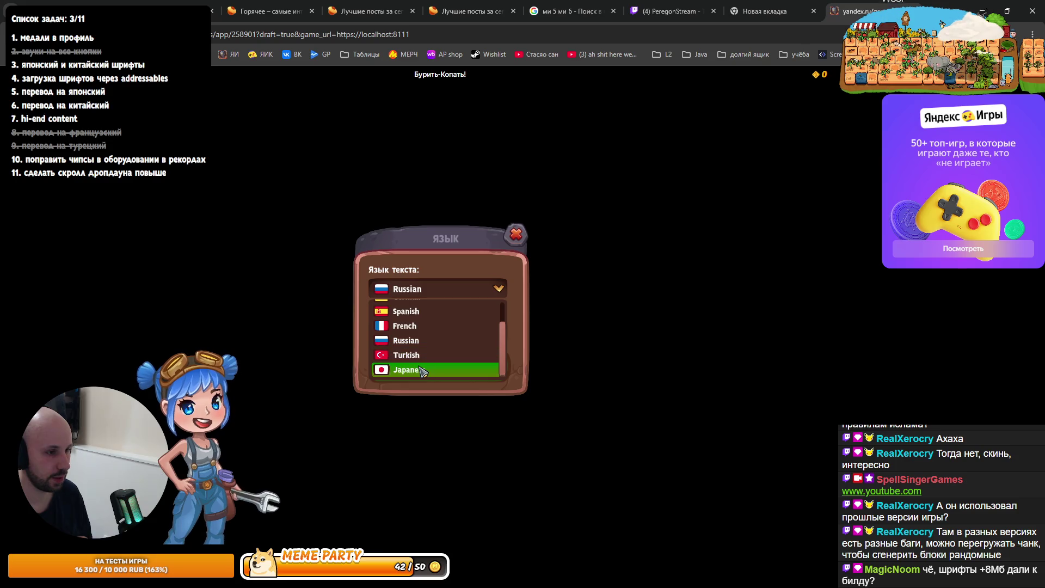
{"action": "left_click", "coordinate": [422, 368]}
{"action": "left_click", "coordinate": [421, 370]}
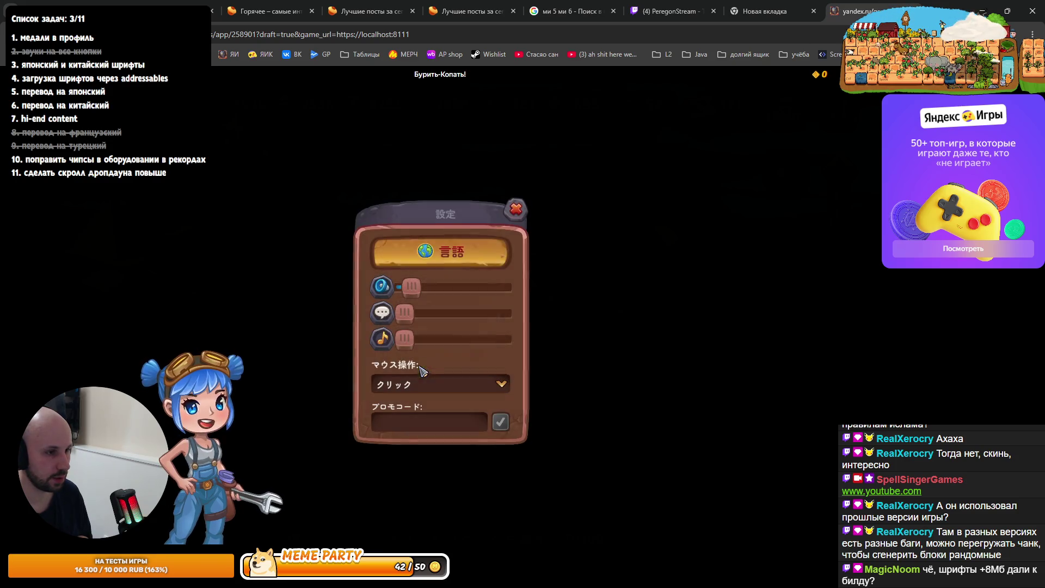
{"action": "left_click", "coordinate": [512, 224]}
{"action": "left_click", "coordinate": [512, 228]}
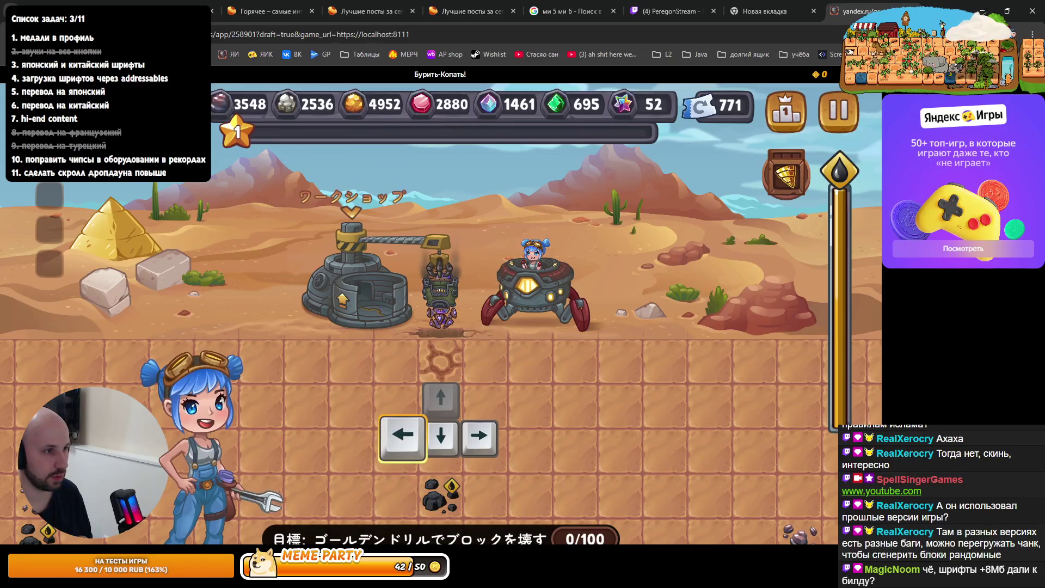
Browse the shop's portraits, equipment and chests sections in Japanese, then close the shop
{"action": "key", "text": "Left"}
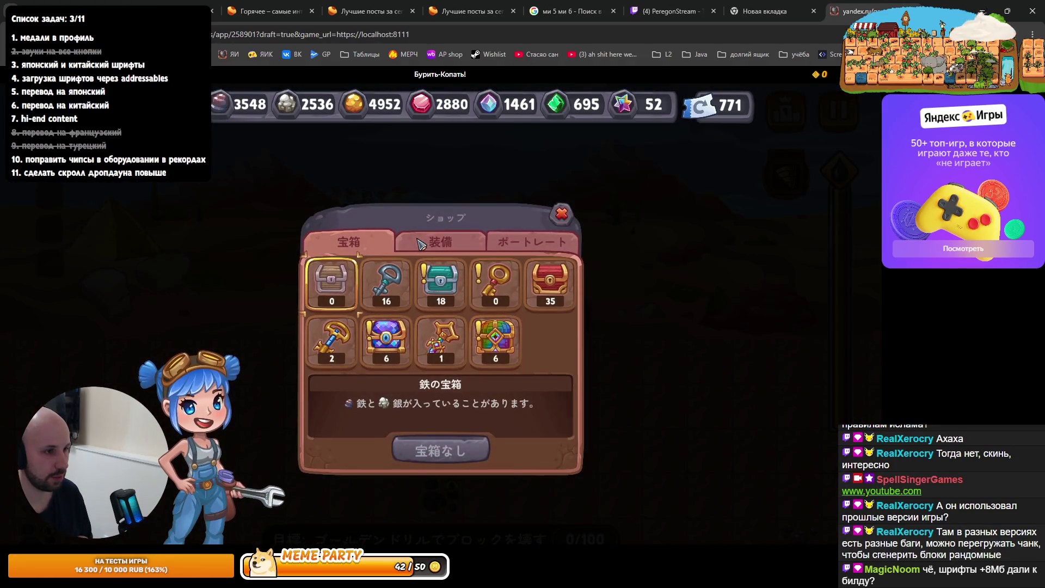
{"action": "left_click", "coordinate": [521, 178]}
{"action": "left_click", "coordinate": [441, 172]}
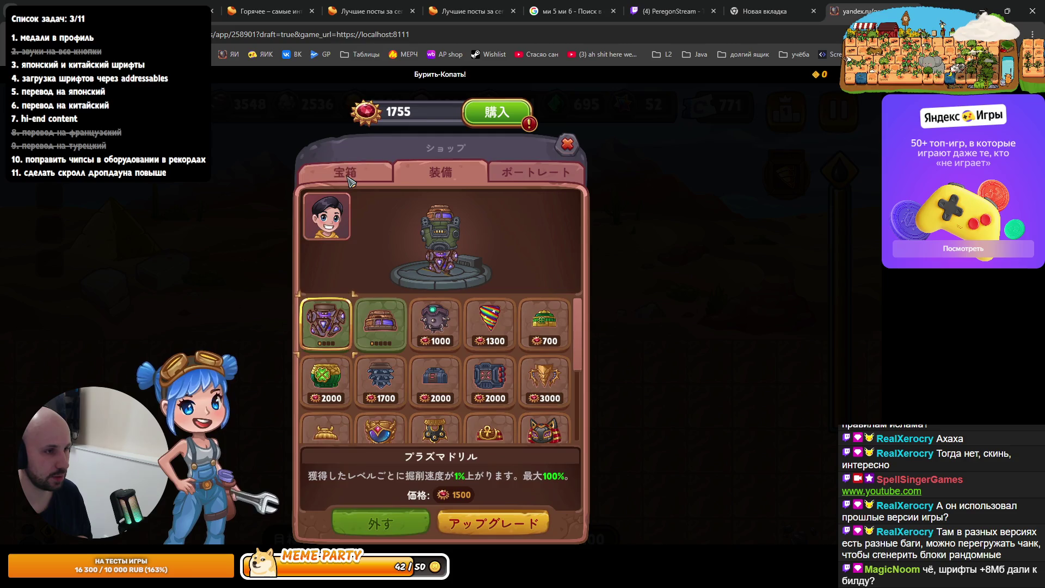
{"action": "left_click", "coordinate": [350, 179]}
{"action": "left_click", "coordinate": [561, 213]}
Drive into the workshop and reread the first drill upgrade's Japanese description
{"action": "key", "text": "Left"}
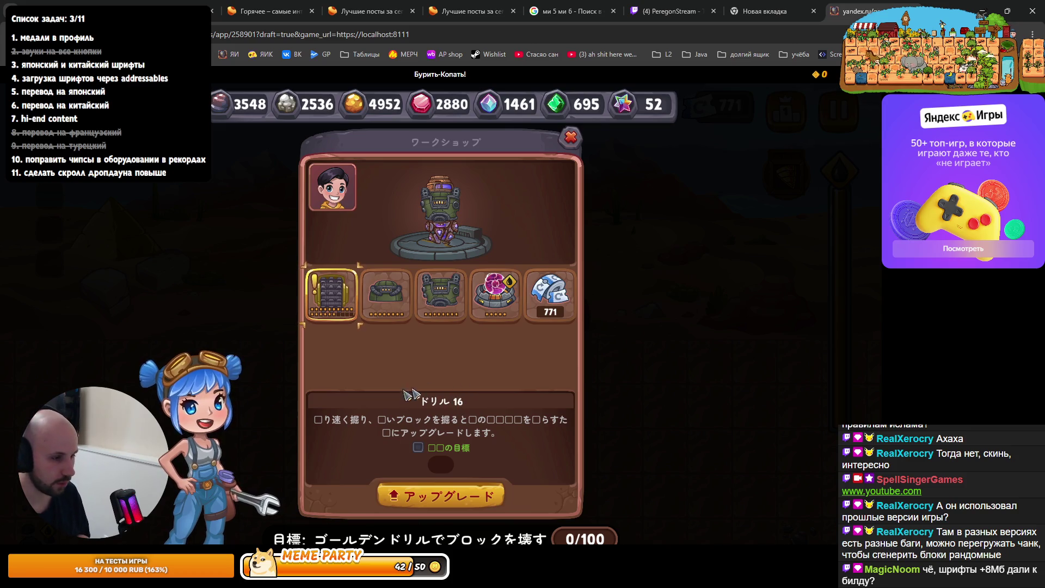
{"action": "left_click", "coordinate": [320, 301]}
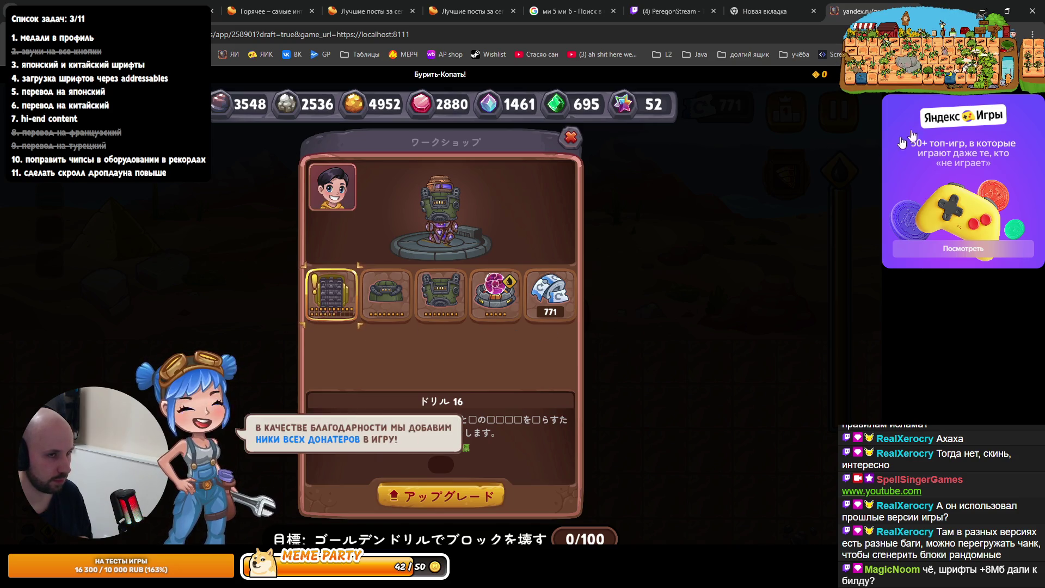
{"action": "left_click", "coordinate": [932, 4]}
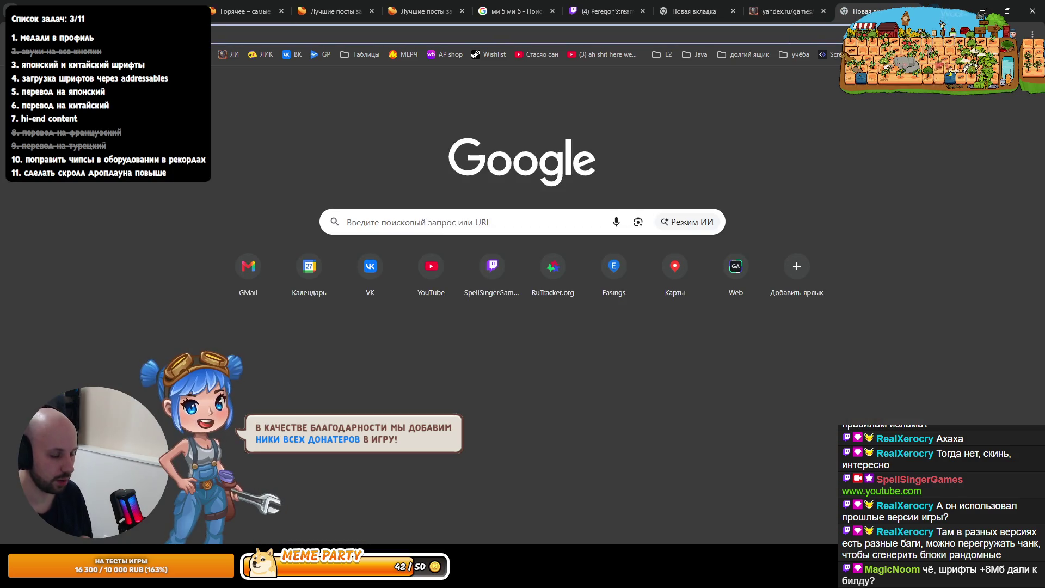
Load ChatGPT in a new tab, then check the Japanese workshop panel in Unity's Play mode
{"action": "type", "text": "chat"}
{"action": "key", "text": "Return"}
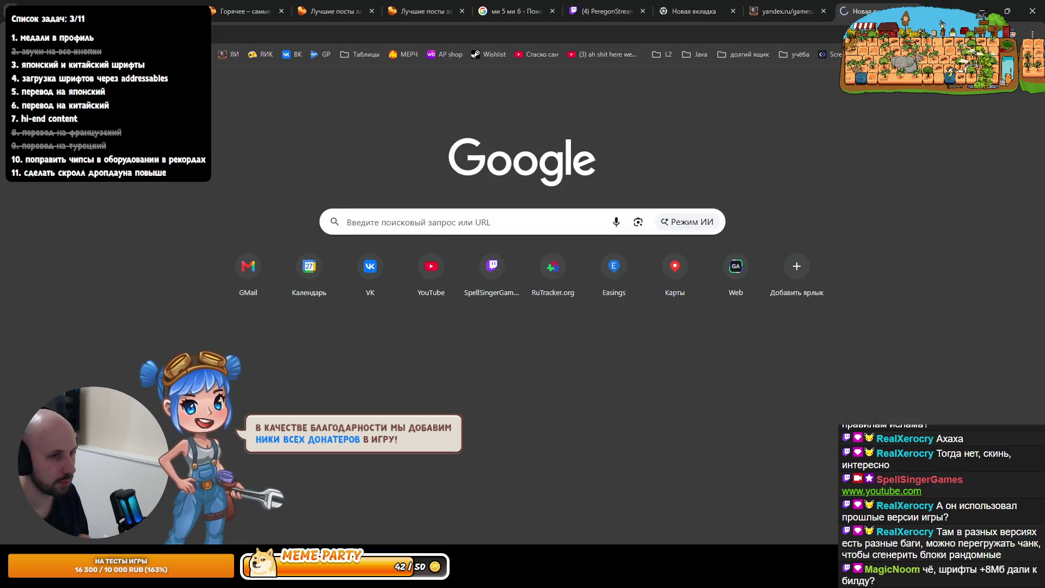
{"action": "key", "text": "alt+Tab"}
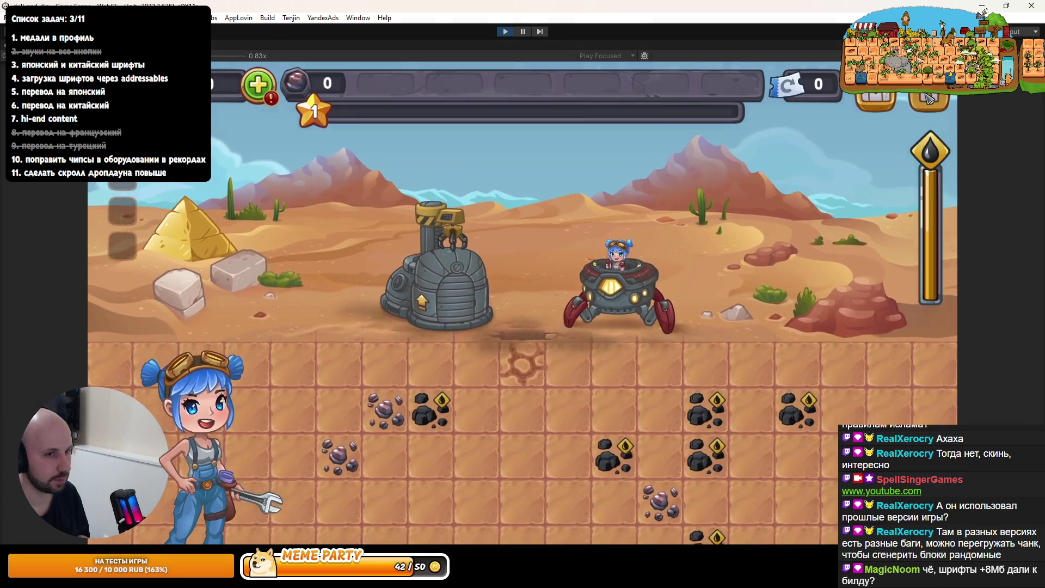
{"action": "key", "text": "Escape"}
{"action": "left_click", "coordinate": [601, 165]}
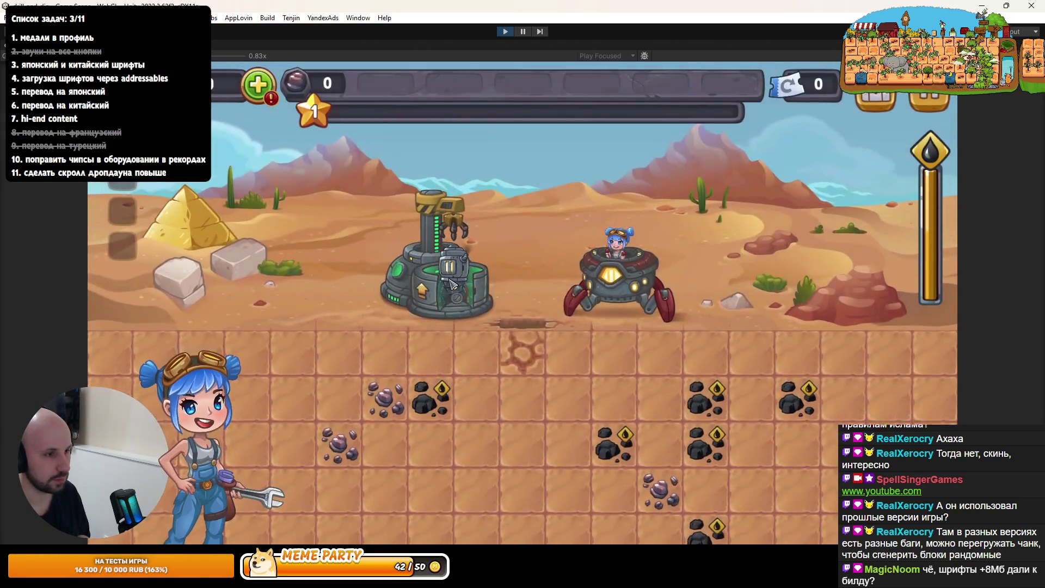
{"action": "left_click", "coordinate": [399, 307]}
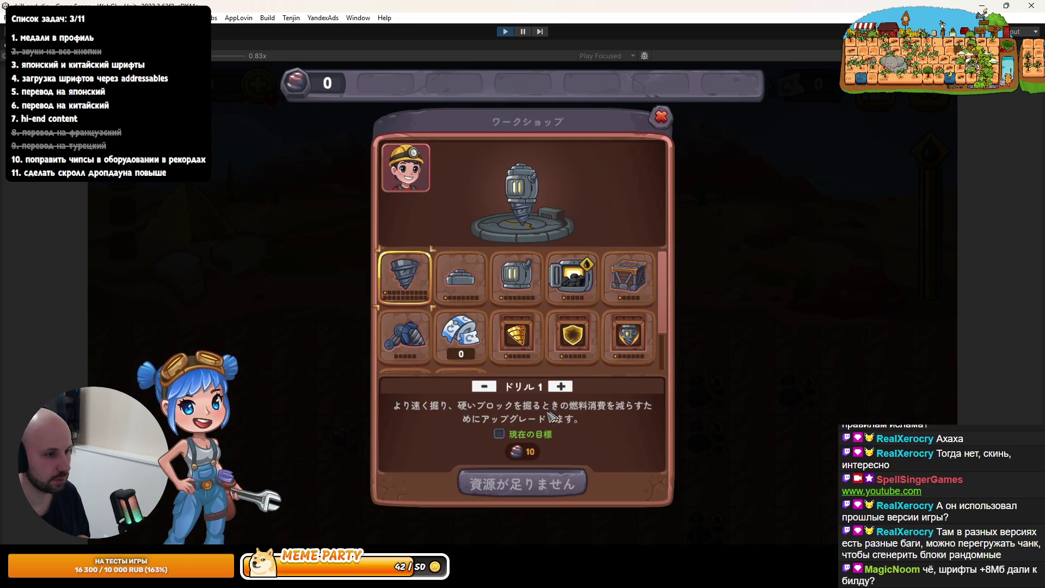
{"action": "key", "text": "alt+Tab"}
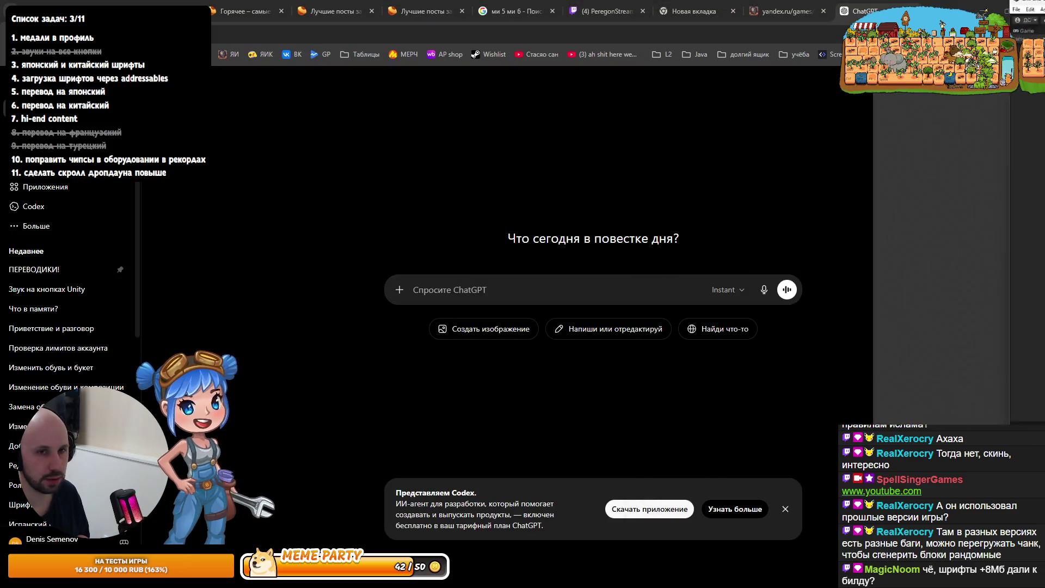
Dictate and send ChatGPT a question on why the Japanese TMP fallback font's dynamic atlas shows squares
{"action": "left_click", "coordinate": [798, 4]}
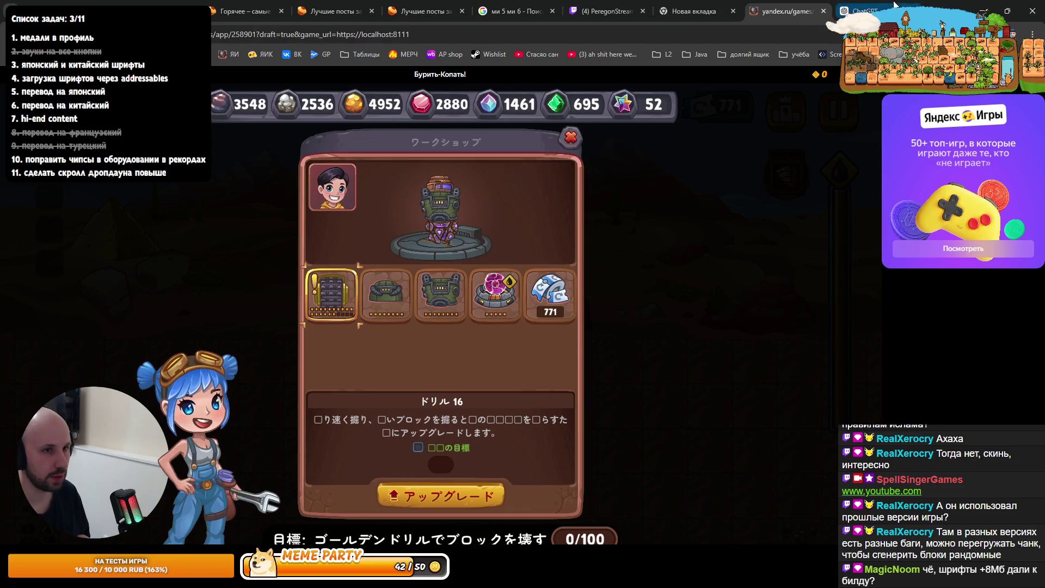
{"action": "key", "text": "ctrl+Tab"}
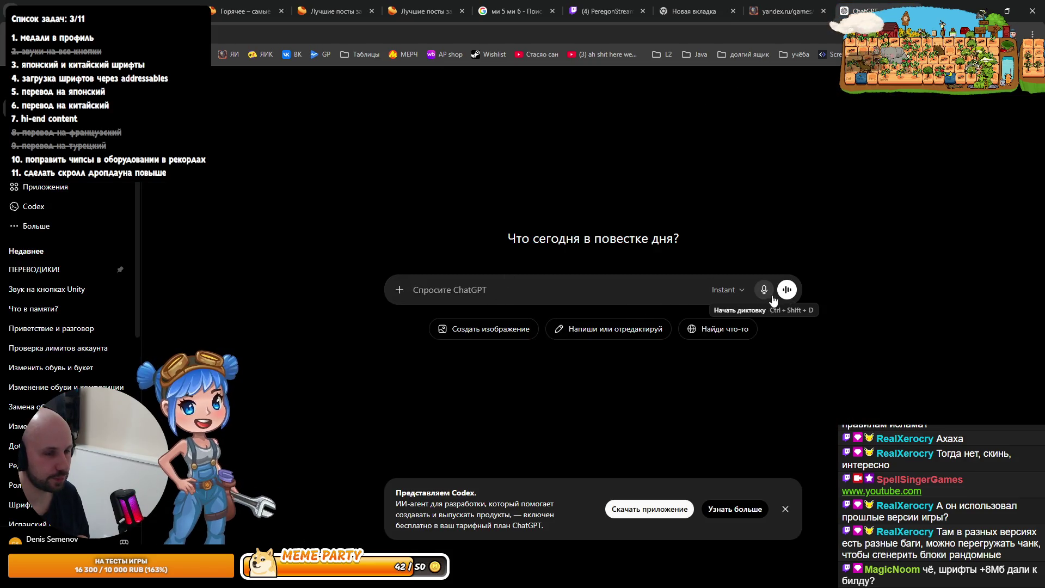
{"action": "left_click", "coordinate": [764, 294]}
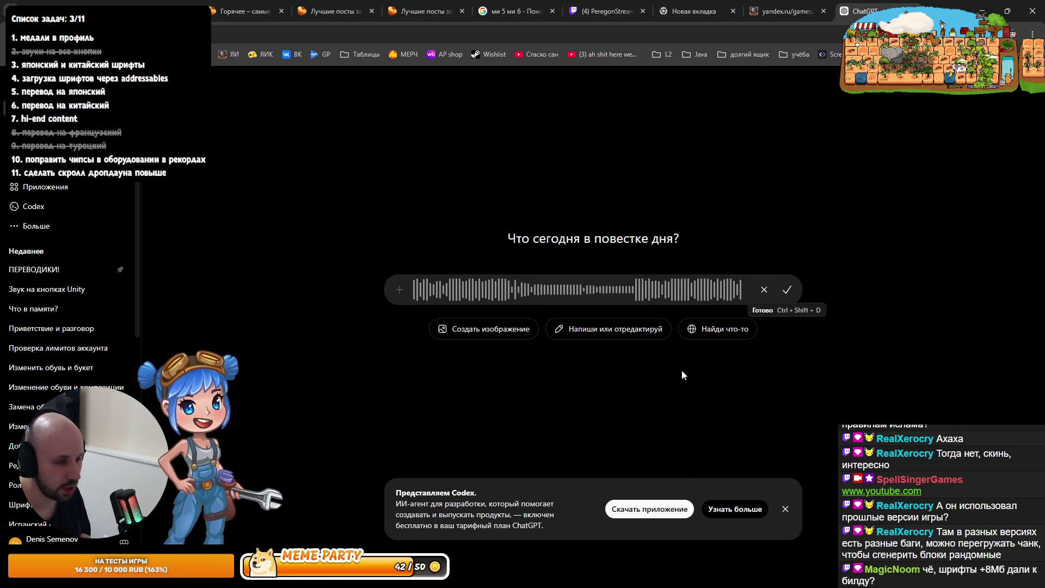
{"action": "left_click", "coordinate": [791, 293]}
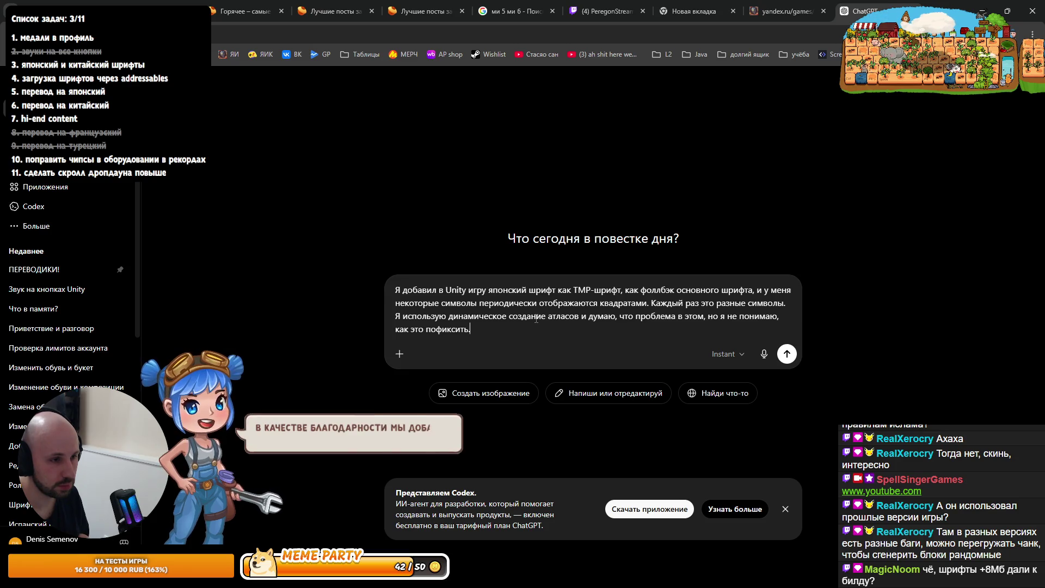
{"action": "left_click", "coordinate": [787, 354]}
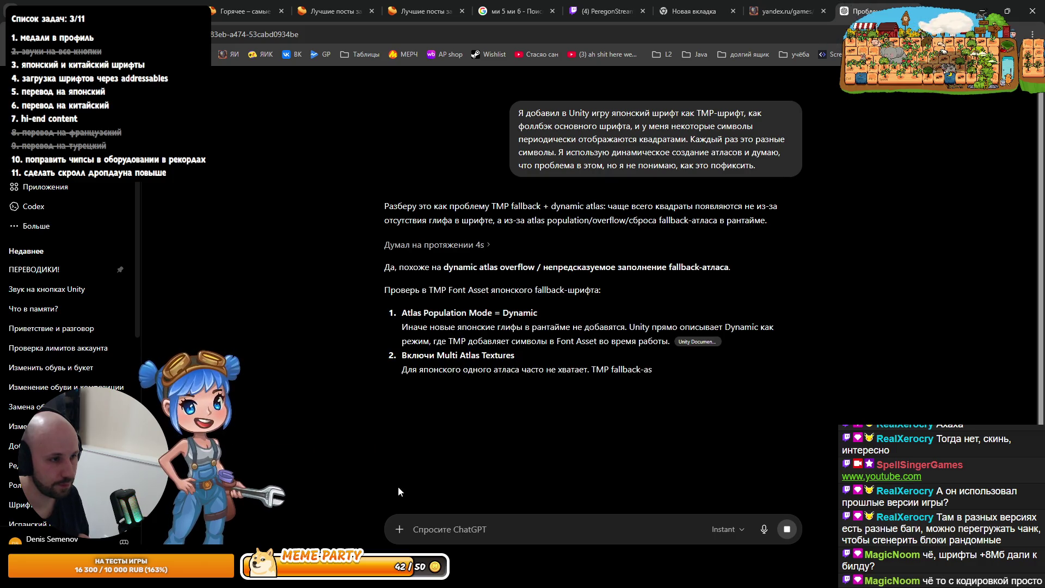
Highlight the Multi Atlas Textures, atlas size limit and Unity recommendation tips in the answer
{"action": "mouse_move", "coordinate": [353, 577]}
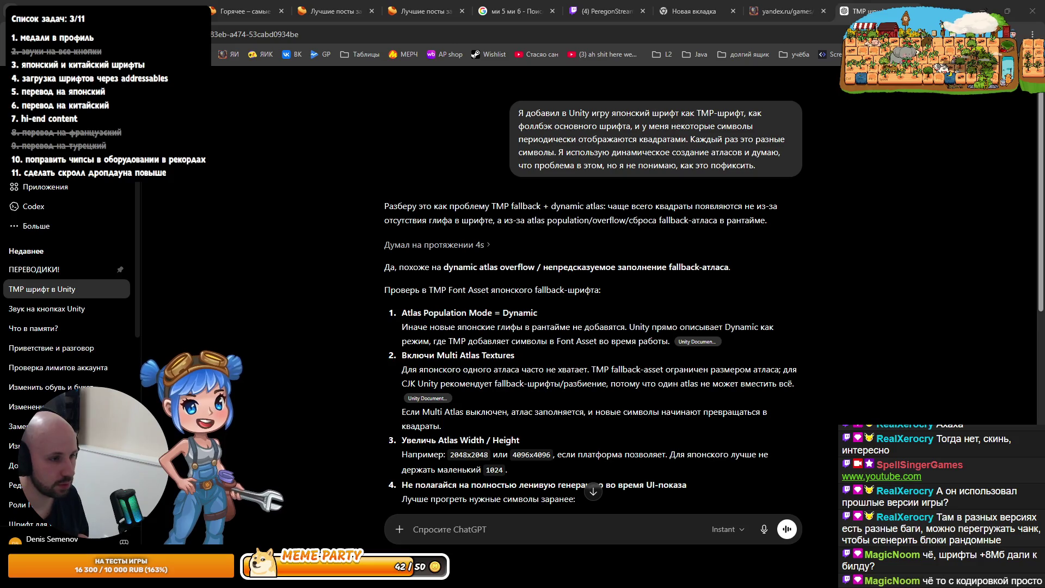
{"action": "left_click_drag", "start_coordinate": [438, 354], "coordinate": [508, 357]}
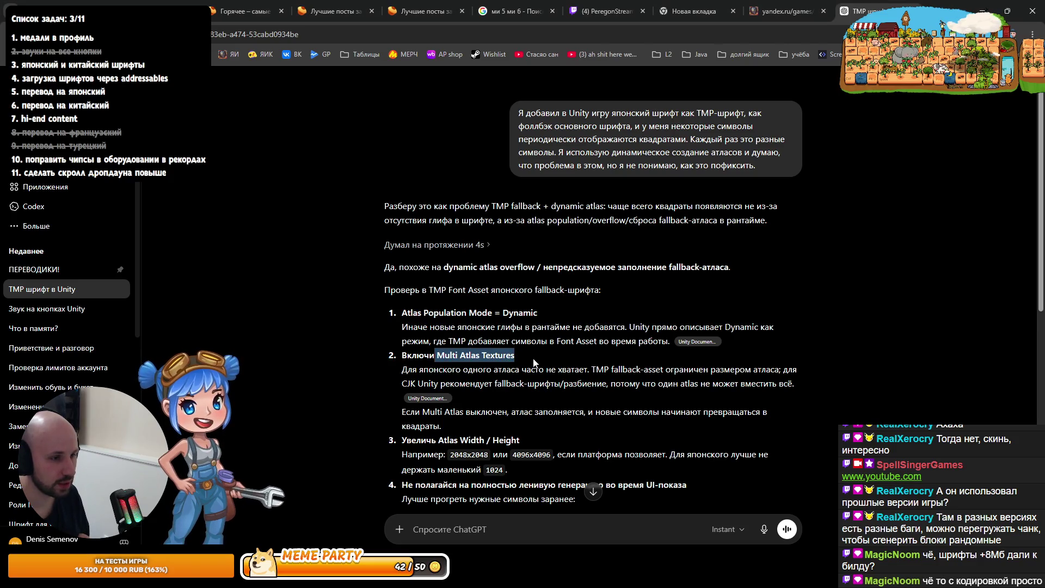
{"action": "left_click", "coordinate": [437, 371]}
{"action": "mouse_move", "coordinate": [436, 371]}
{"action": "left_mouse_down"}
{"action": "mouse_move", "coordinate": [563, 383]}
{"action": "mouse_move", "coordinate": [604, 372]}
{"action": "left_mouse_up"}
{"action": "left_click", "coordinate": [785, 371]}
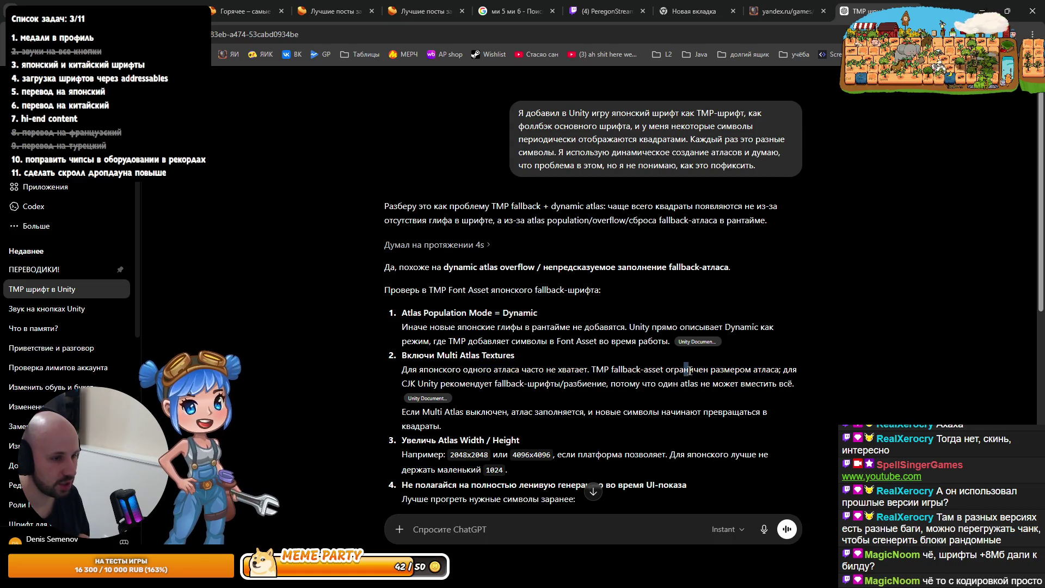
{"action": "left_click_drag", "start_coordinate": [684, 372], "coordinate": [745, 371]}
{"action": "left_click_drag", "start_coordinate": [460, 383], "coordinate": [428, 383]}
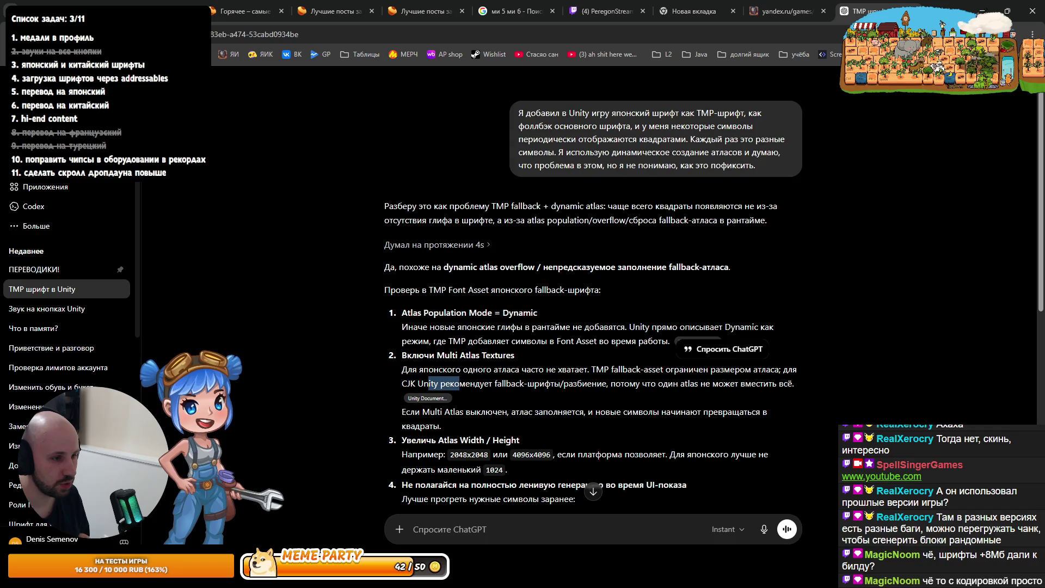
Look up the term CJK with the translate popup and a Google search, then close the search tab
{"action": "double_click", "coordinate": [409, 382]}
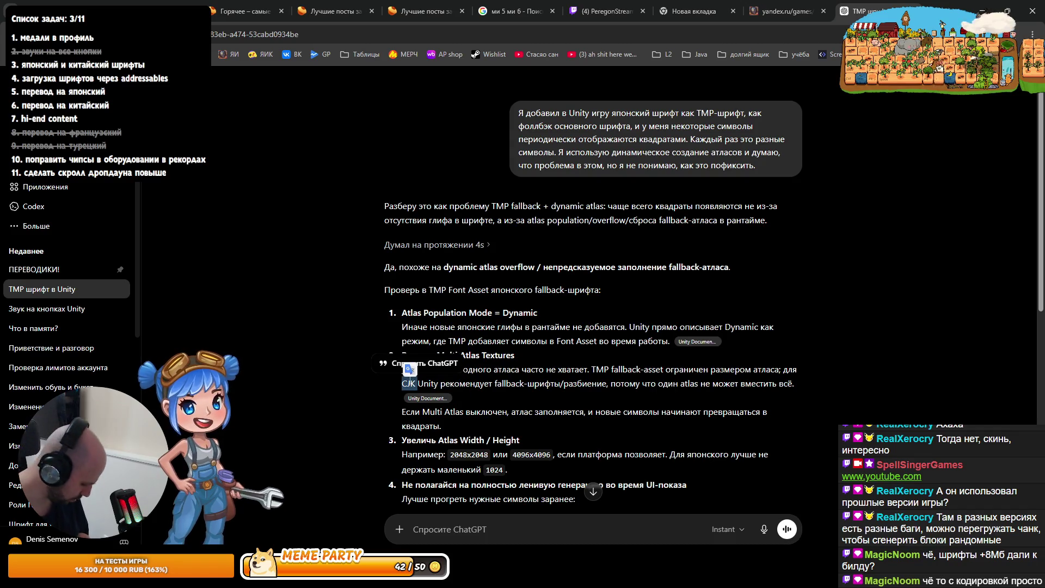
{"action": "left_click", "coordinate": [409, 372]}
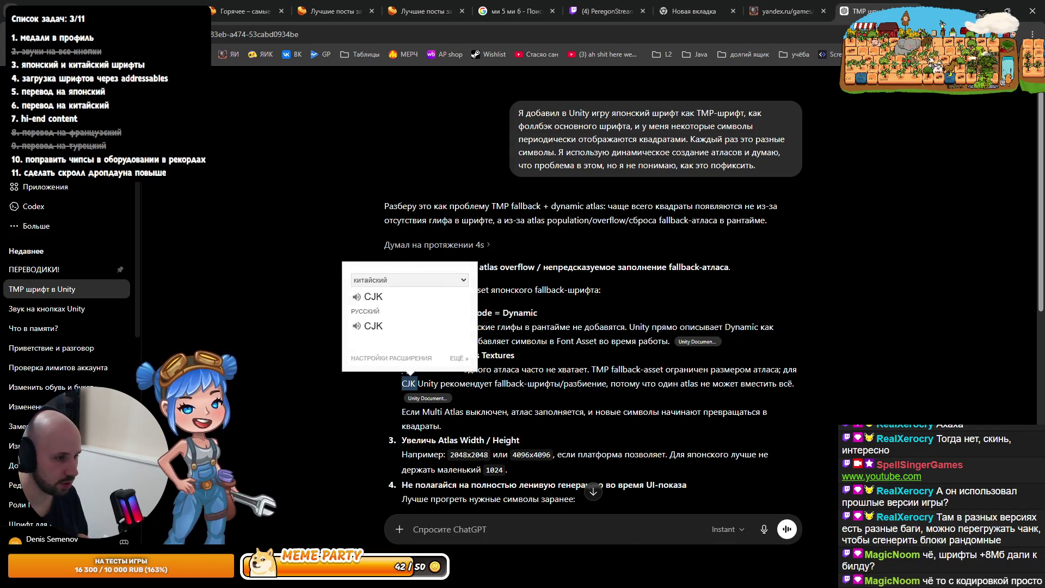
{"action": "right_click", "coordinate": [409, 383]}
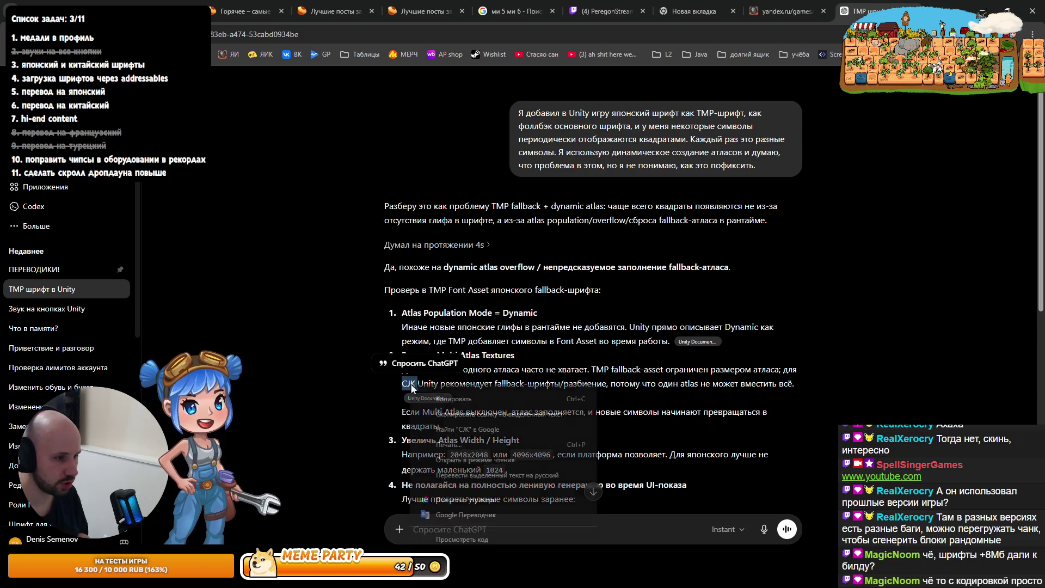
{"action": "left_click", "coordinate": [463, 426]}
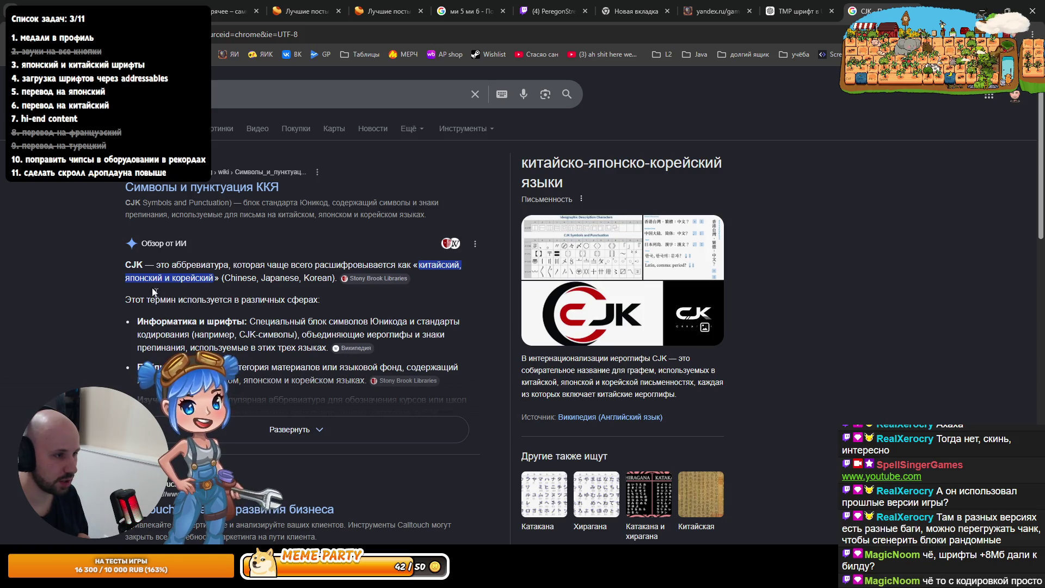
{"action": "key", "text": "ctrl+w"}
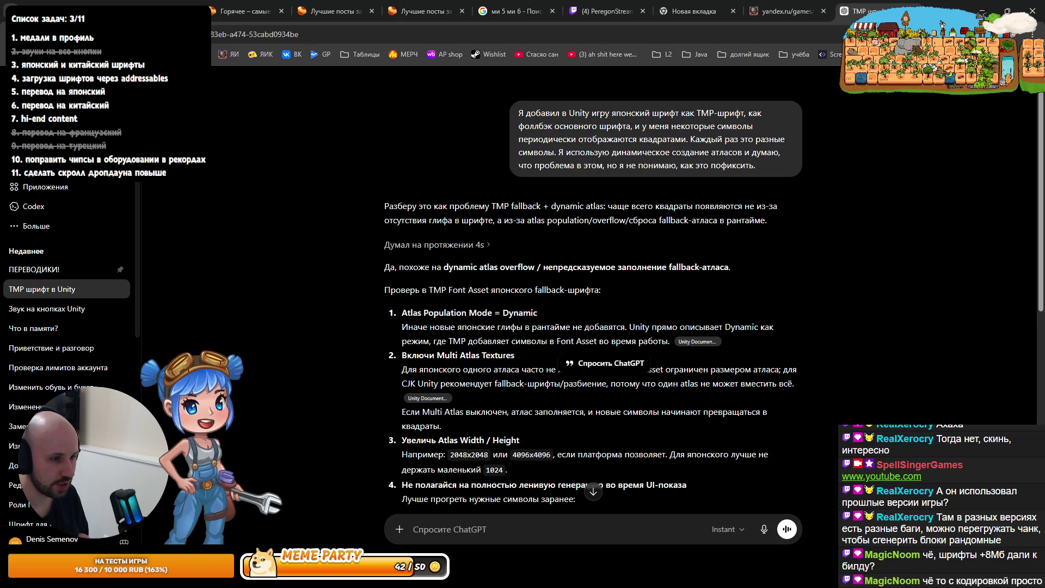
Select the paragraph about Multi Atlas being off and switch to Rider's readme.md
{"action": "mouse_move", "coordinate": [427, 397]}
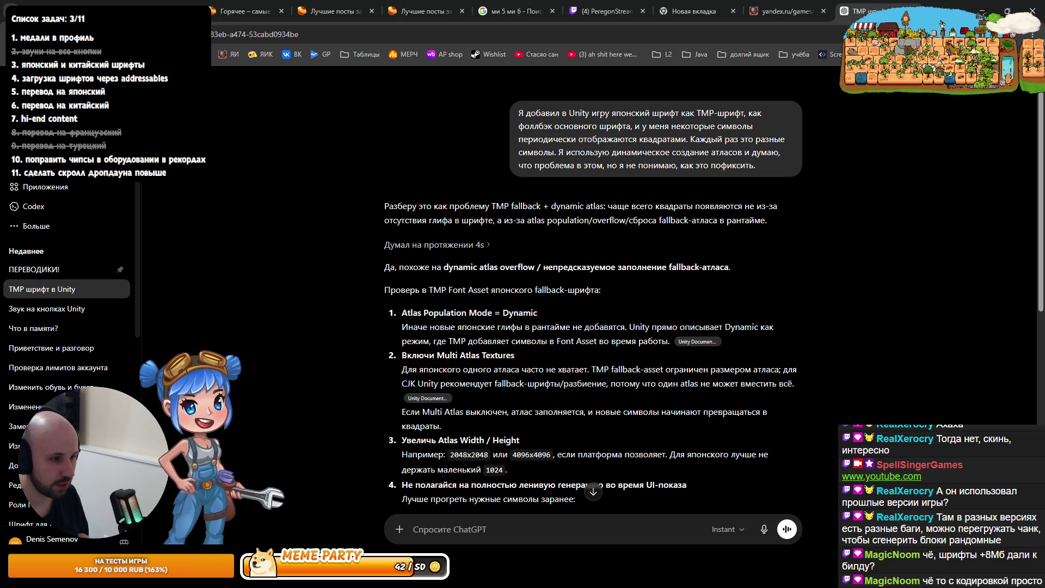
{"action": "triple_click", "coordinate": [404, 415]}
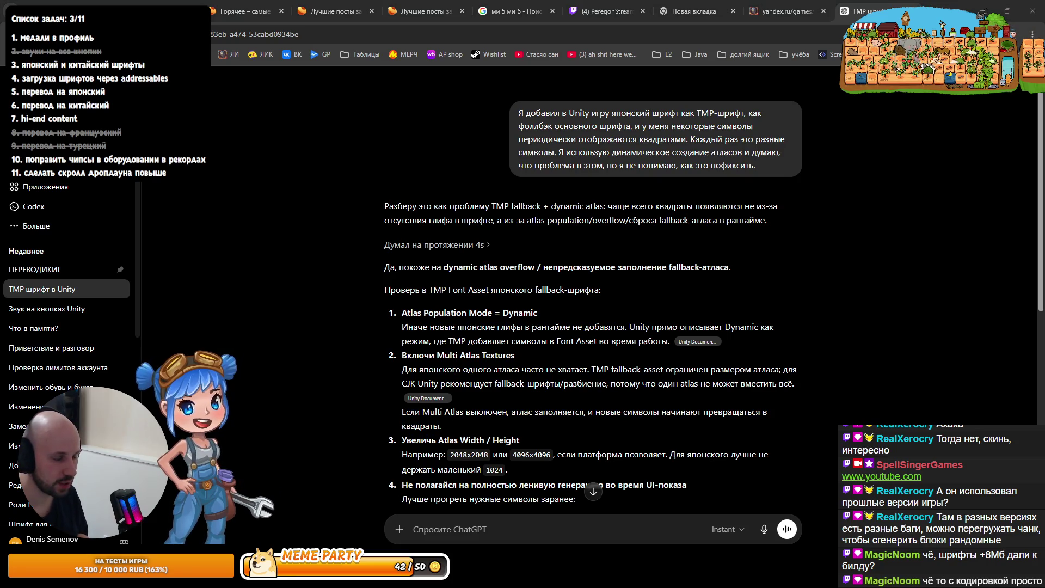
{"action": "key", "text": "alt+Tab"}
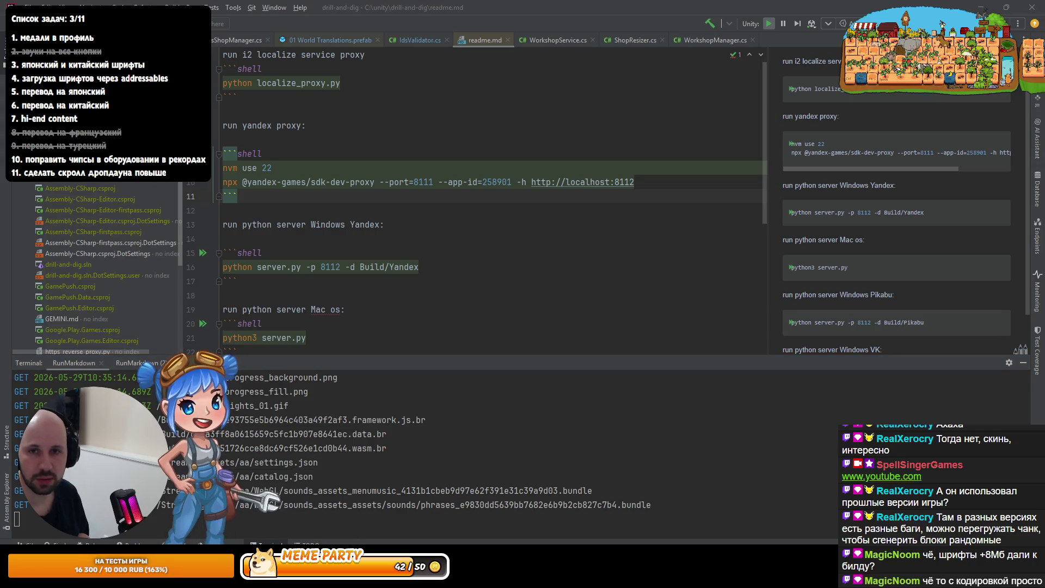
Select the ZenMaruGothic-Bold SDF font asset in Fonts/_Other/Japanese
{"action": "key", "text": "alt+Tab"}
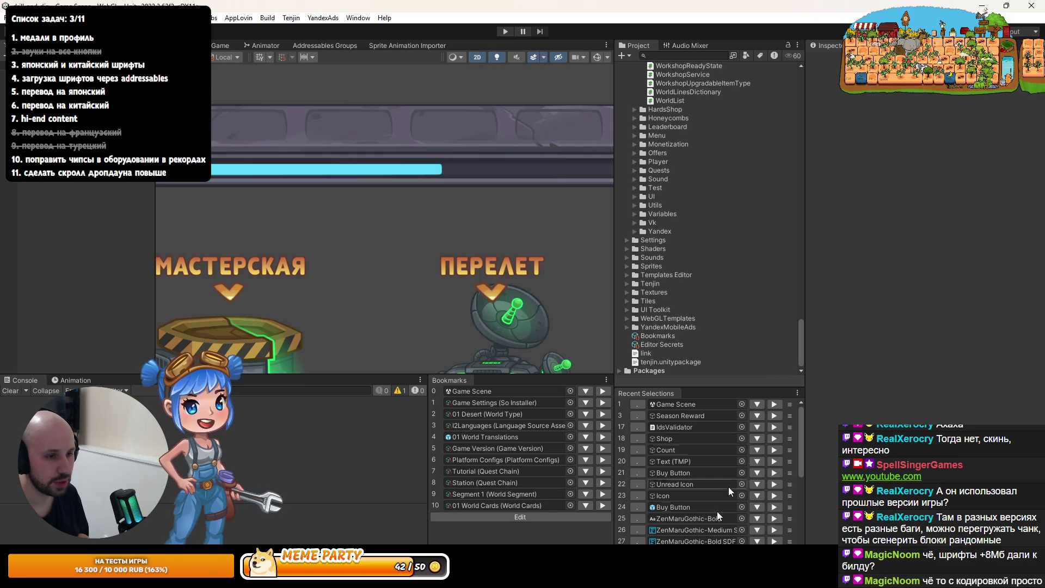
{"action": "left_click", "coordinate": [700, 530]}
{"action": "left_click", "coordinate": [718, 161]}
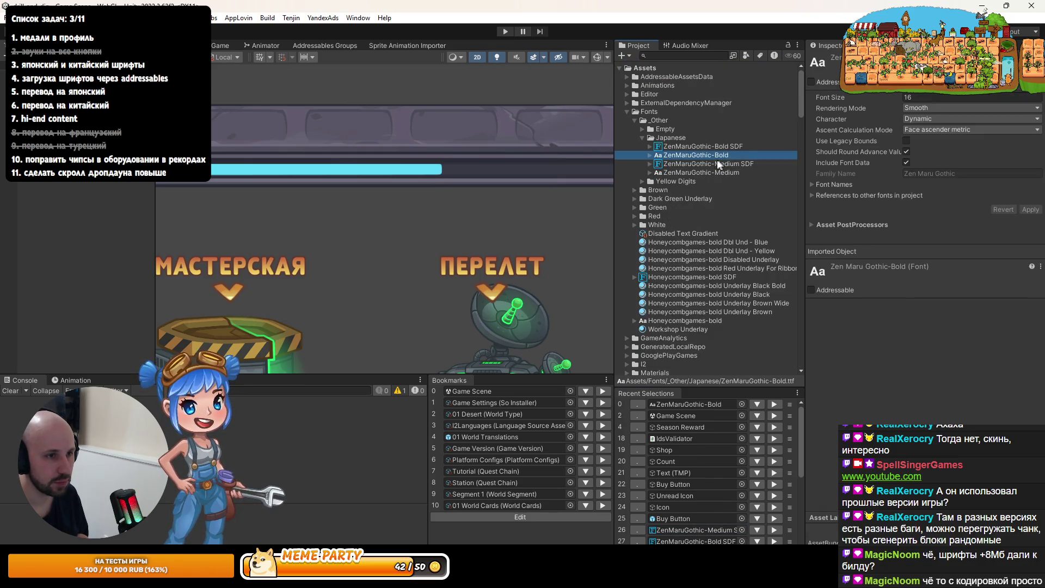
{"action": "left_click", "coordinate": [714, 147]}
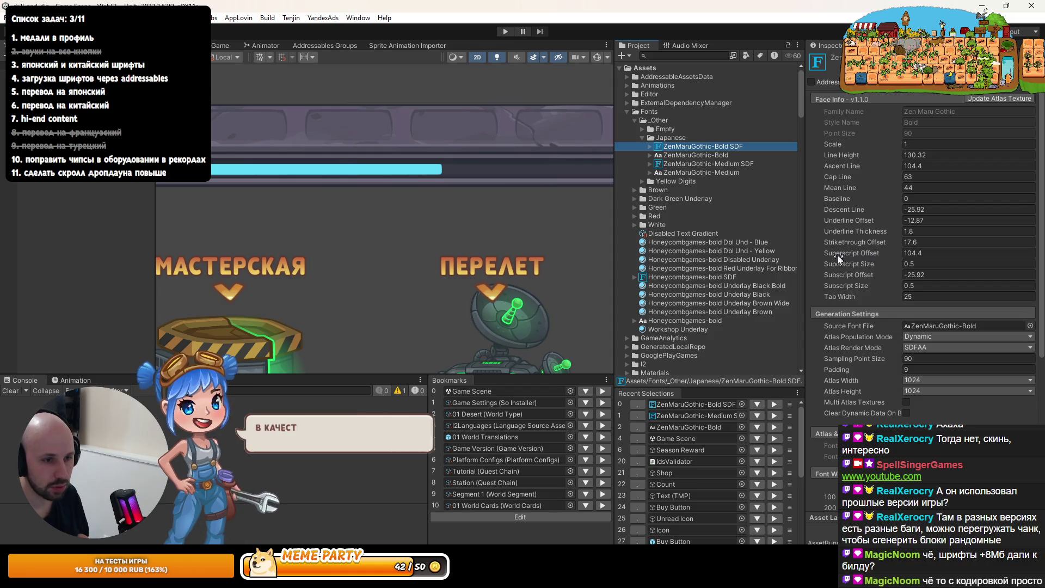
Enable Multi Atlas Textures and Clear Dynamic Data On Build, dismiss the warning, and enter Play mode
{"action": "left_click", "coordinate": [905, 403]}
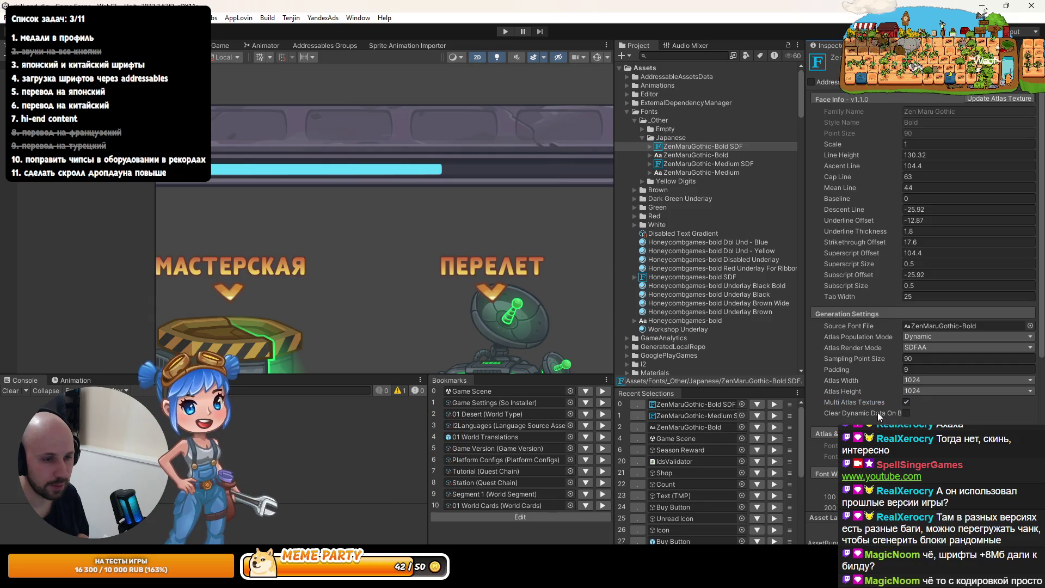
{"action": "left_click_drag", "start_coordinate": [804, 404], "coordinate": [746, 404]}
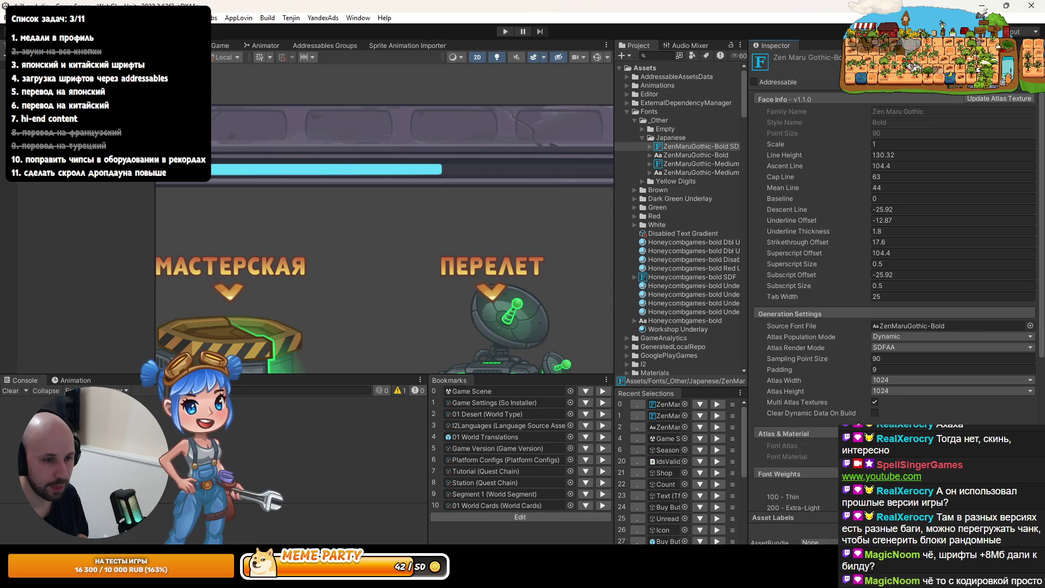
{"action": "mouse_move", "coordinate": [835, 413]}
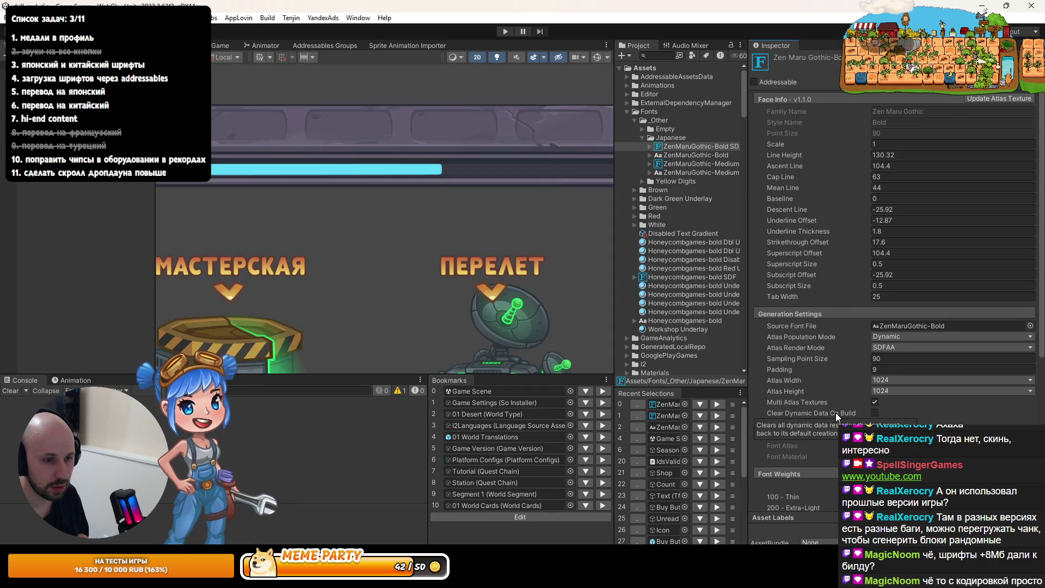
{"action": "left_click", "coordinate": [866, 414]}
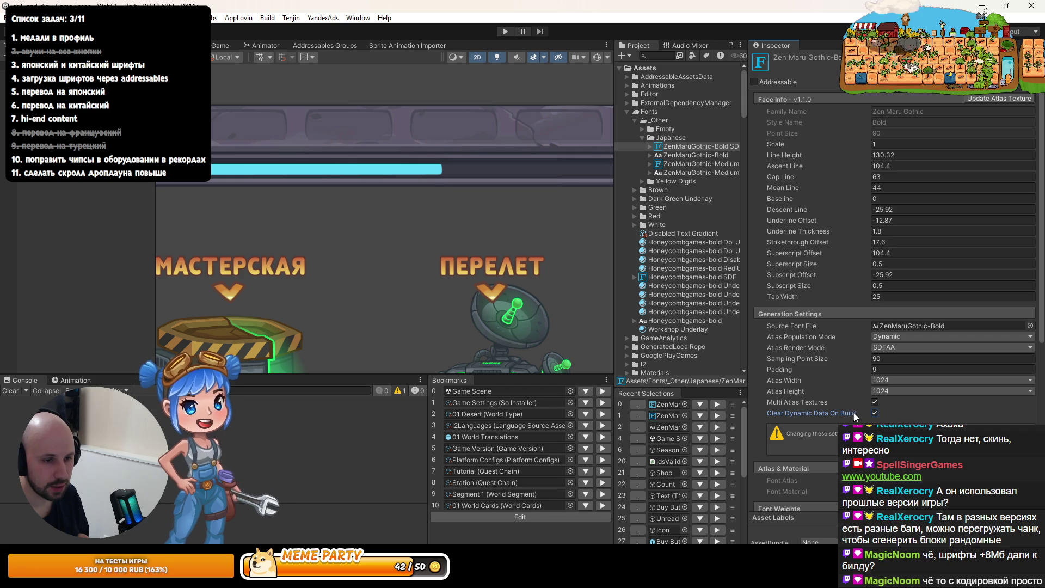
{"action": "left_click", "coordinate": [993, 432]}
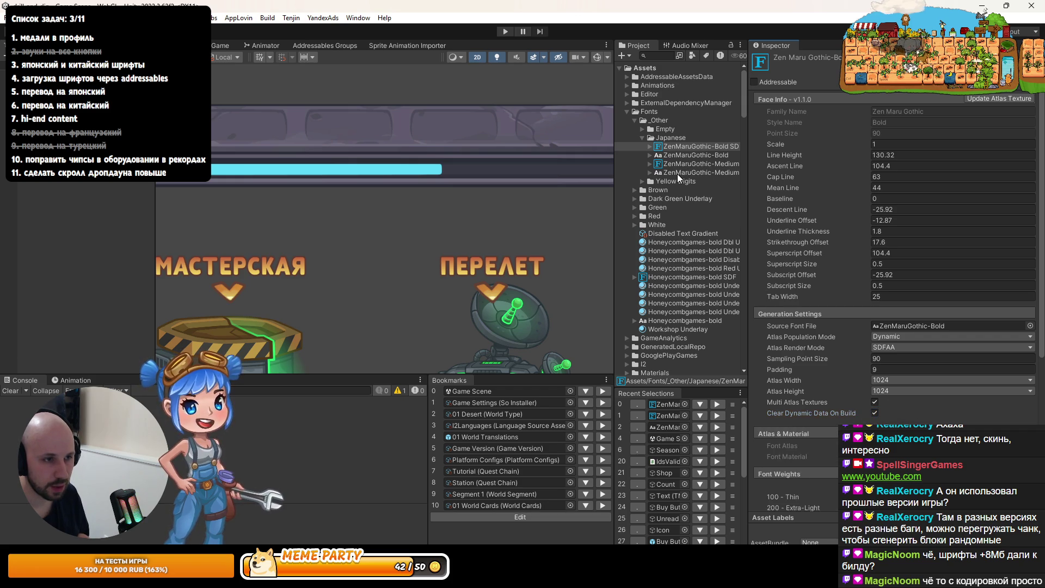
{"action": "left_click", "coordinate": [657, 277]}
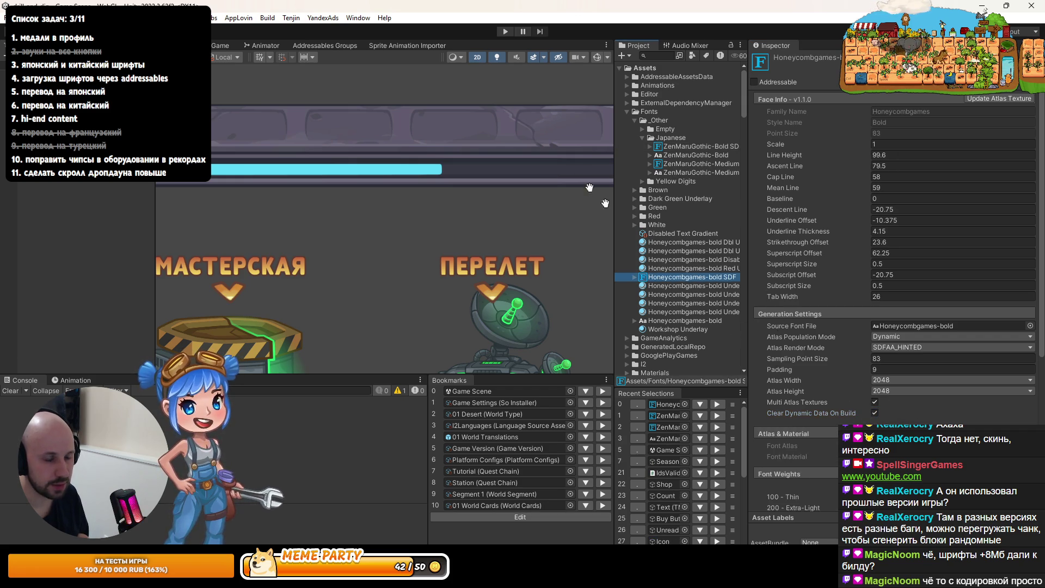
{"action": "left_click", "coordinate": [501, 30]}
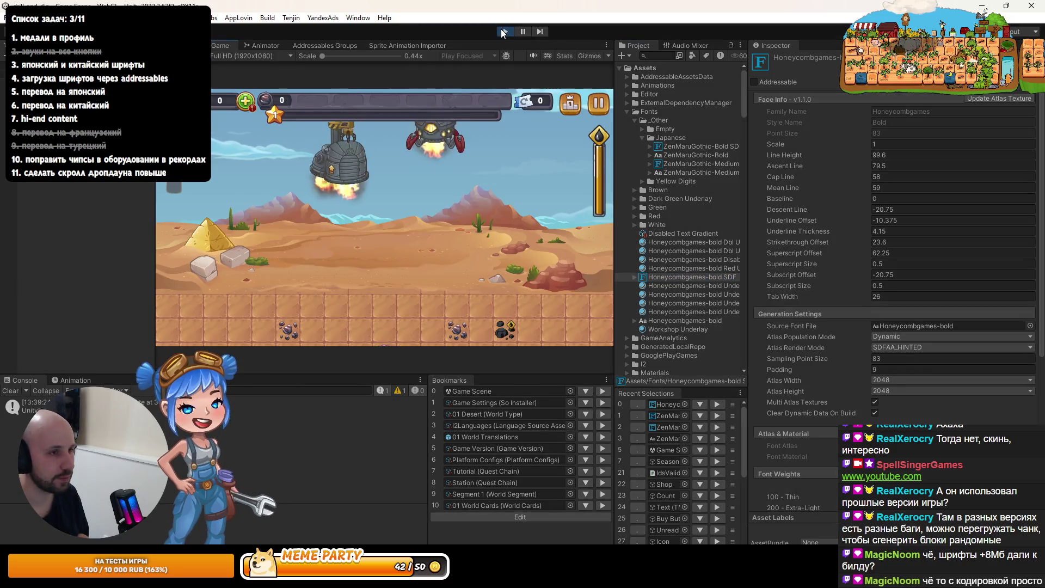
Maximize the Game view and read the tank, booster, shield and golden drill upgrade descriptions
{"action": "double_click", "coordinate": [224, 47]}
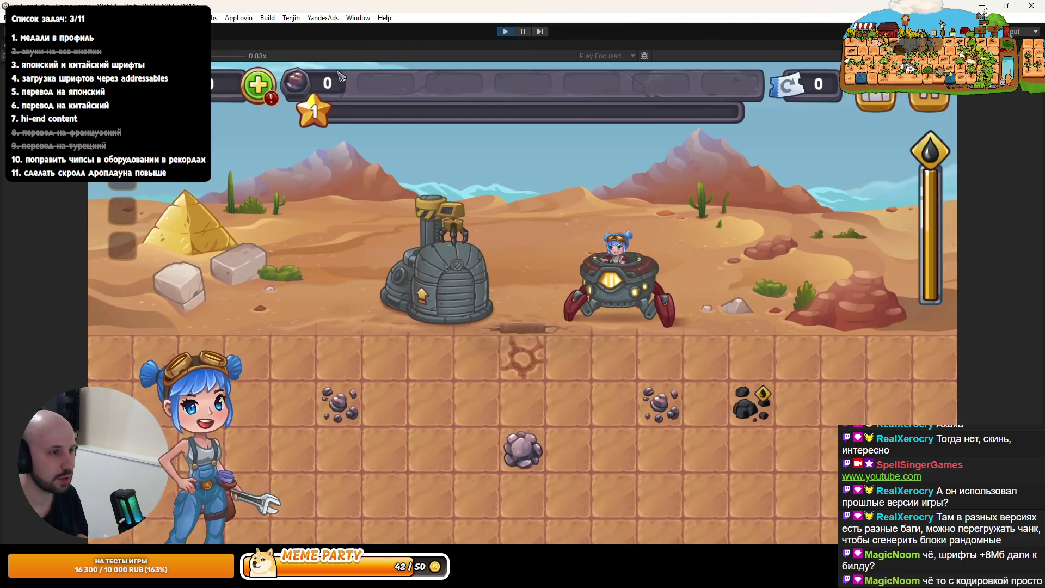
{"action": "left_click", "coordinate": [385, 294]}
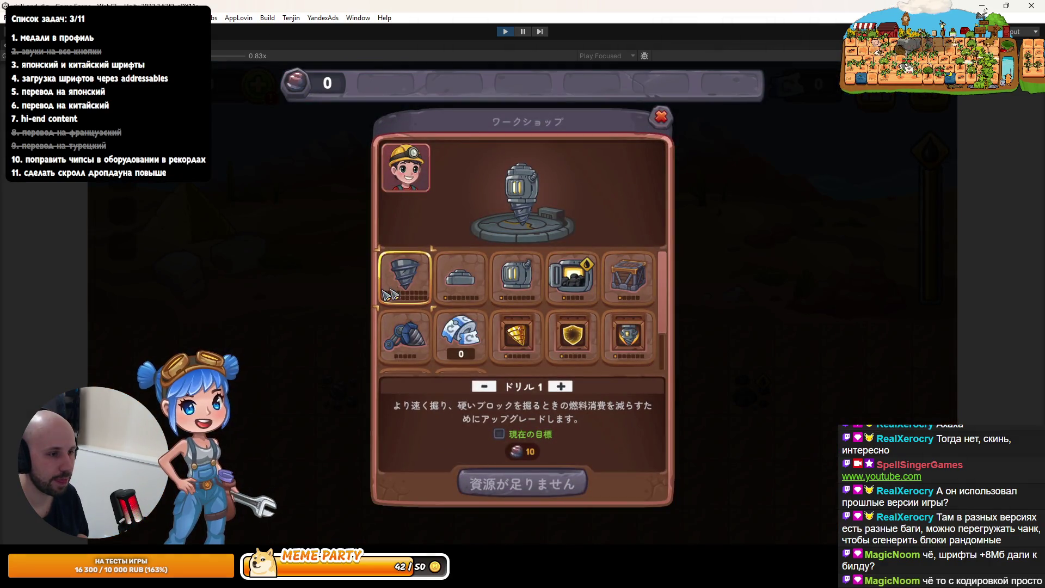
{"action": "left_click", "coordinate": [461, 279]}
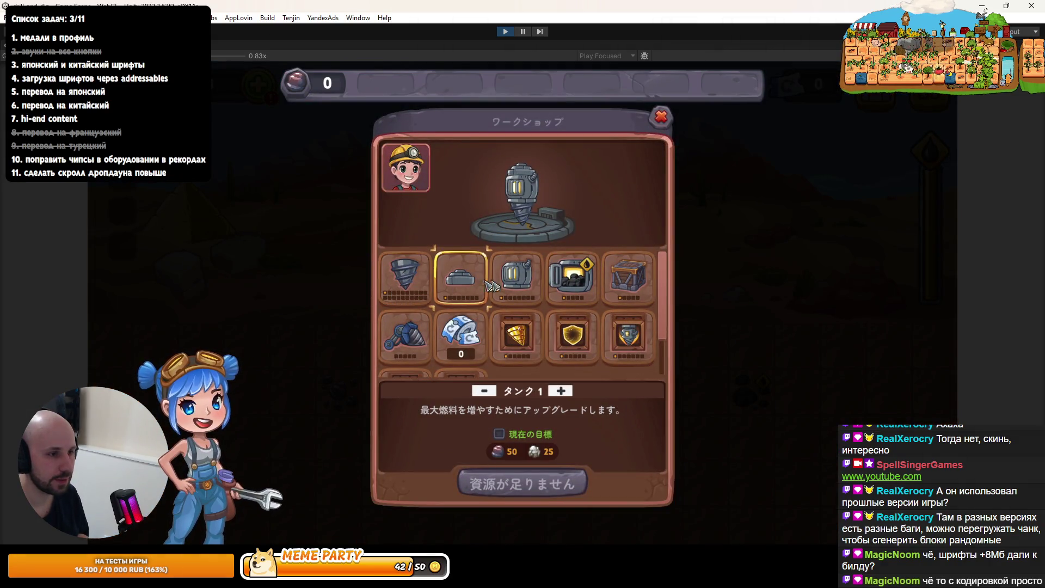
{"action": "left_click", "coordinate": [517, 279]}
{"action": "left_click", "coordinate": [571, 278]}
{"action": "left_click", "coordinate": [630, 338]}
{"action": "left_click", "coordinate": [572, 335]}
{"action": "left_click", "coordinate": [516, 334]}
Check the side drill, armageddon and magnet upgrade texts, then close the workshop and open the shop
{"action": "left_click", "coordinate": [405, 335]}
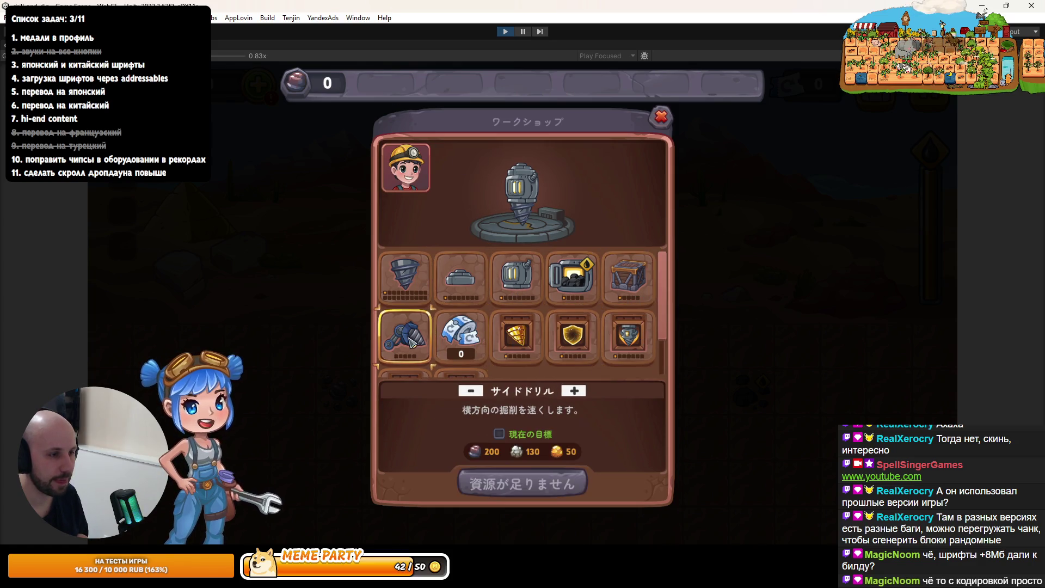
{"action": "left_click", "coordinate": [506, 343]}
{"action": "scroll", "coordinate": [506, 327], "scroll_direction": "down", "scroll_amount": 1}
{"action": "left_click", "coordinate": [461, 342]}
{"action": "left_click", "coordinate": [408, 343]}
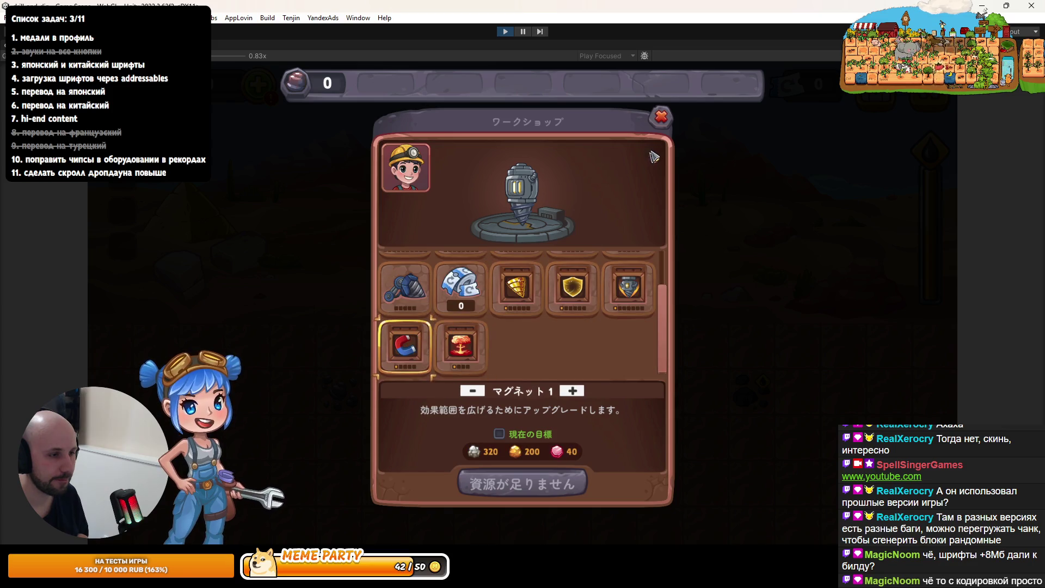
{"action": "left_click", "coordinate": [660, 117]}
{"action": "left_click", "coordinate": [441, 239]}
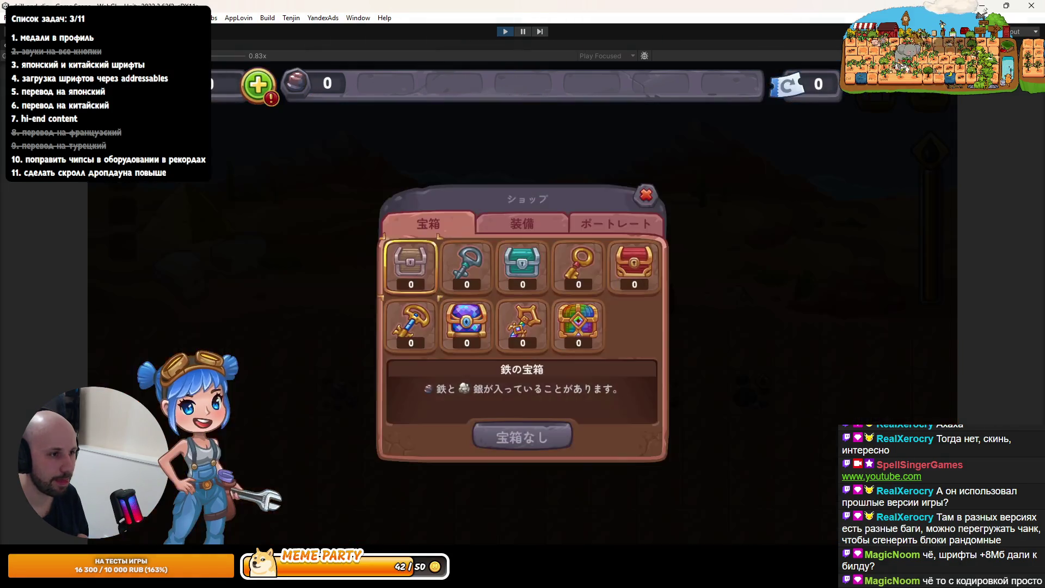
Check a portrait's details, then the 1300 rainbow drill and neighbouring equipment descriptions
{"action": "left_click", "coordinate": [520, 227]}
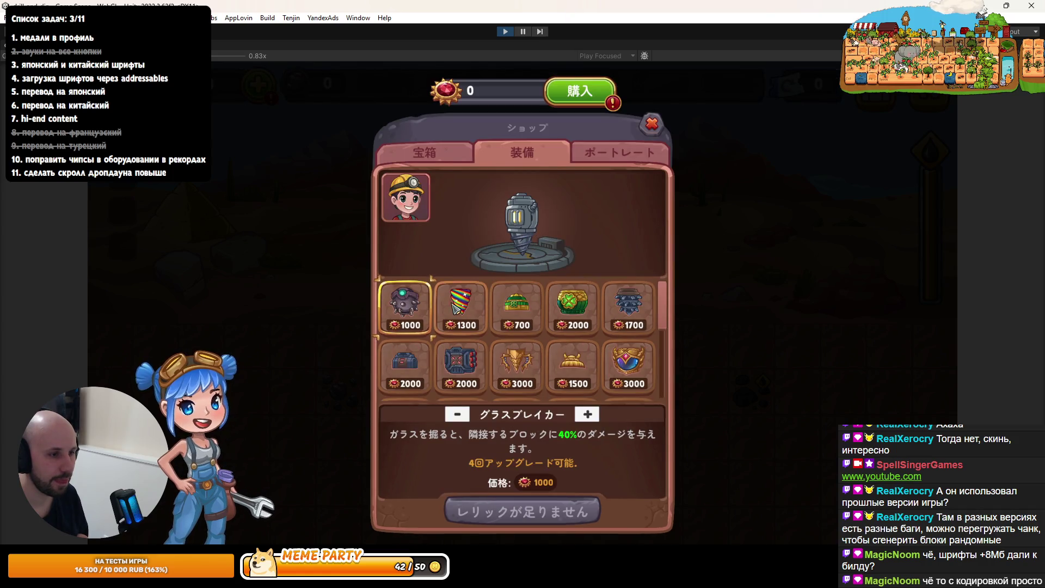
{"action": "left_click", "coordinate": [593, 154]}
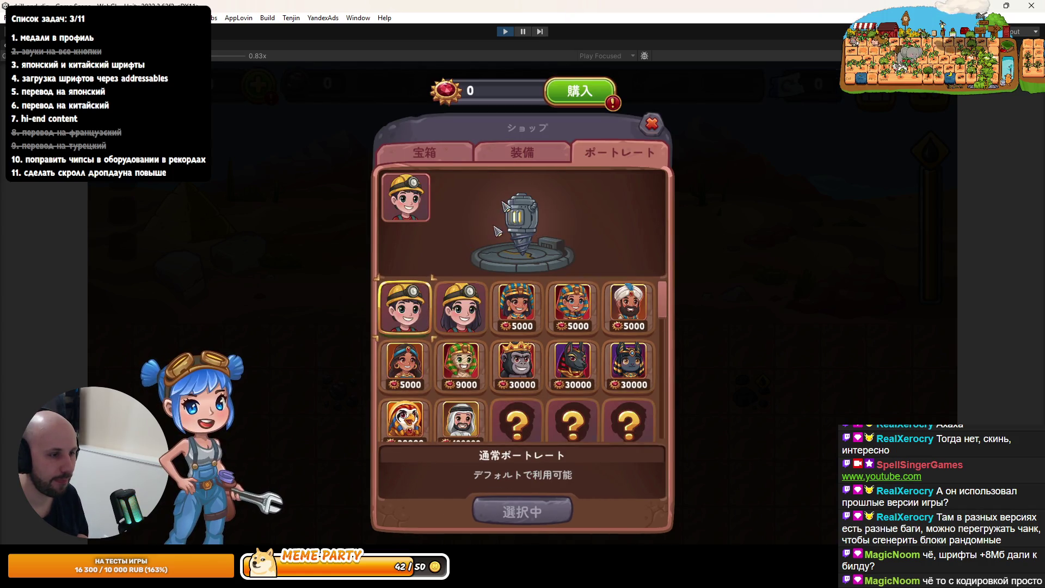
{"action": "left_click", "coordinate": [466, 312]}
{"action": "left_click", "coordinate": [523, 153]}
{"action": "left_click", "coordinate": [462, 305]}
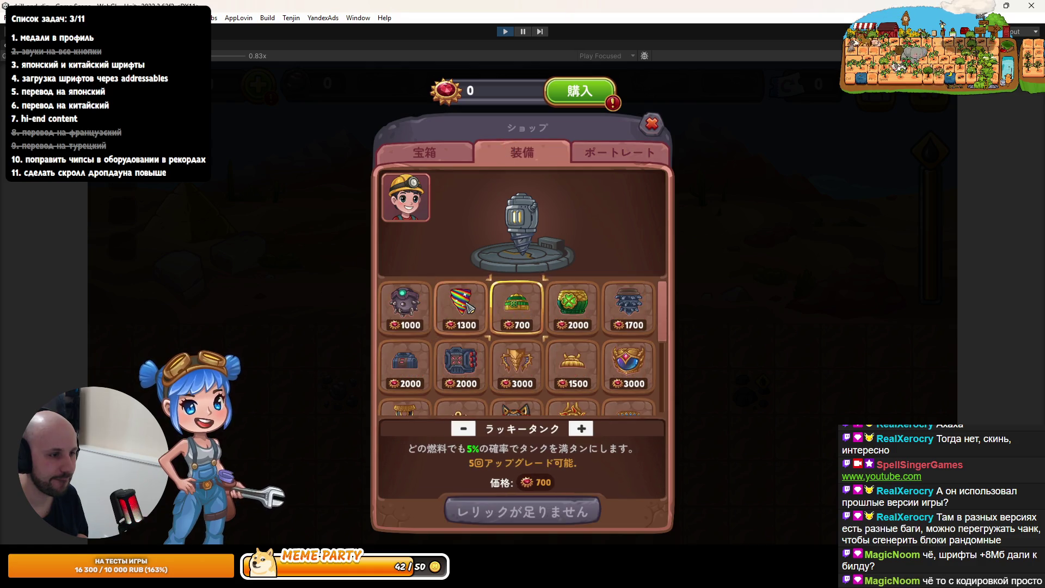
{"action": "left_click", "coordinate": [571, 304]}
{"action": "left_click", "coordinate": [628, 305]}
Read the スカラベボディ, 1500, 2000, 解体屋ボディ, 2500, ankh and Anubis item descriptions
{"action": "scroll", "coordinate": [628, 326], "scroll_direction": "down", "scroll_amount": 1}
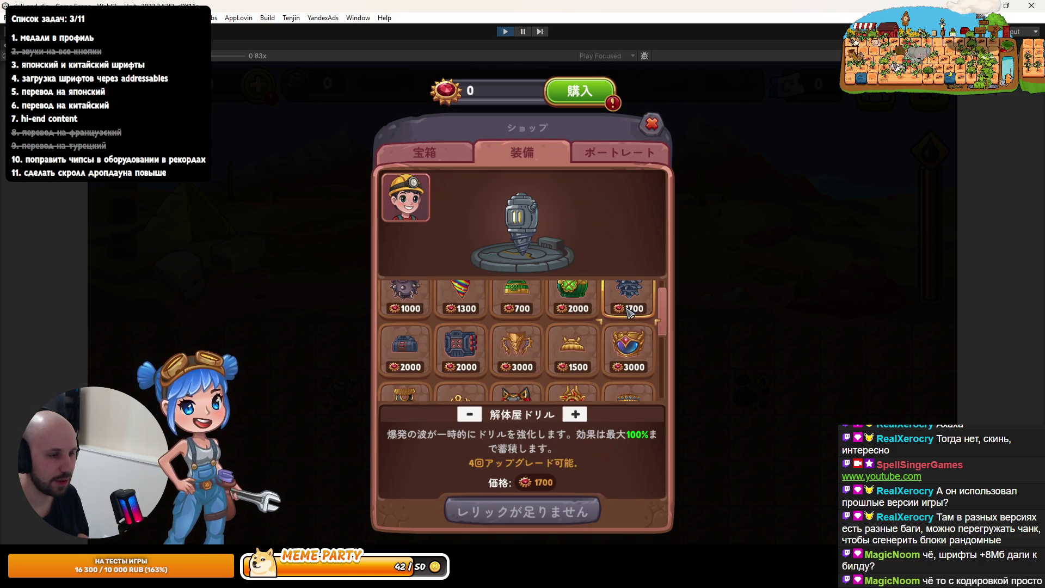
{"action": "left_click", "coordinate": [628, 349]}
{"action": "left_click", "coordinate": [563, 335]}
{"action": "left_click", "coordinate": [460, 345]}
{"action": "left_click", "coordinate": [406, 346]}
{"action": "left_click", "coordinate": [474, 341]}
{"action": "scroll", "coordinate": [479, 340], "scroll_direction": "down", "scroll_amount": 2}
{"action": "left_click", "coordinate": [408, 370]}
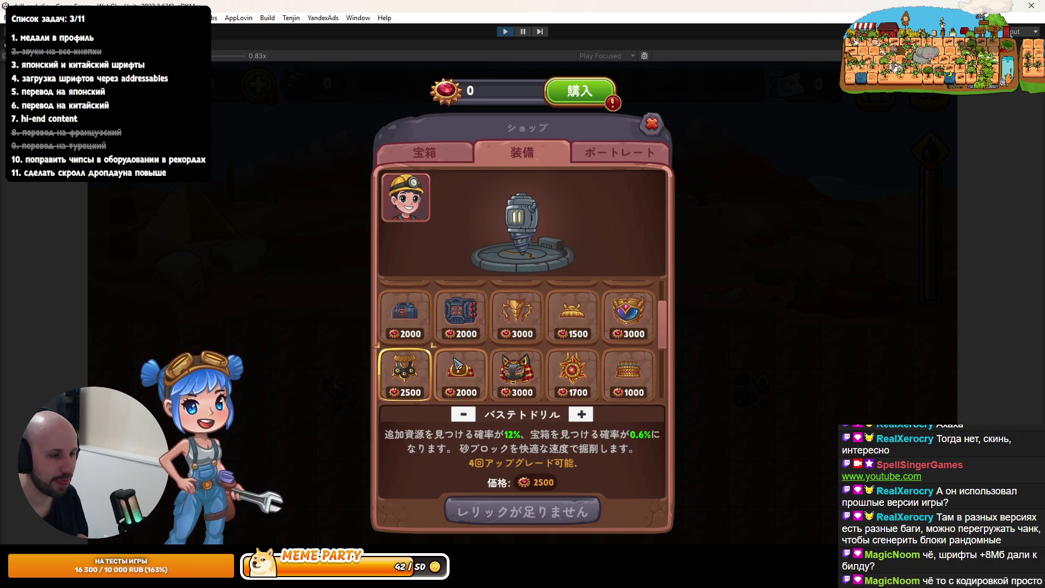
{"action": "left_click", "coordinate": [447, 359]}
{"action": "left_click", "coordinate": [517, 376]}
Read the 1700 solar drill, 1000, genie and mummy item descriptions in Japanese
{"action": "scroll", "coordinate": [517, 370], "scroll_direction": "down", "scroll_amount": 3}
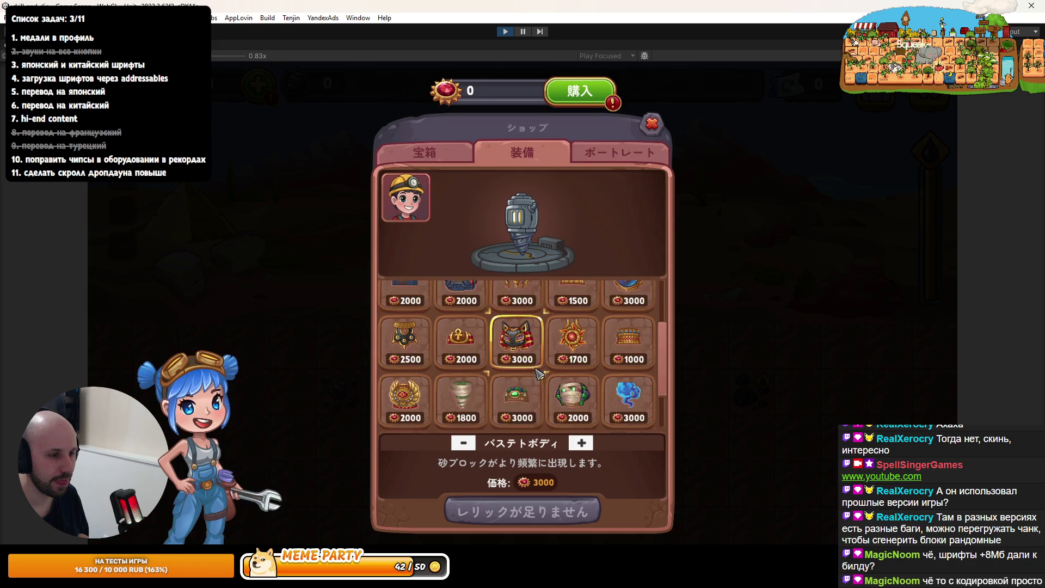
{"action": "left_click", "coordinate": [571, 323]}
{"action": "left_click", "coordinate": [622, 333]}
{"action": "left_click", "coordinate": [628, 378]}
{"action": "left_click", "coordinate": [571, 381]}
{"action": "left_click", "coordinate": [627, 380]}
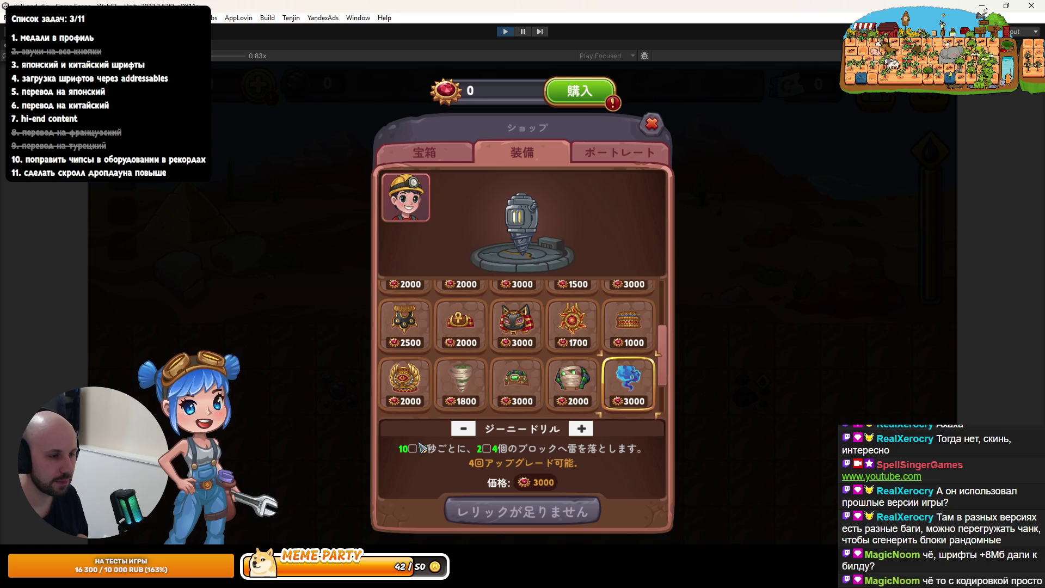
Check the teapot and プラズマボディ descriptions, return to ジーニードリル, and restore the editor layout
{"action": "scroll", "coordinate": [473, 397], "scroll_direction": "down", "scroll_amount": 1}
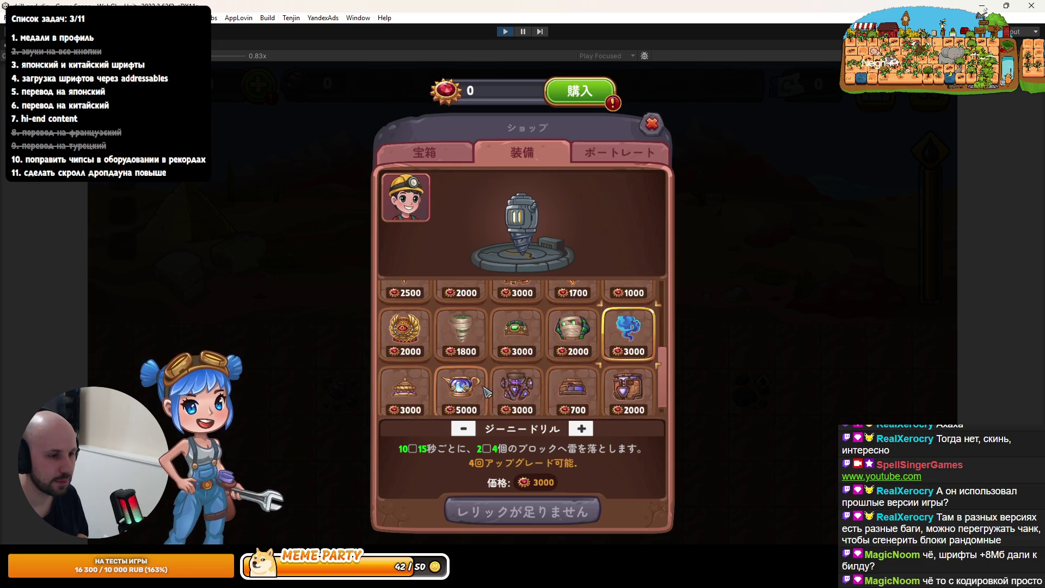
{"action": "left_click", "coordinate": [480, 395]}
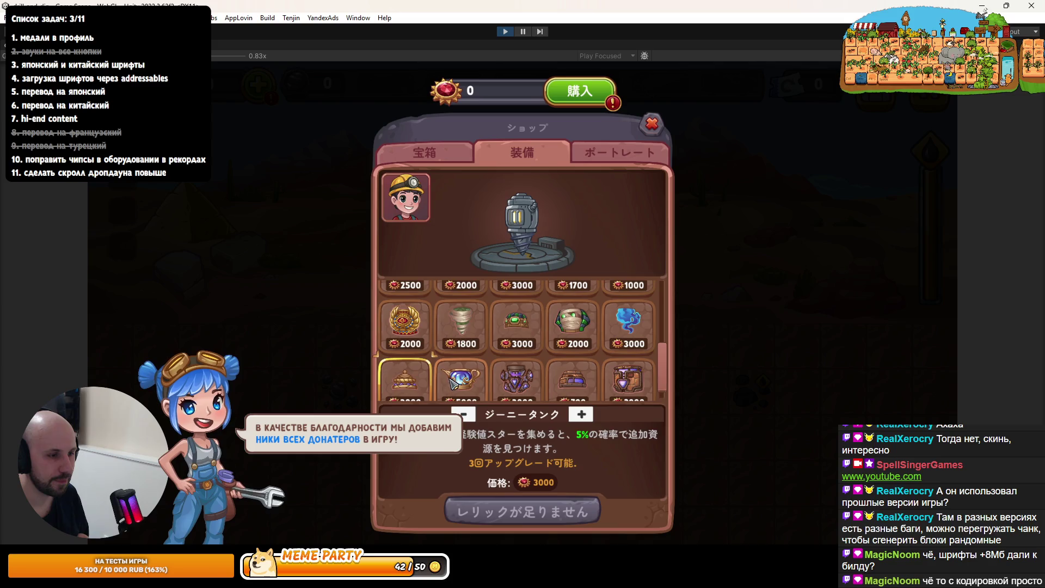
{"action": "left_click", "coordinate": [503, 400]}
{"action": "left_click", "coordinate": [554, 400]}
{"action": "left_click", "coordinate": [632, 402]}
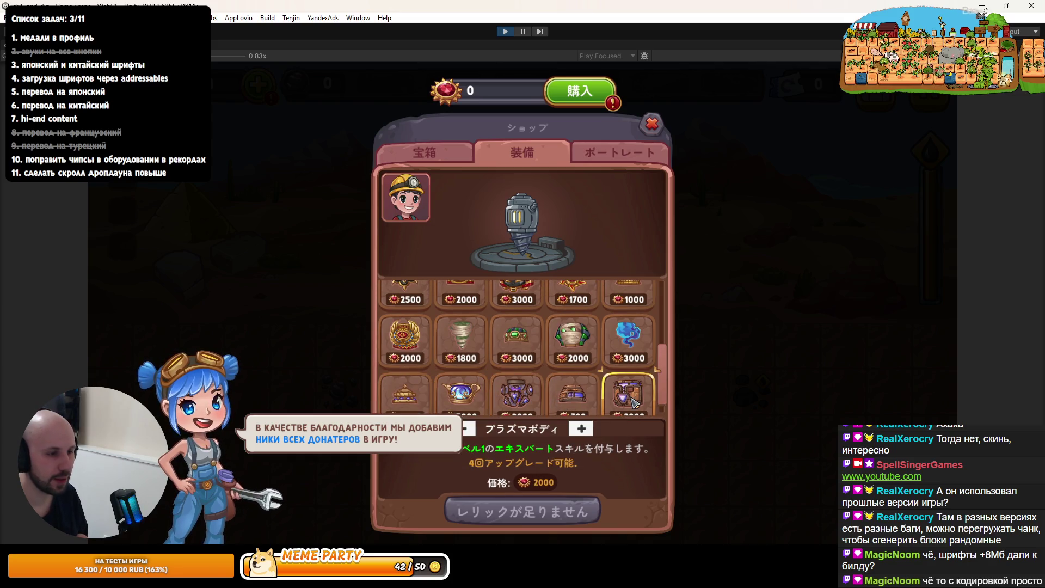
{"action": "left_click", "coordinate": [631, 349]}
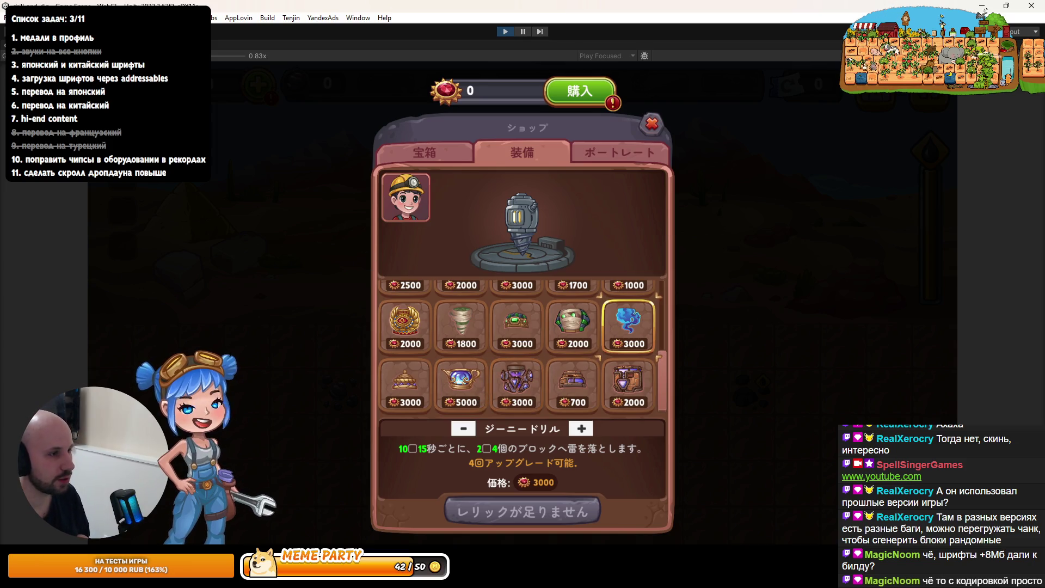
{"action": "key", "text": "shift+space"}
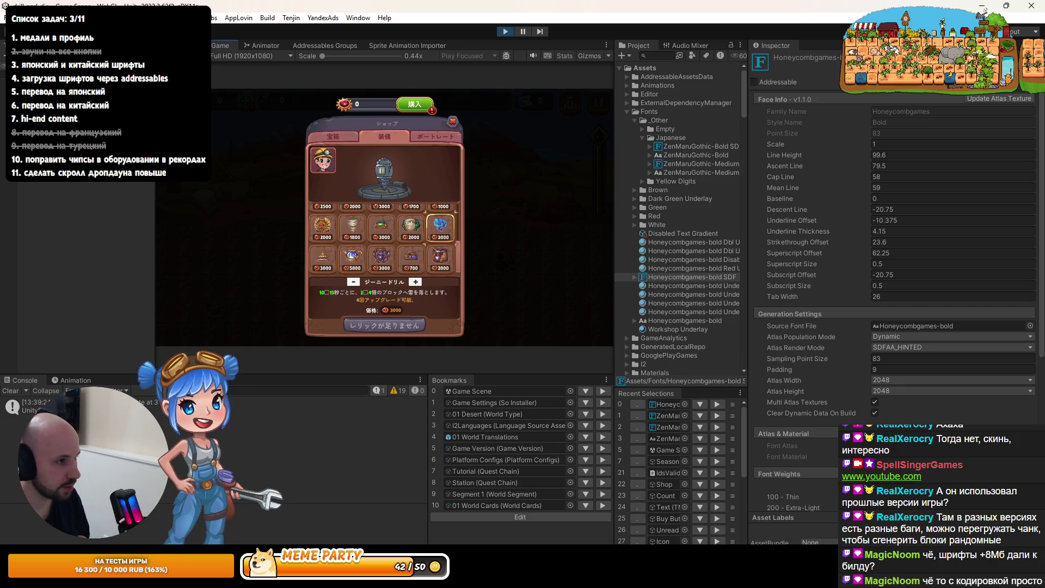
Widen the Hierarchy, zoom the Scene view onto the shop description, and select Album Canvas
{"action": "left_click_drag", "start_coordinate": [155, 245], "coordinate": [208, 245]}
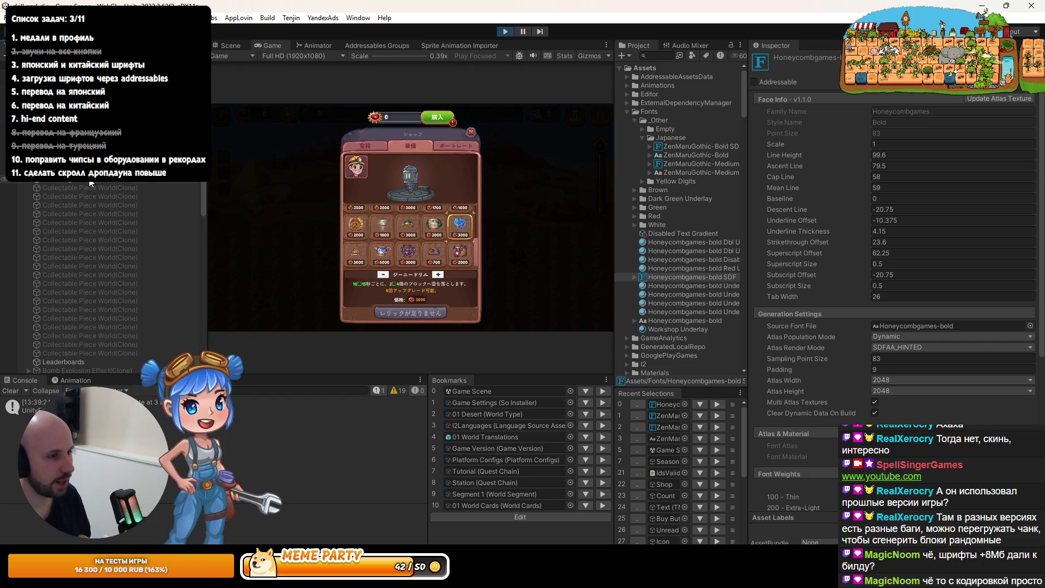
{"action": "left_click", "coordinate": [231, 46]}
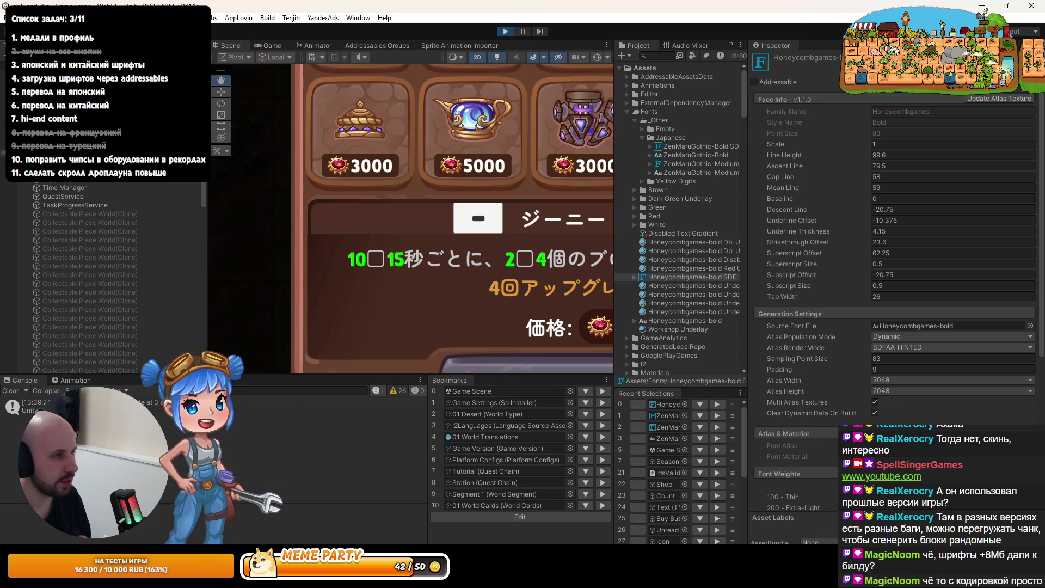
{"action": "scroll", "coordinate": [49, 207], "scroll_direction": "up", "scroll_amount": 5}
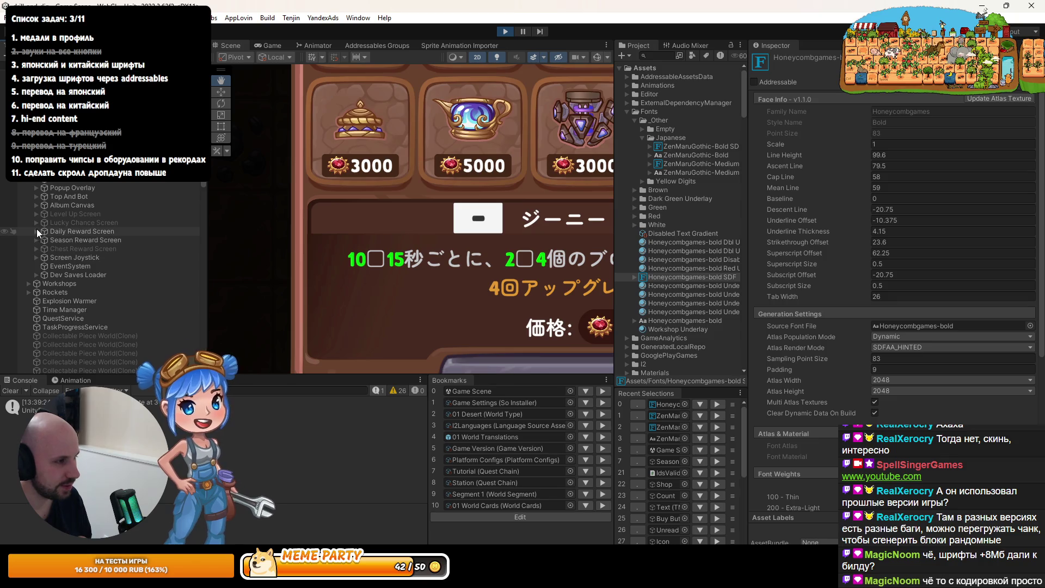
{"action": "left_click", "coordinate": [36, 206]}
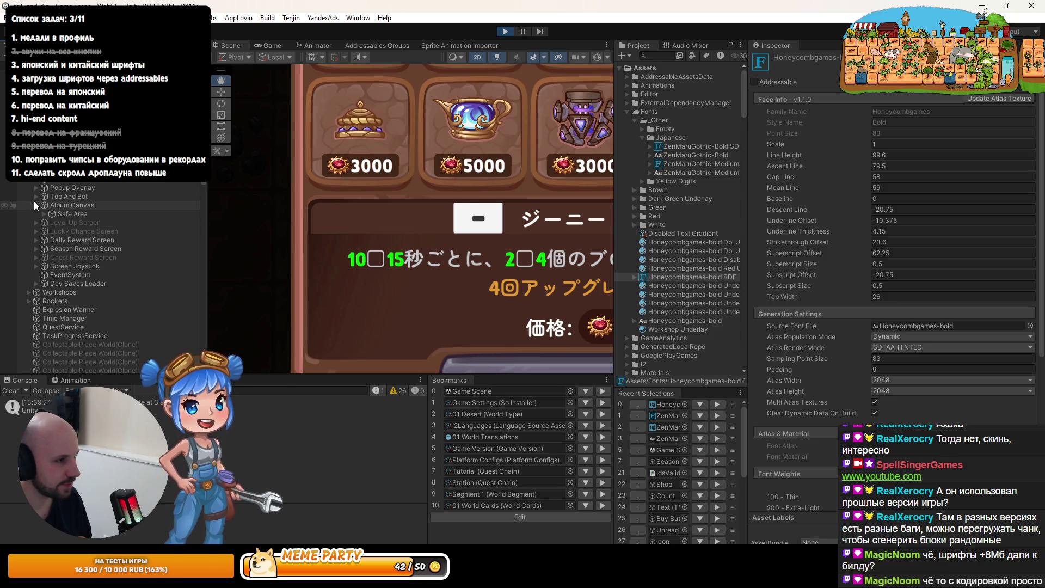
{"action": "left_click", "coordinate": [36, 205]}
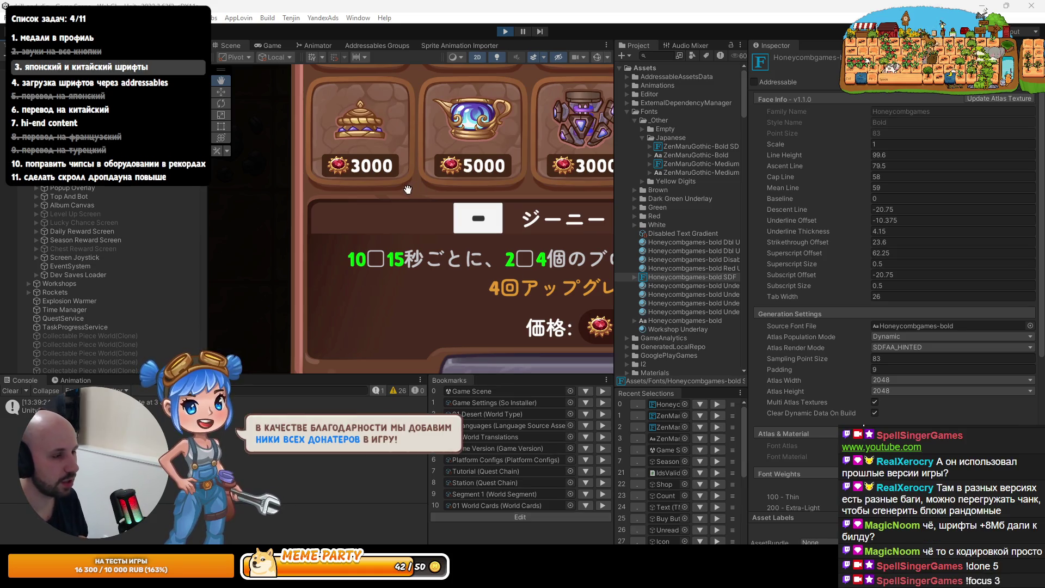
{"action": "left_click", "coordinate": [69, 205]}
Select Shop > Skins > Shop Description > Description in the Hierarchy using the arrow keys
{"action": "key", "text": "Right"}
{"action": "key", "text": "Down"}
{"action": "key", "text": "Right"}
{"action": "key", "text": "Down"}
{"action": "key", "text": "Down"}
{"action": "key", "text": "Down"}
{"action": "key", "text": "Down"}
{"action": "key", "text": "Down"}
{"action": "key", "text": "Right"}
{"action": "key", "text": "Down"}
{"action": "key", "text": "Down"}
{"action": "key", "text": "Down"}
{"action": "key", "text": "Right"}
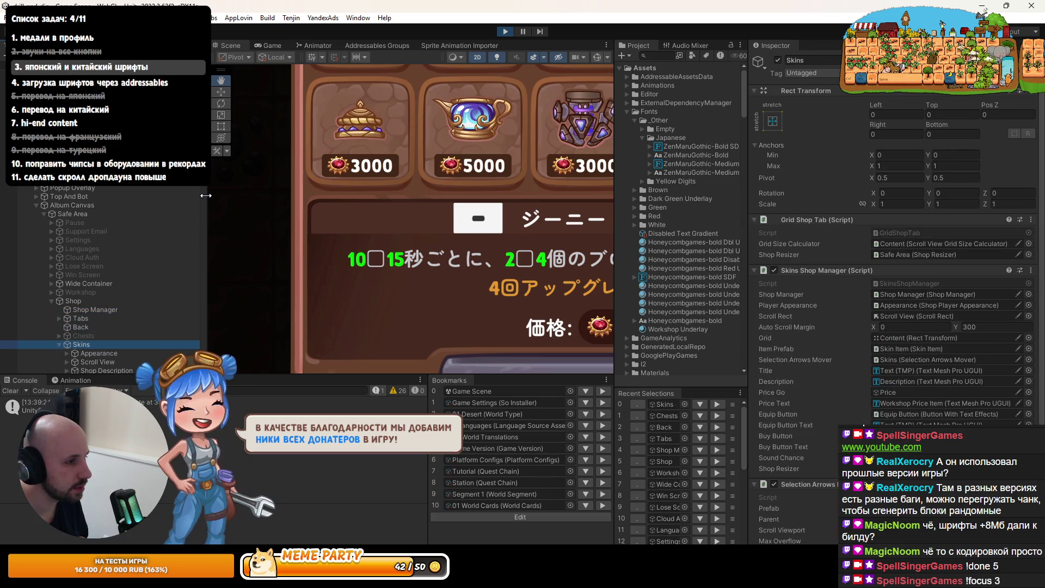
{"action": "key", "text": "Down"}
{"action": "key", "text": "Down"}
{"action": "key", "text": "Down"}
{"action": "key", "text": "Right"}
{"action": "key", "text": "Down"}
{"action": "key", "text": "Down"}
{"action": "key", "text": "Down"}
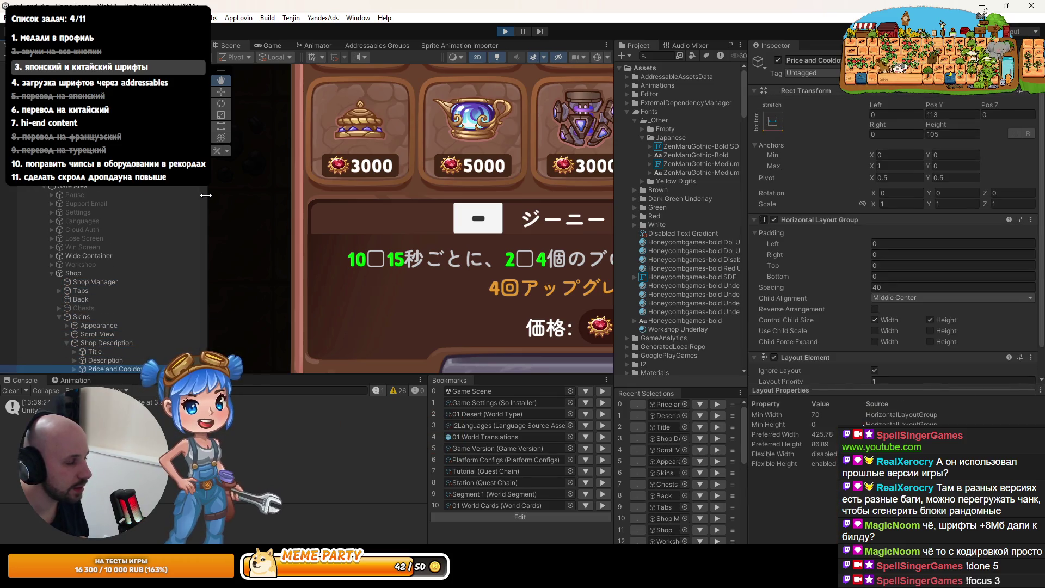
{"action": "key", "text": "Down"}
{"action": "key", "text": "Up"}
{"action": "key", "text": "Up"}
{"action": "key", "text": "Up"}
{"action": "key", "text": "Down"}
{"action": "key", "text": "Right"}
{"action": "key", "text": "Down"}
{"action": "key", "text": "Up"}
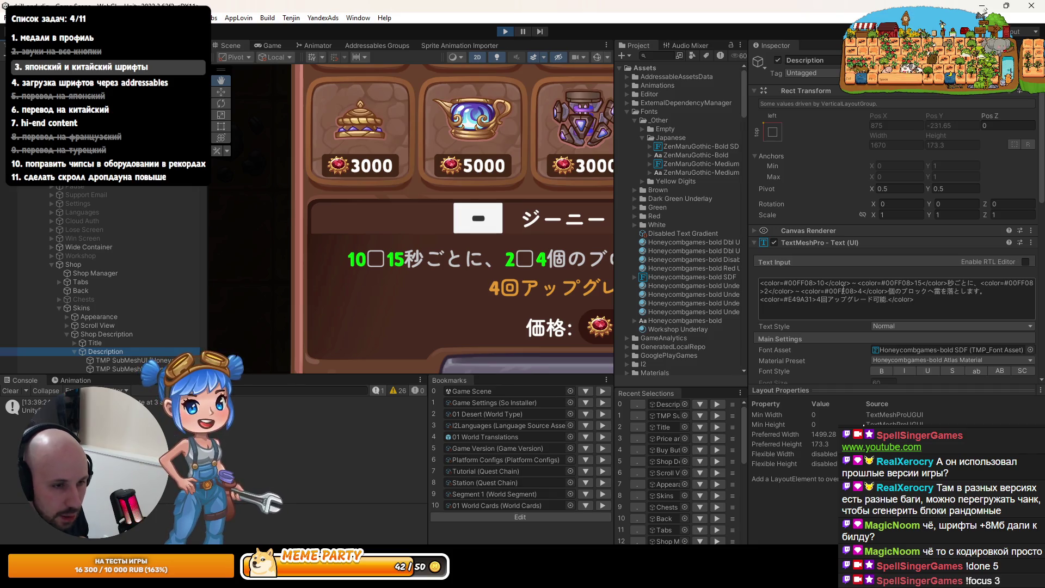
Add a ~ to the Description's Text Input to test how it renders
{"action": "double_click", "coordinate": [853, 283]}
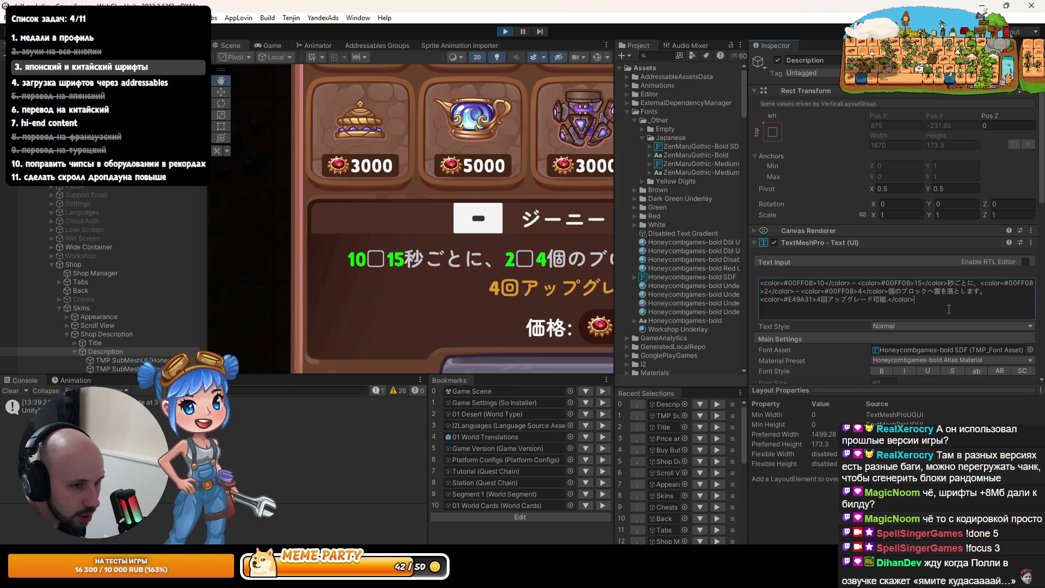
{"action": "type", "text": "~"}
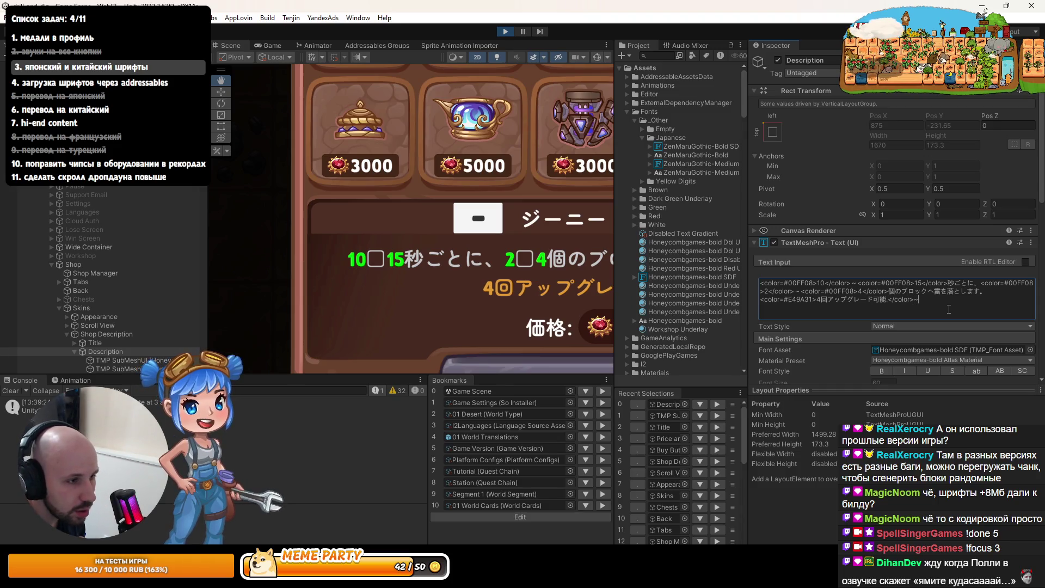
{"action": "scroll", "coordinate": [599, 284], "scroll_direction": "up", "scroll_amount": 6}
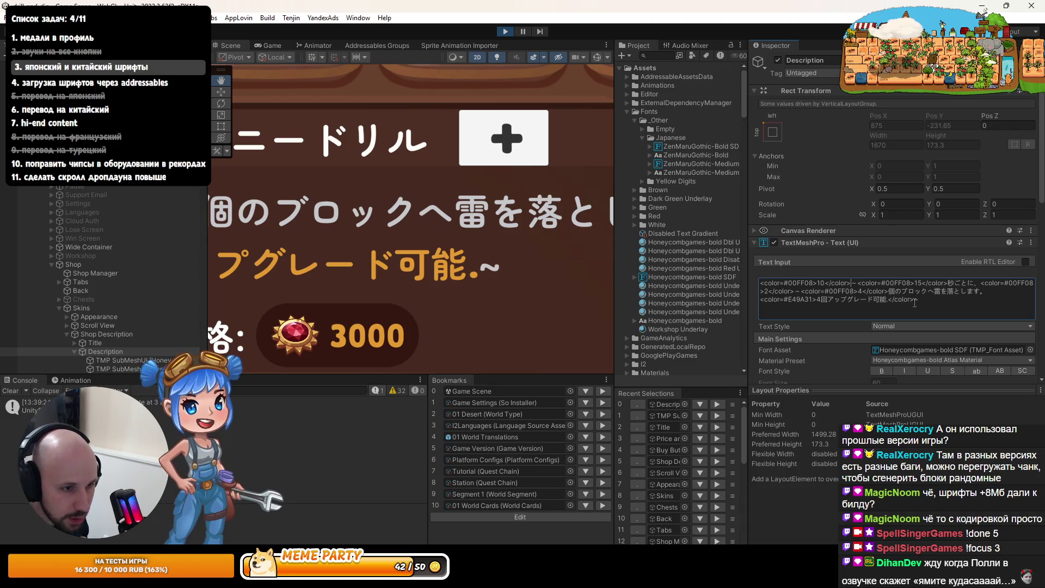
{"action": "double_click", "coordinate": [854, 287]}
{"action": "left_click", "coordinate": [919, 306]}
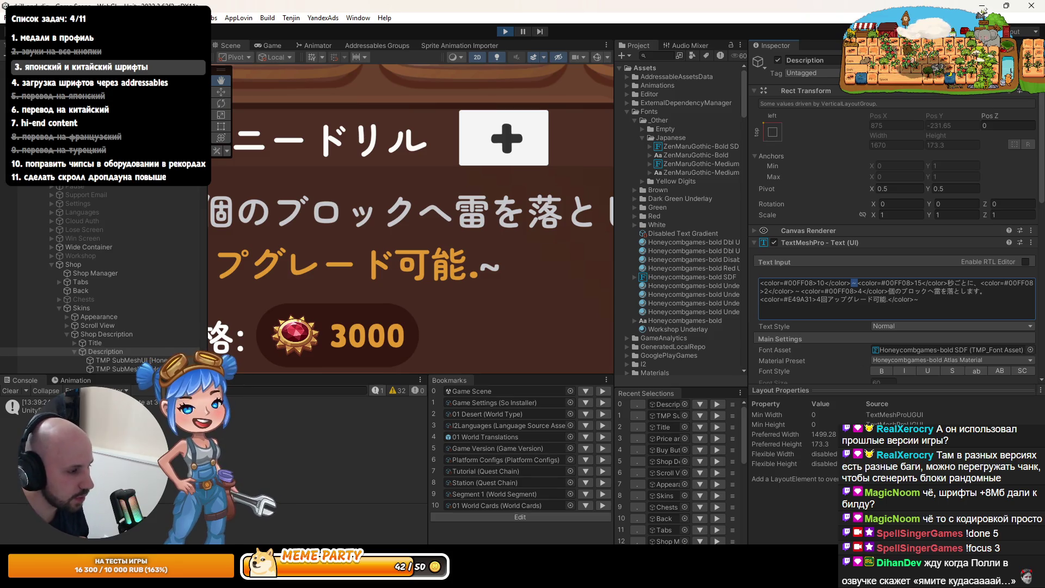
Cycle through the ChatGPT browser and Unity windows to reach the Codex app
{"action": "key", "text": "alt+Tab"}
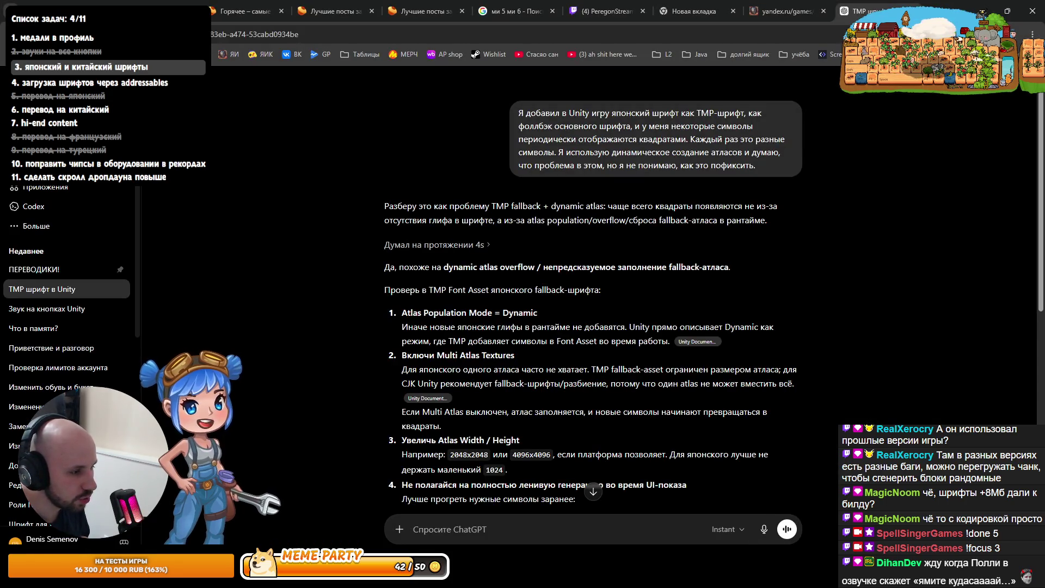
{"action": "key", "text": "alt+Tab"}
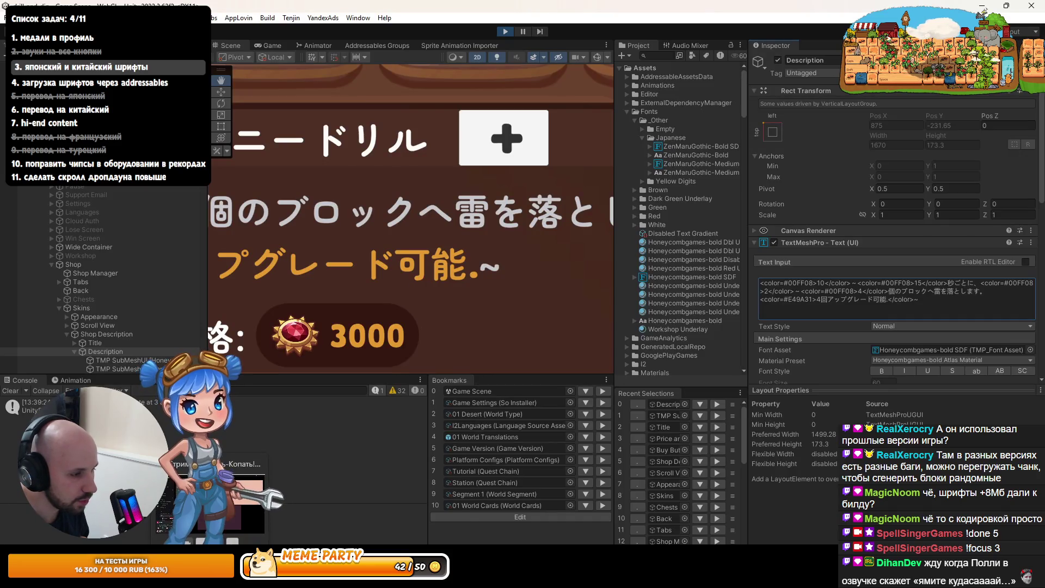
{"action": "key", "text": "alt+Tab"}
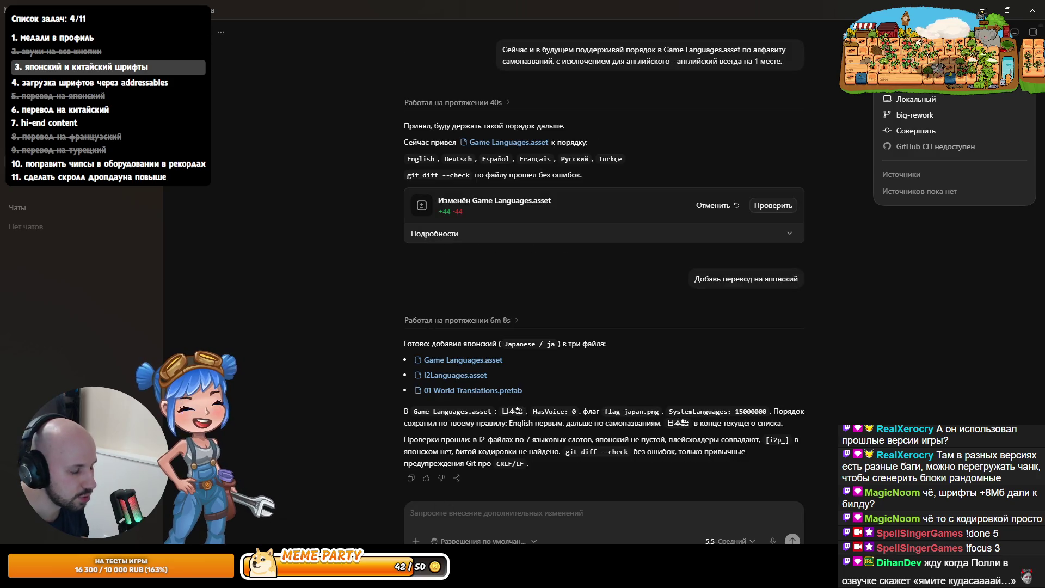
Ask Codex what the ~ symbol in the Japanese text is
{"action": "type", "text": "~"}
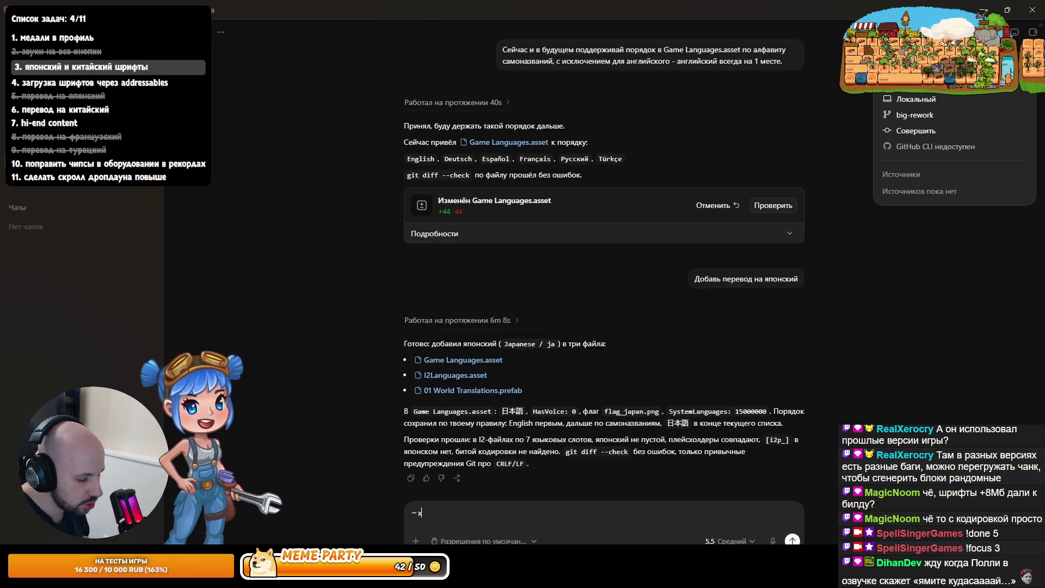
{"action": "key", "text": "BackSpace"}
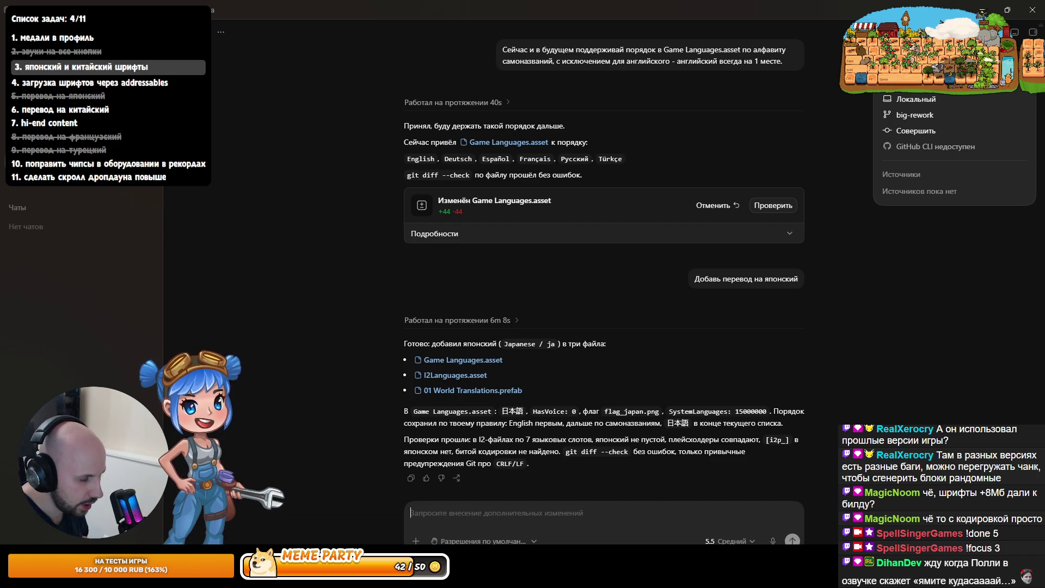
{"action": "type", "text": "что это за символ"}
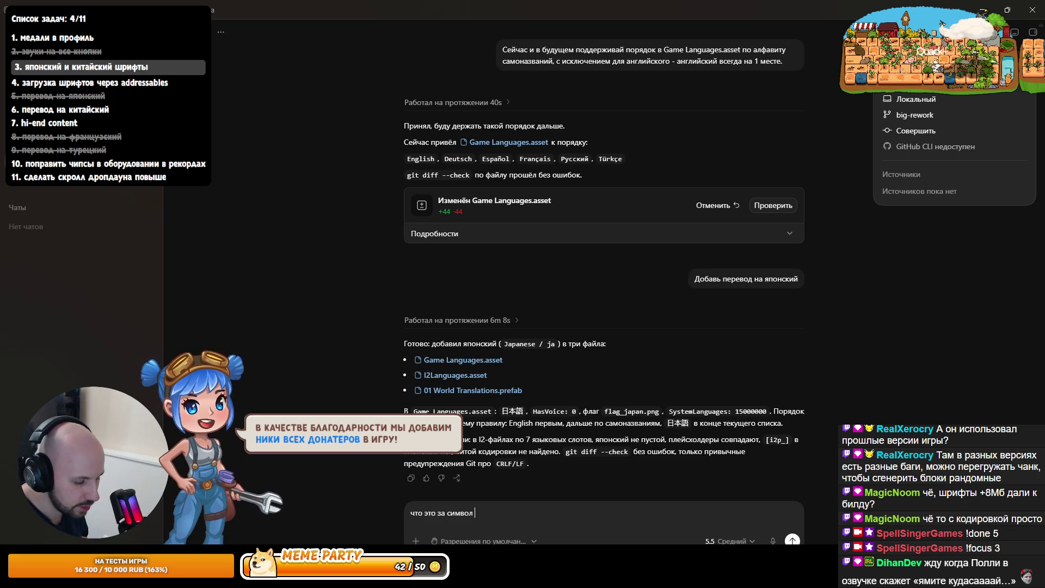
{"action": "key", "text": "Return"}
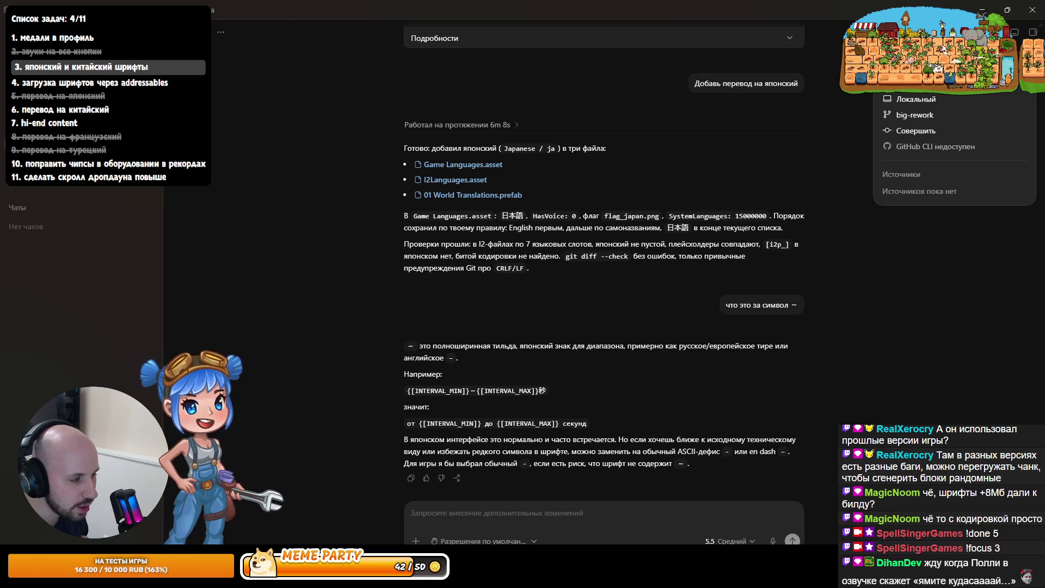
Minimize Chrome and Codex to get back to the Unity editor
{"action": "key", "text": "alt+Tab"}
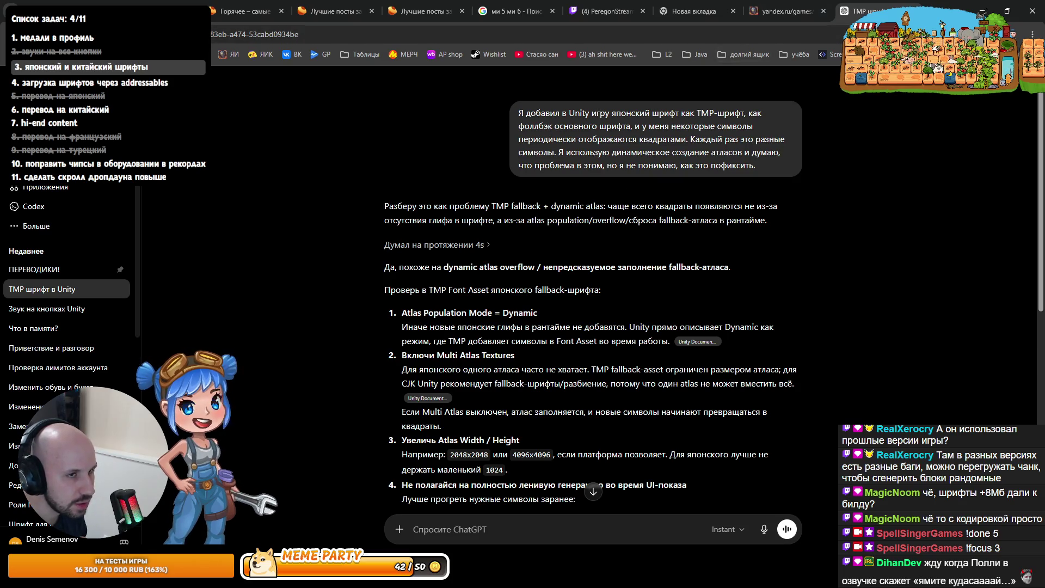
{"action": "left_click", "coordinate": [978, 5]}
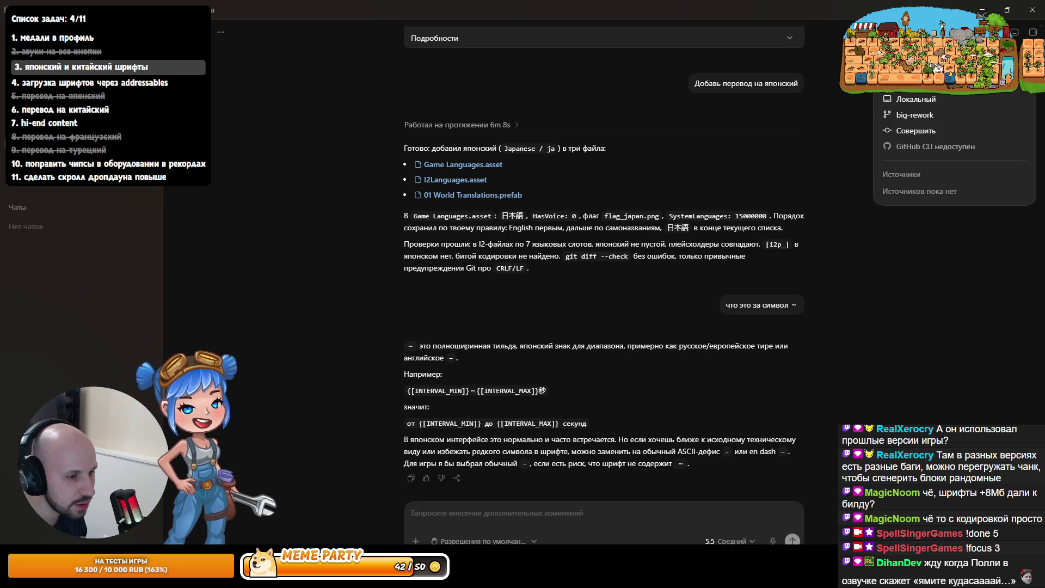
{"action": "left_click", "coordinate": [981, 10]}
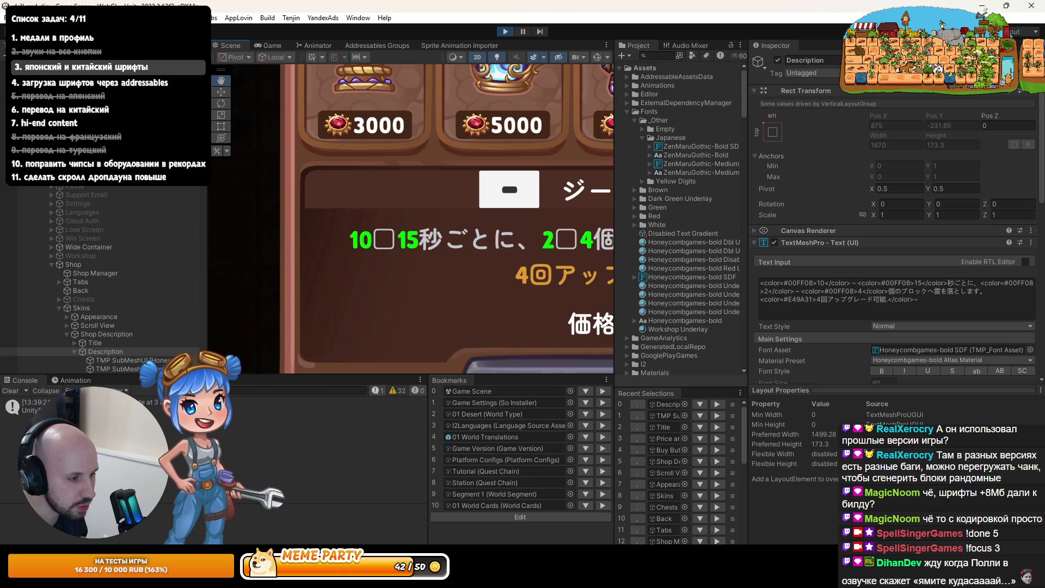
In Word, replace the wave dash after ド in the Japanese heading with a freshly typed ～
{"action": "key", "text": "alt+Tab"}
{"action": "left_click", "coordinate": [663, 371]}
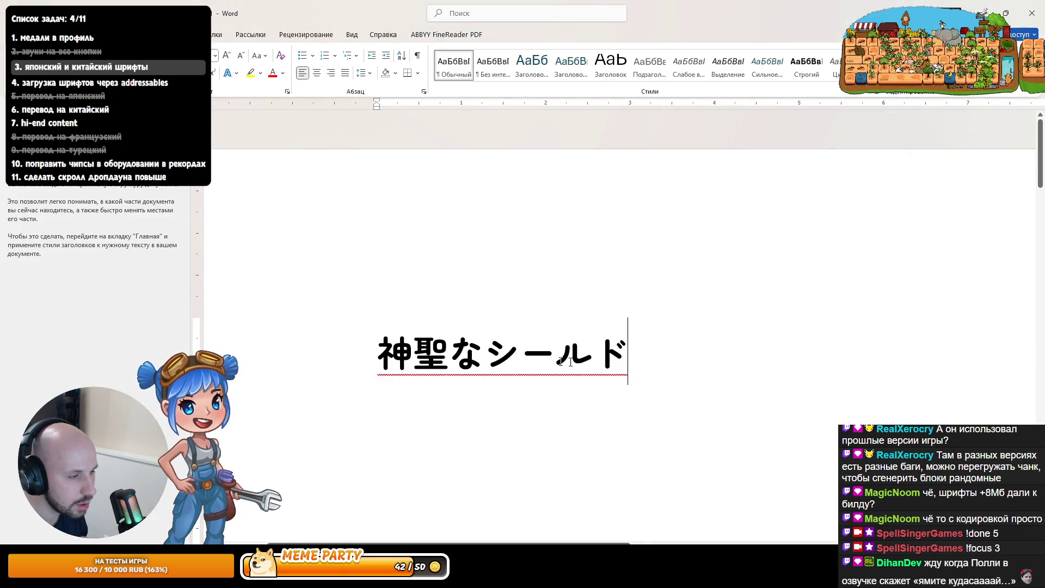
{"action": "type", "text": "～"}
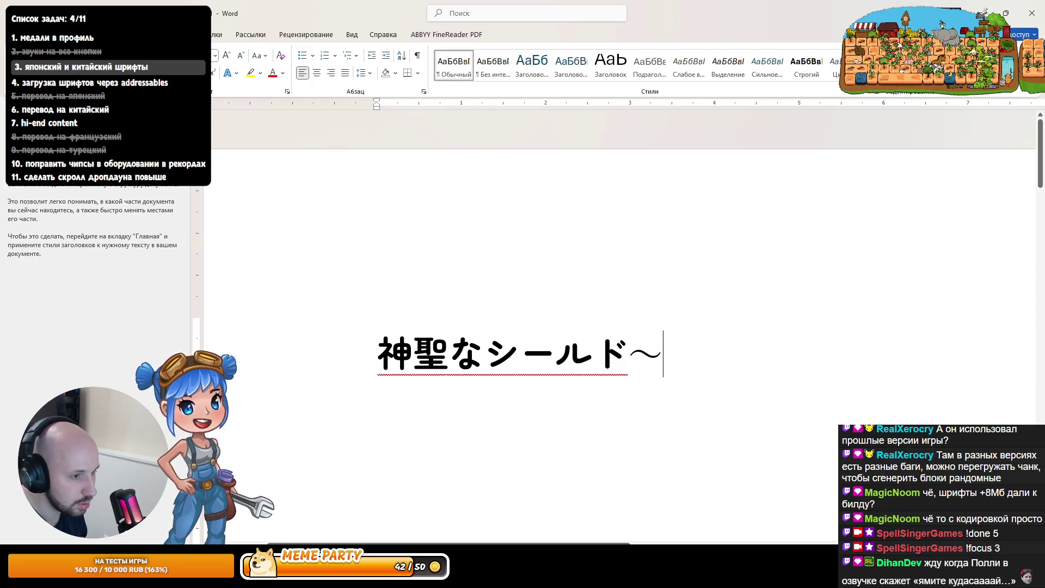
{"action": "left_click", "coordinate": [628, 351]}
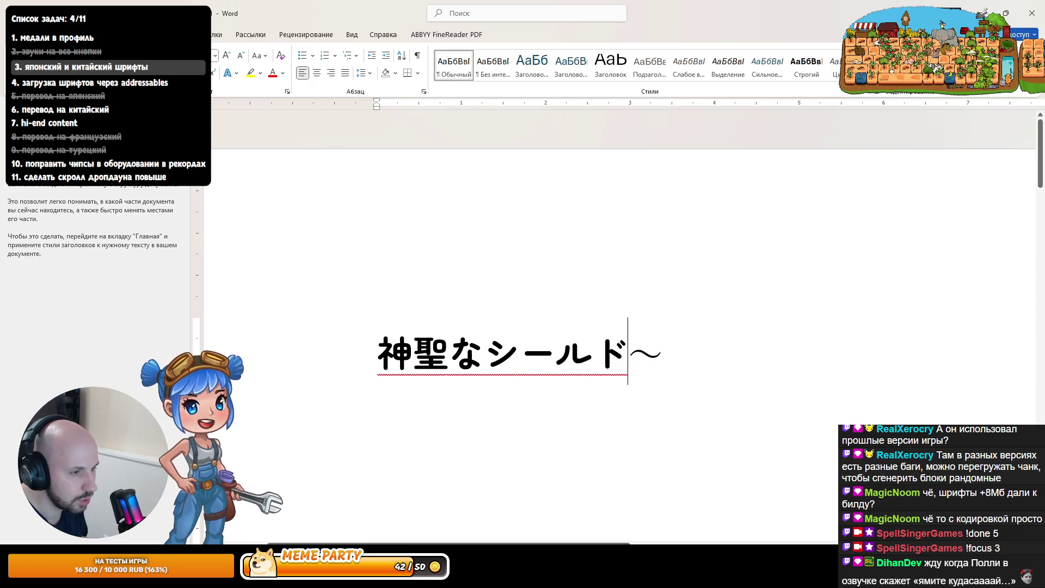
{"action": "key", "text": "Delete"}
{"action": "type", "text": "～"}
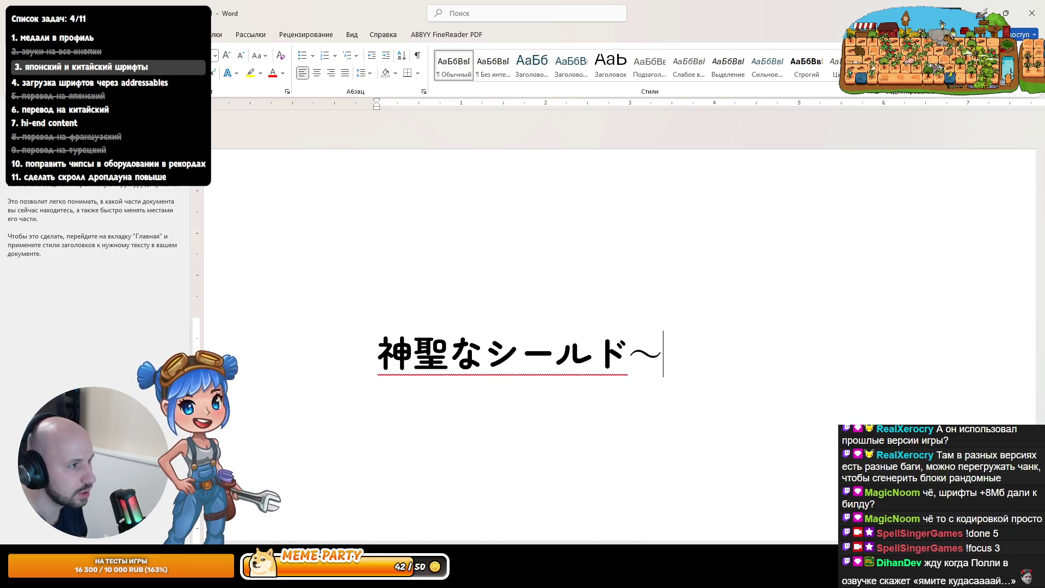
Browse fonts for the ～, then apply a different font to the whole Japanese heading
{"action": "double_click", "coordinate": [643, 355]}
{"action": "left_click", "coordinate": [214, 55]}
{"action": "scroll", "coordinate": [172, 330], "scroll_direction": "down", "scroll_amount": 20}
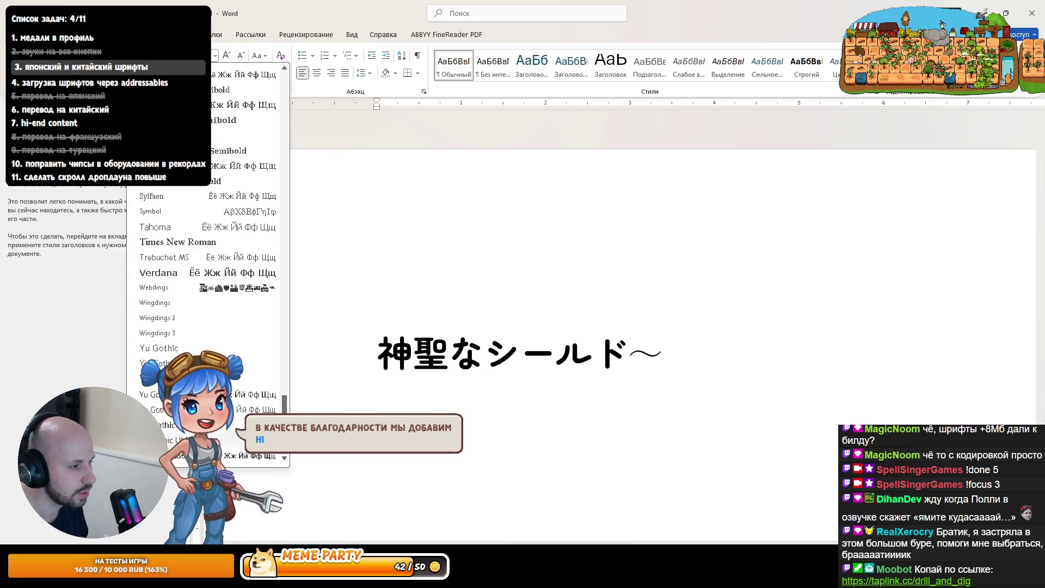
{"action": "key", "text": "Escape"}
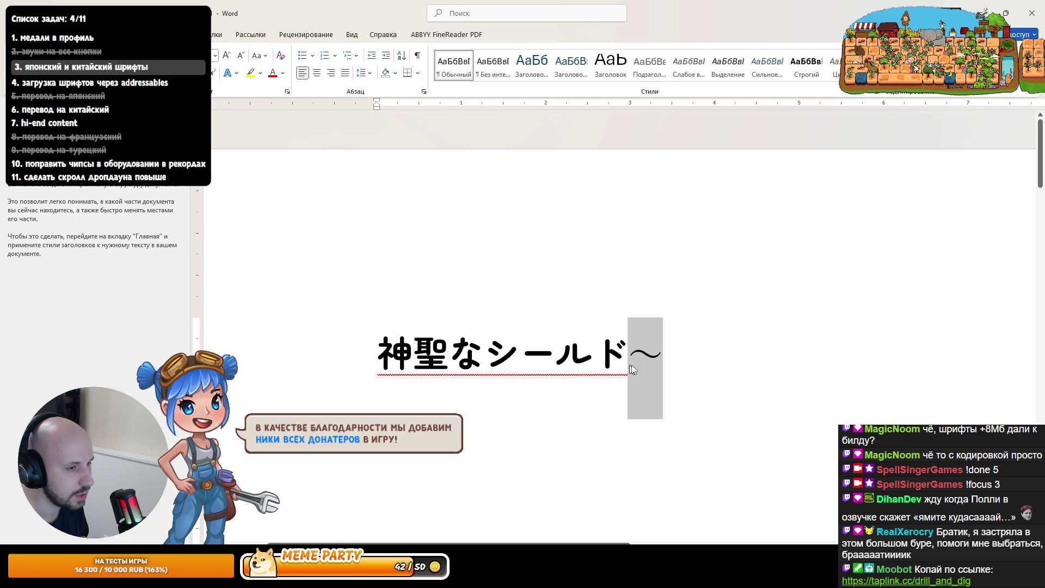
{"action": "double_click", "coordinate": [639, 362]}
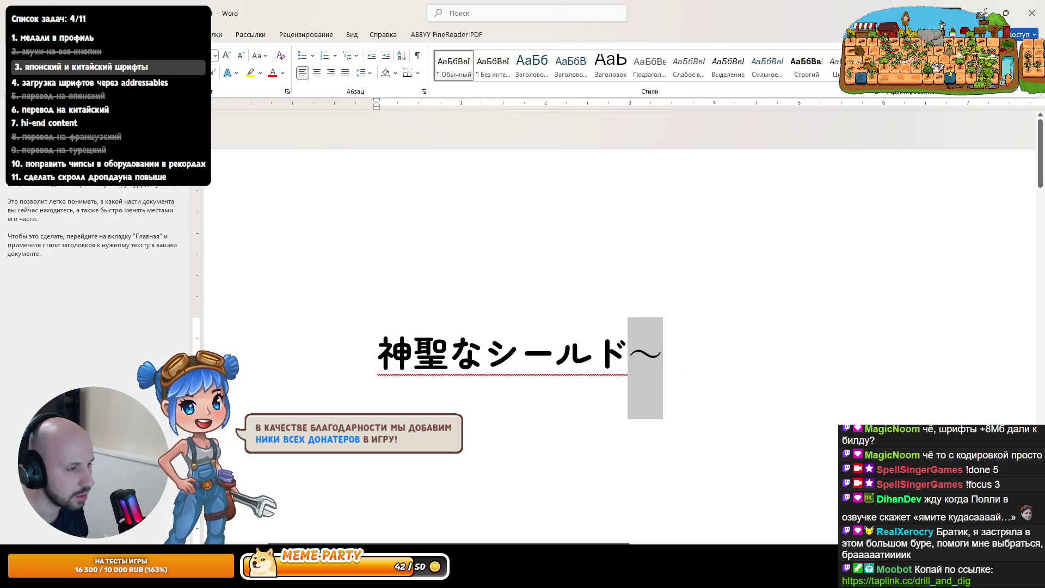
{"action": "left_click", "coordinate": [448, 351]}
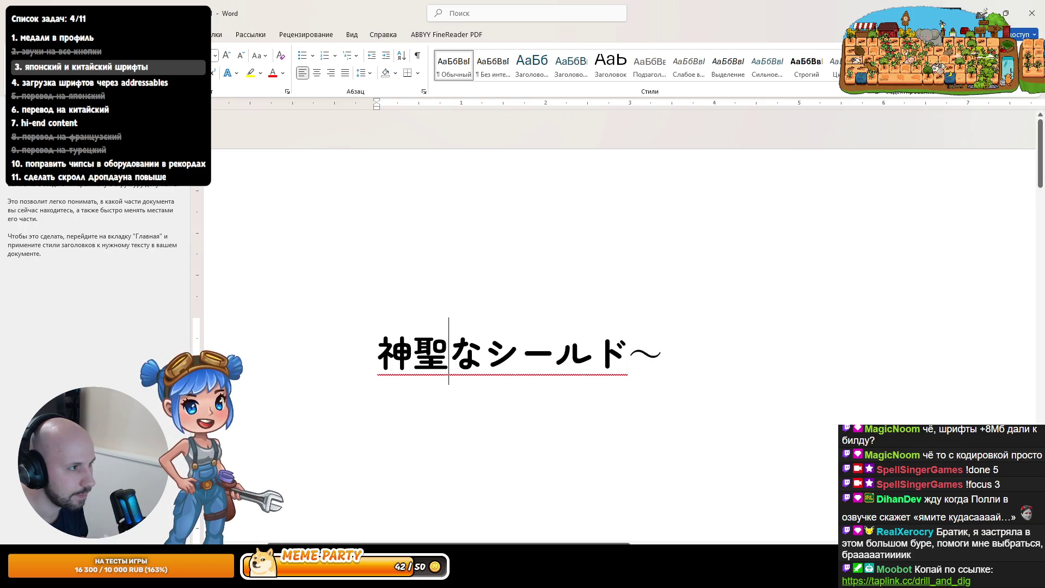
{"action": "left_click_drag", "start_coordinate": [377, 359], "coordinate": [660, 357]}
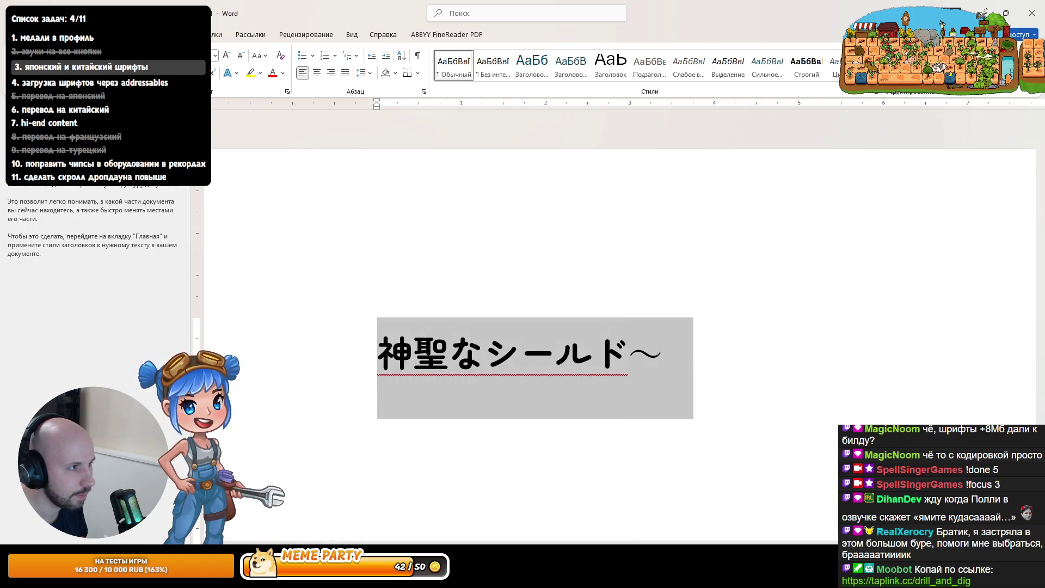
{"action": "left_click", "coordinate": [215, 55]}
{"action": "scroll", "coordinate": [229, 303], "scroll_direction": "down", "scroll_amount": 15}
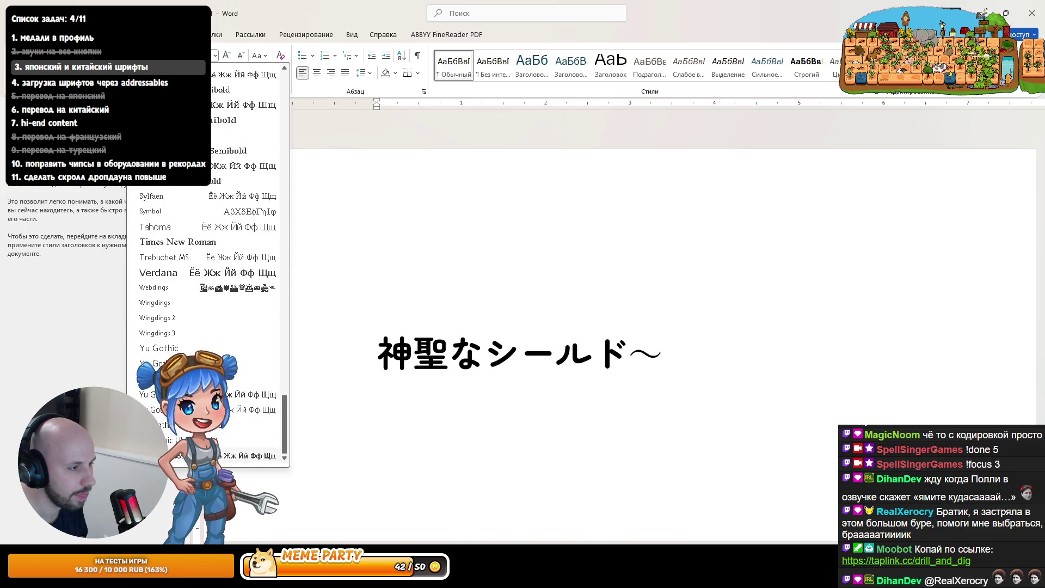
{"action": "left_click", "coordinate": [163, 394]}
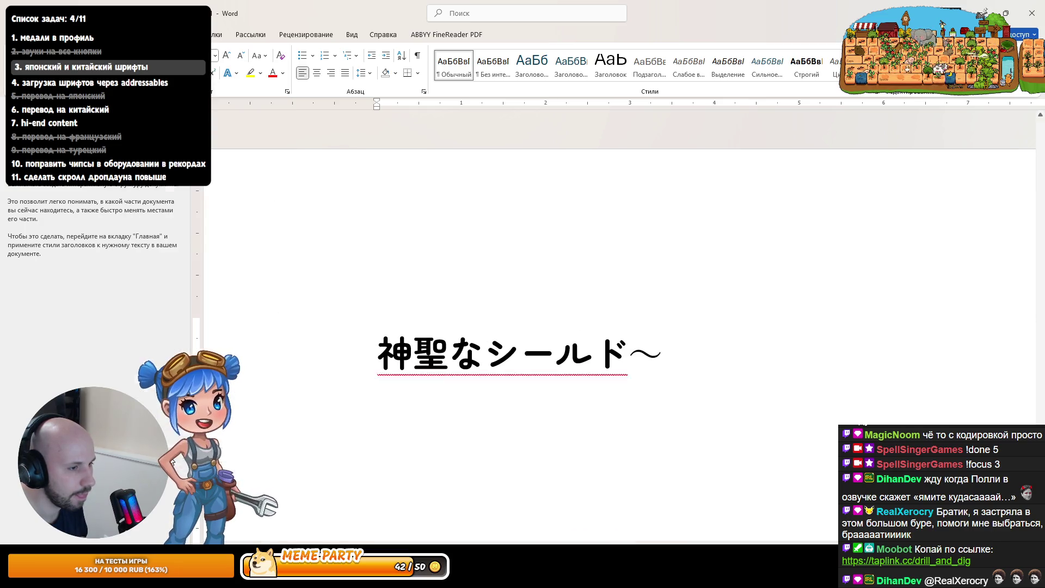
Select only the final ～ and apply another font from the list to it
{"action": "left_click", "coordinate": [556, 416]}
{"action": "left_click", "coordinate": [661, 359]}
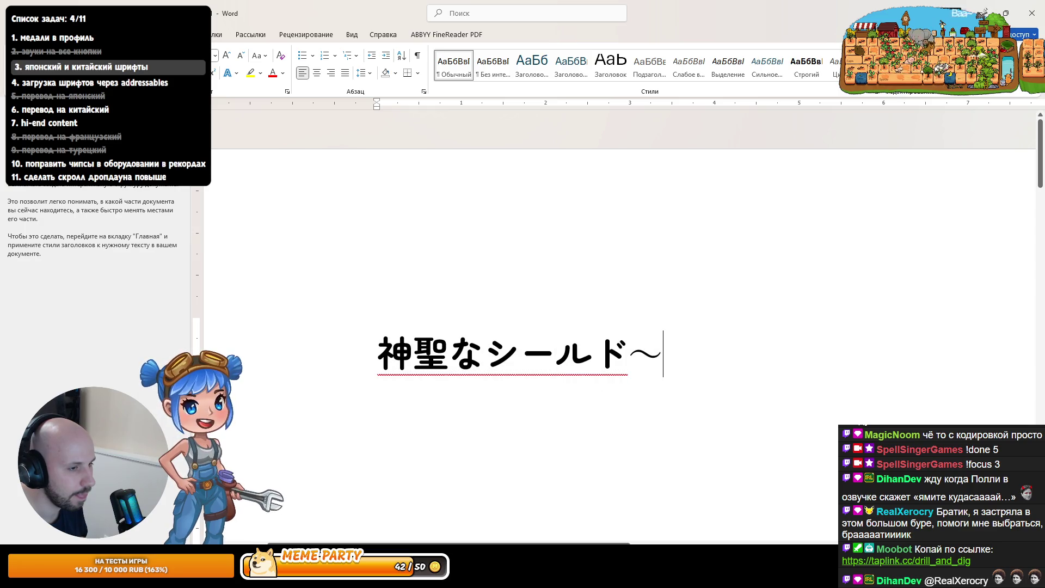
{"action": "left_click_drag", "start_coordinate": [629, 359], "coordinate": [653, 362]}
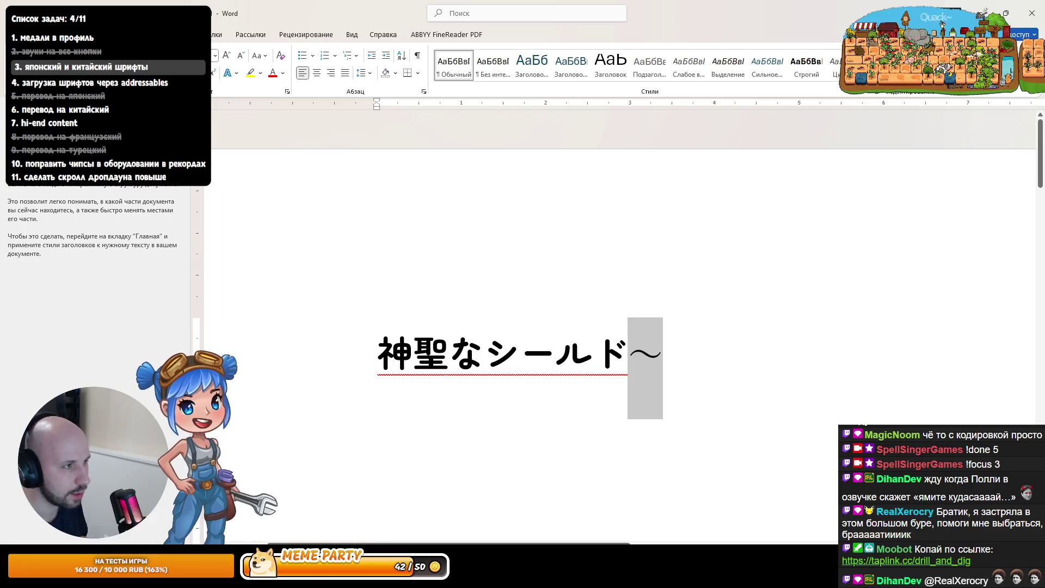
{"action": "left_click", "coordinate": [608, 415]}
{"action": "left_click_drag", "start_coordinate": [651, 355], "coordinate": [629, 361]}
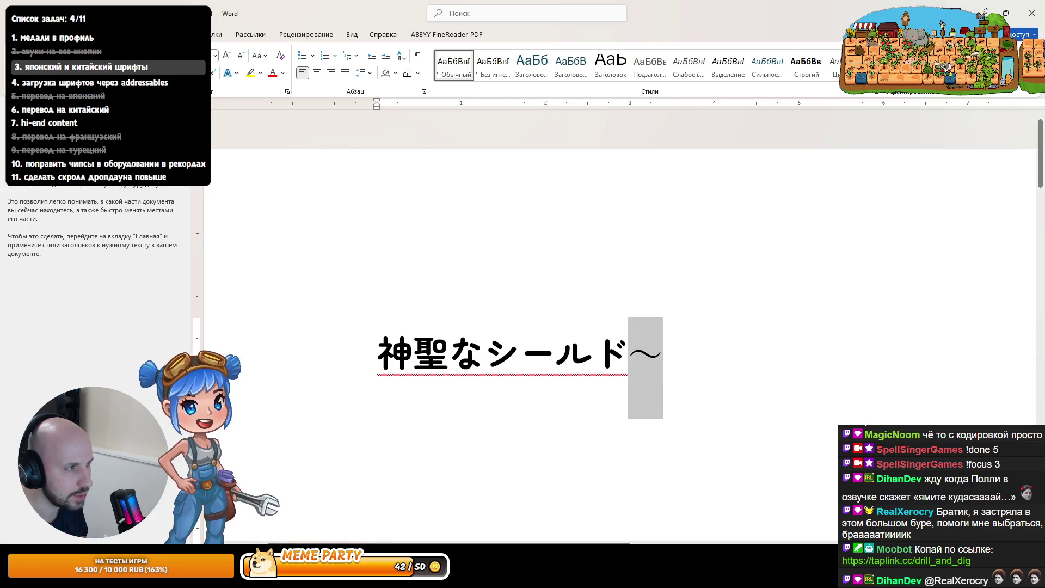
{"action": "left_click", "coordinate": [199, 55]}
{"action": "scroll", "coordinate": [207, 327], "scroll_direction": "down", "scroll_amount": 10}
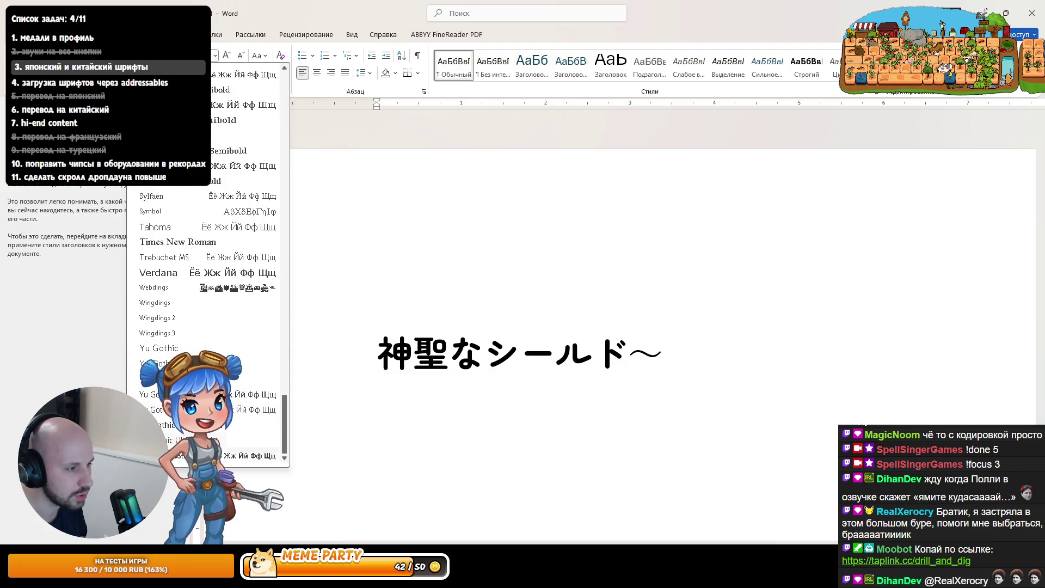
{"action": "key", "text": "Escape"}
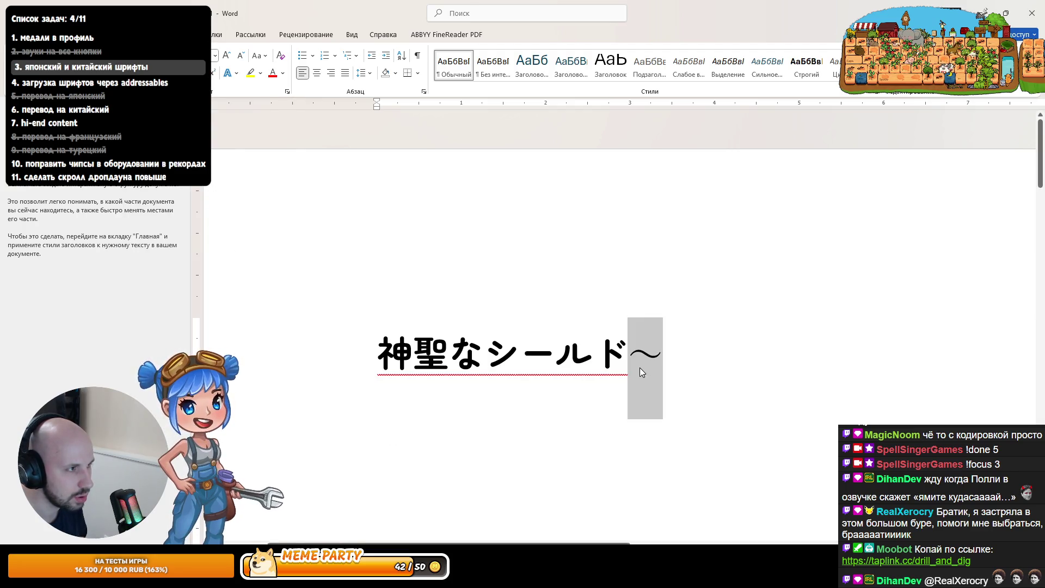
{"action": "left_click", "coordinate": [198, 55]}
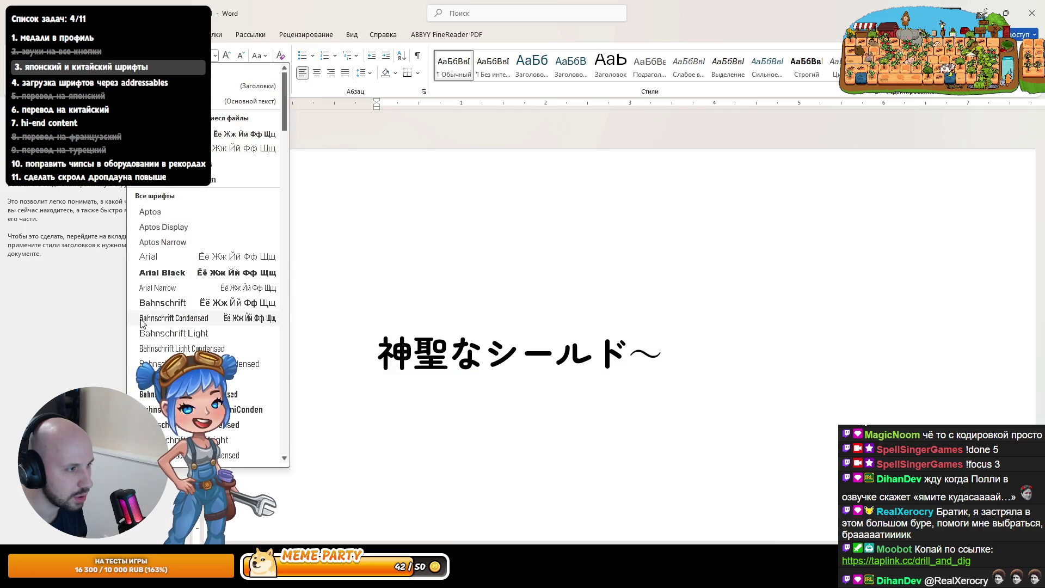
{"action": "left_click", "coordinate": [173, 276]}
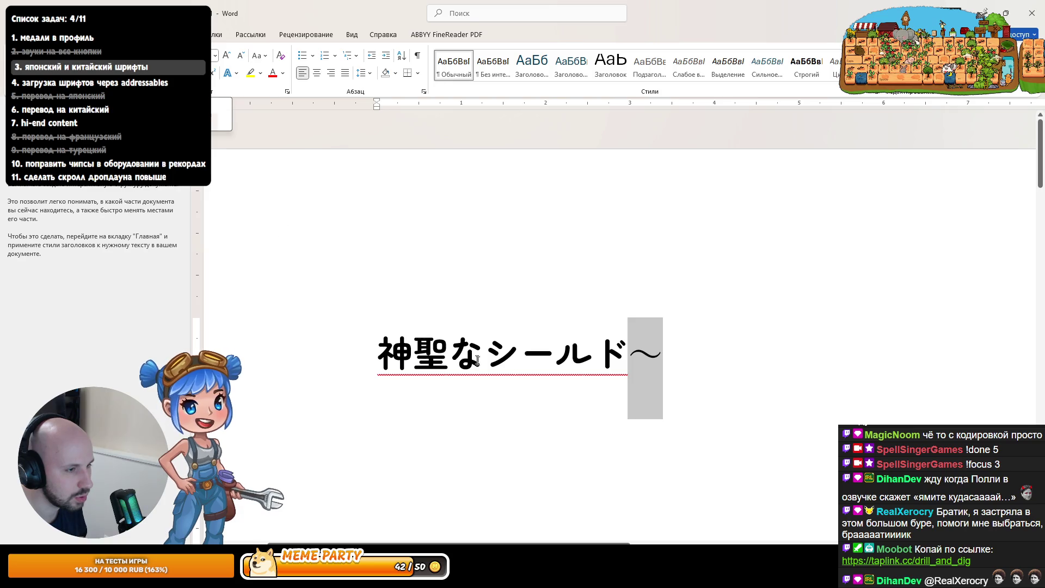
{"action": "left_click", "coordinate": [663, 354]}
{"action": "left_click", "coordinate": [521, 354]}
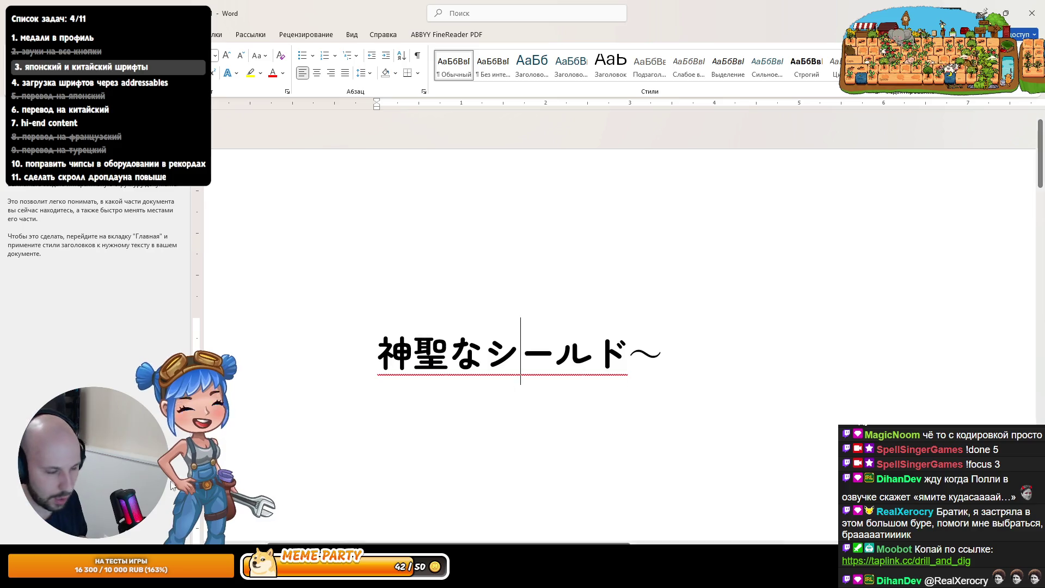
{"action": "key", "text": "alt+Tab"}
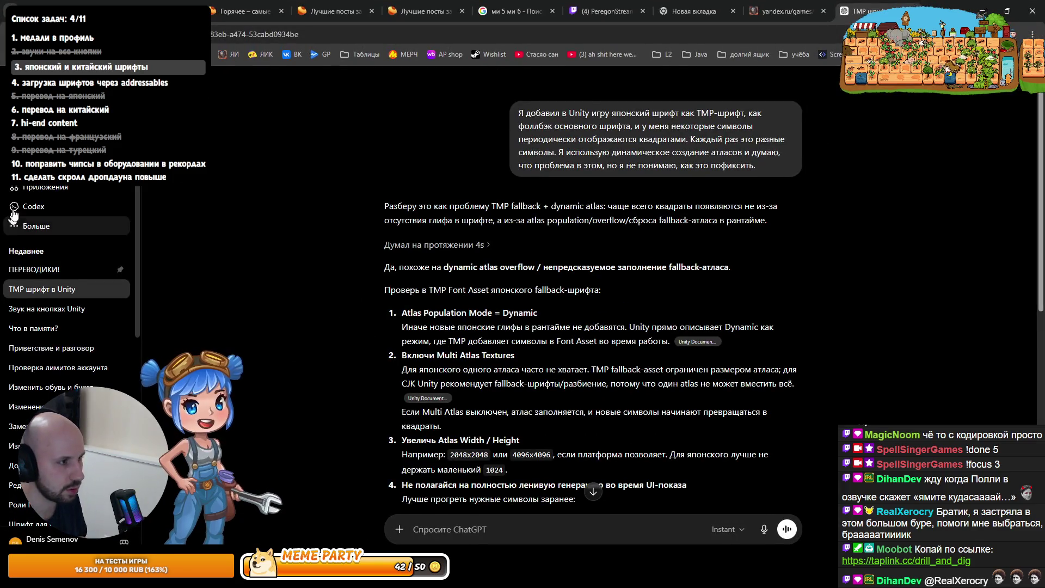
In a new ChatGPT chat, dictate and send how to easily check whether a font contains a character
{"action": "key", "text": "ctrl+shift+o"}
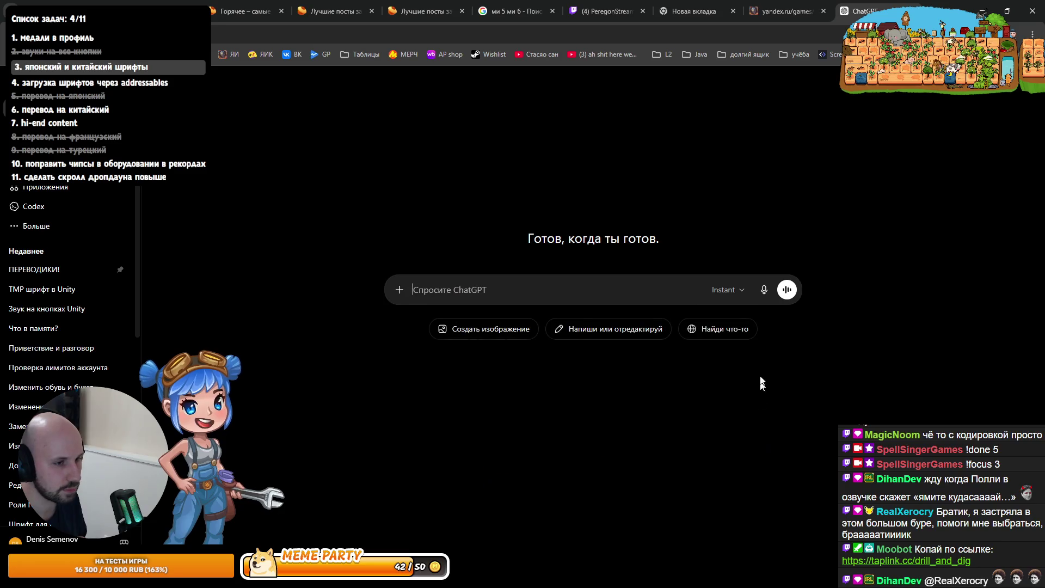
{"action": "left_click", "coordinate": [763, 290]}
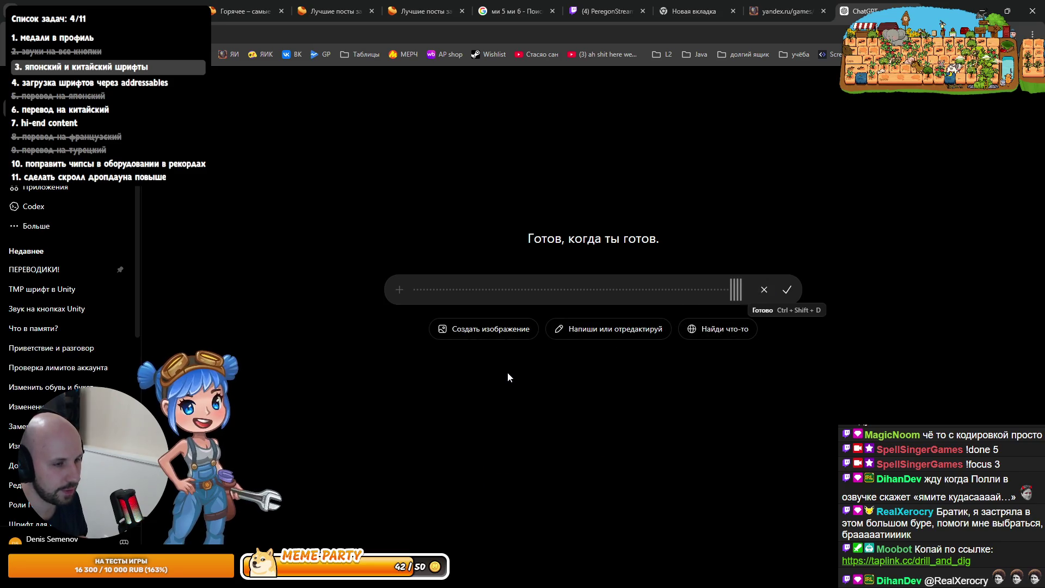
{"action": "key", "text": "ctrl+shift+d"}
{"action": "key", "text": "super"}
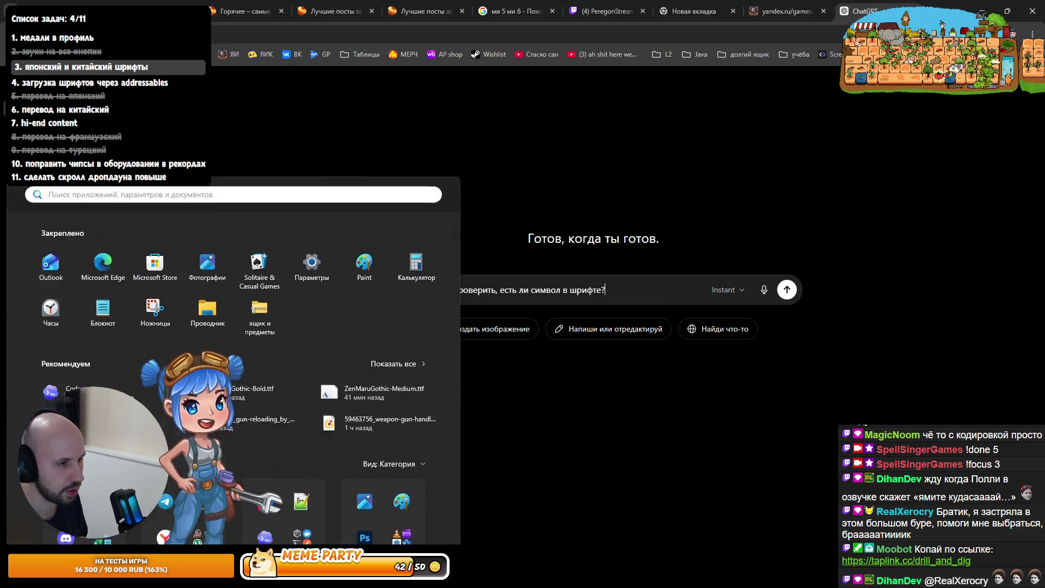
{"action": "key", "text": "super"}
{"action": "left_click", "coordinate": [786, 290]}
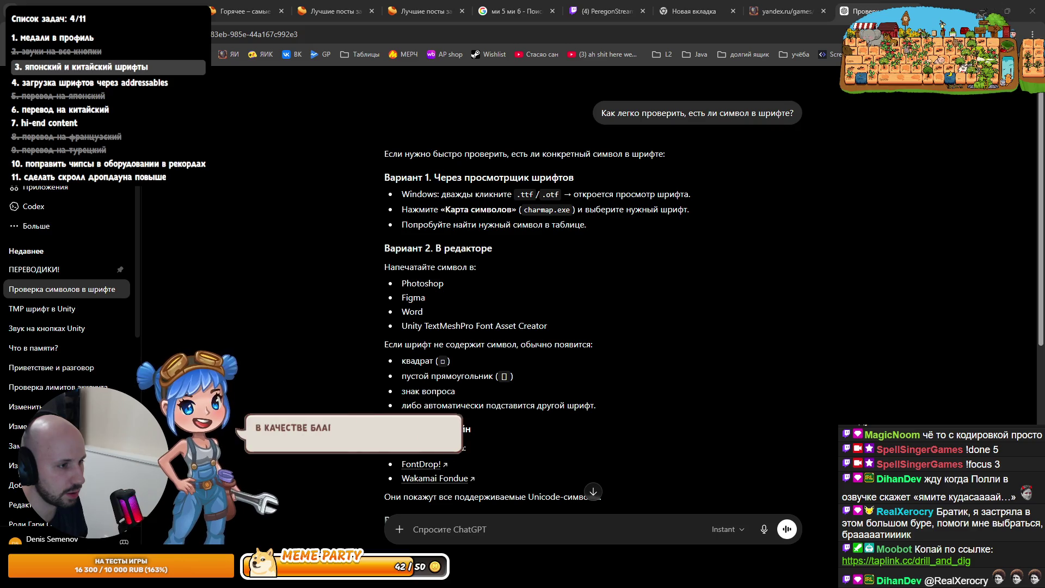
Launch Adobe Photoshop 2025 from the Windows Start search
{"action": "key", "text": "super"}
{"action": "type", "text": "загру"}
{"action": "key", "text": "BackSpace"}
{"action": "key", "text": "BackSpace"}
{"action": "key", "text": "BackSpace"}
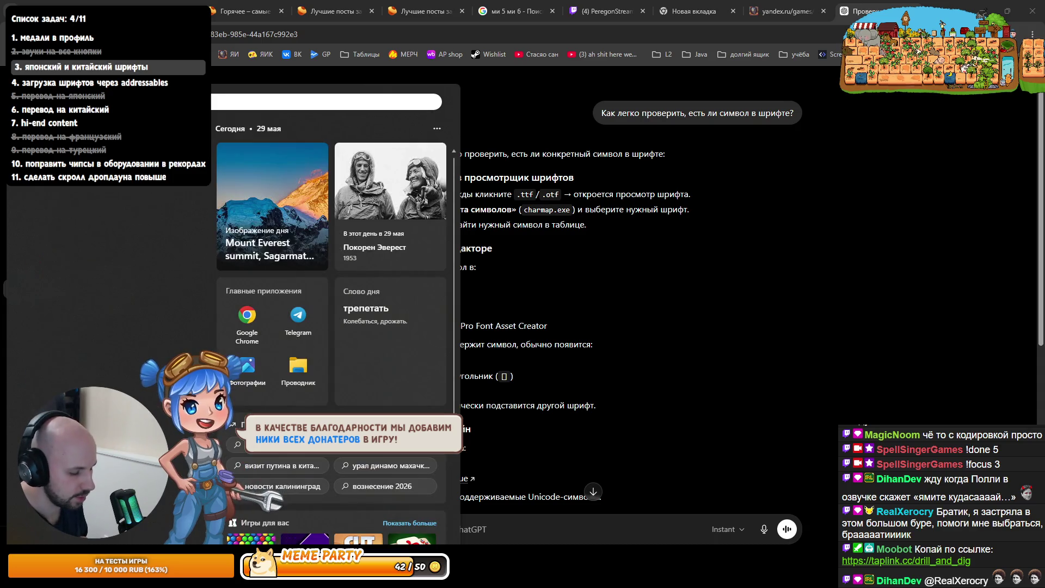
{"action": "type", "text": "p"}
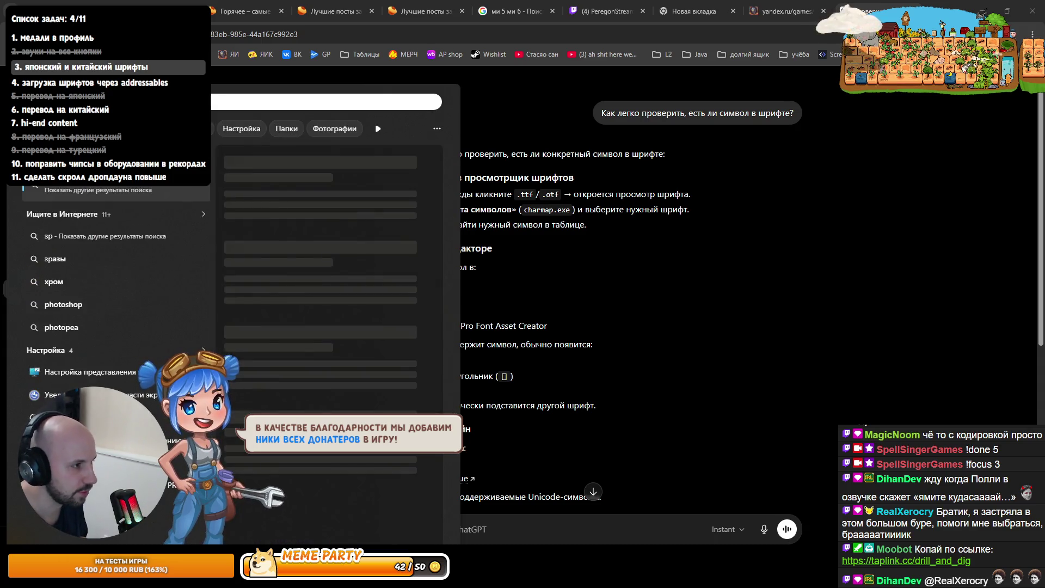
{"action": "key", "text": "BackSpace"}
{"action": "type", "text": "ph"}
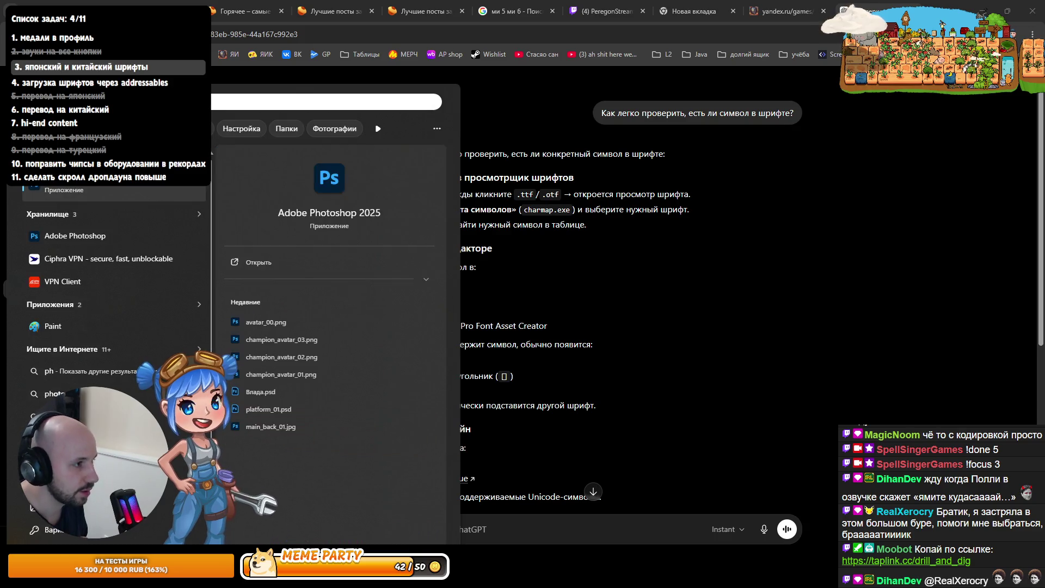
{"action": "key", "text": "Escape"}
Scroll through ChatGPT's answer listing ways to check a font for a symbol
{"action": "scroll", "coordinate": [382, 391], "scroll_direction": "down", "scroll_amount": 1}
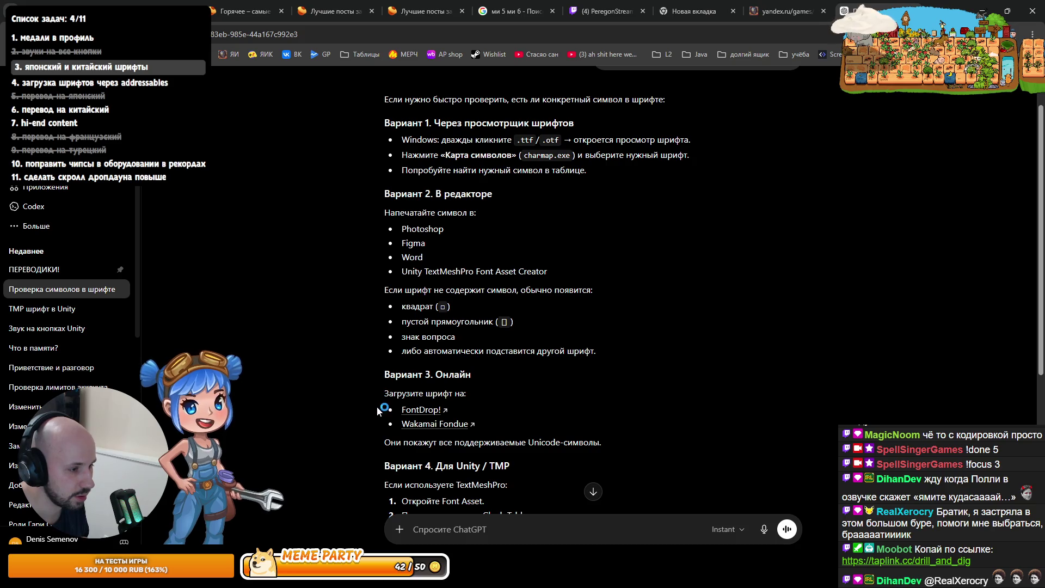
{"action": "scroll", "coordinate": [379, 409], "scroll_direction": "down", "scroll_amount": 2}
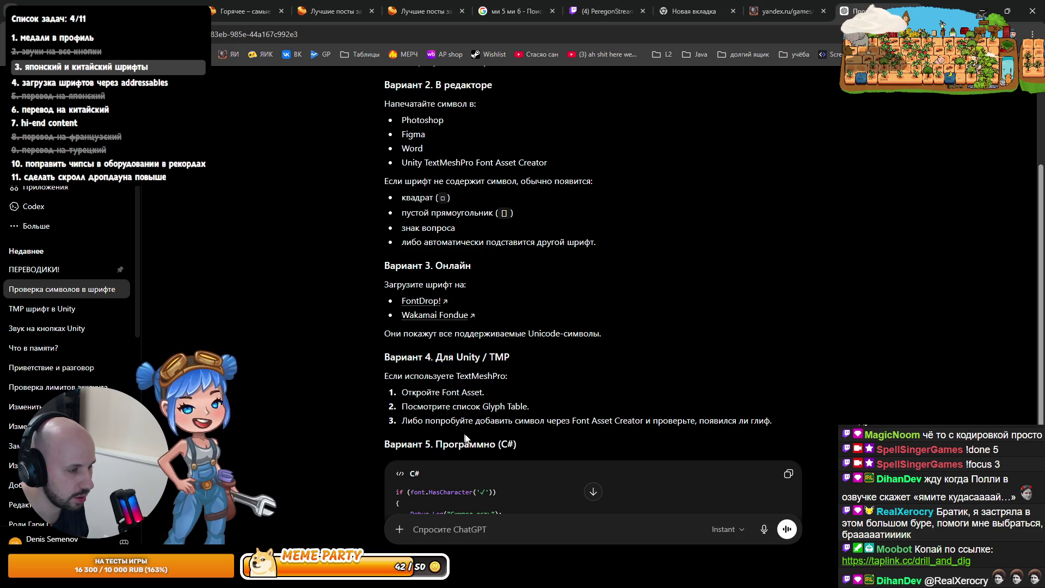
{"action": "scroll", "coordinate": [465, 438], "scroll_direction": "down", "scroll_amount": 3}
{"action": "scroll", "coordinate": [408, 453], "scroll_direction": "down", "scroll_amount": 1}
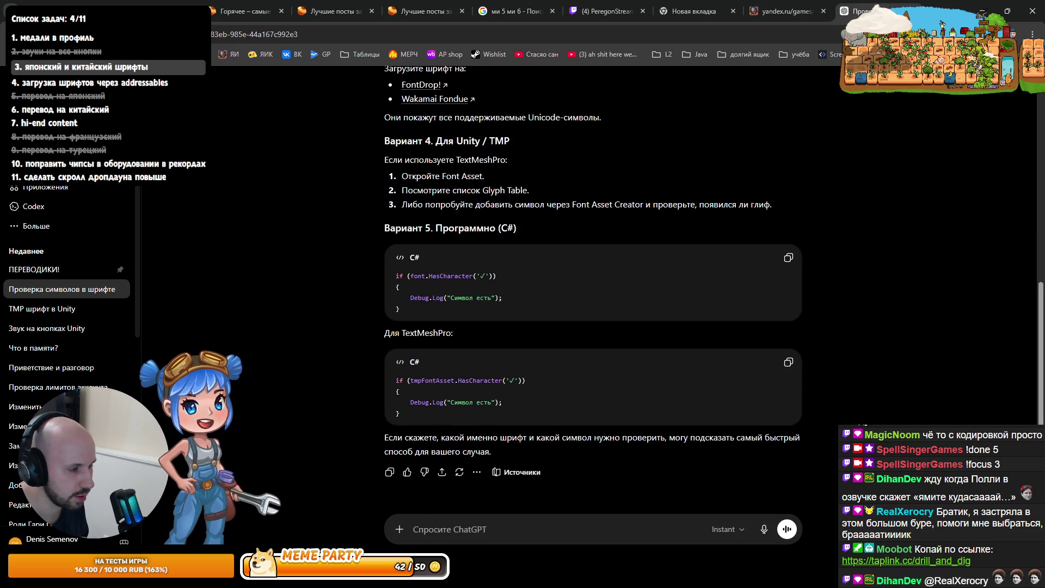
{"action": "key", "text": "alt+Tab"}
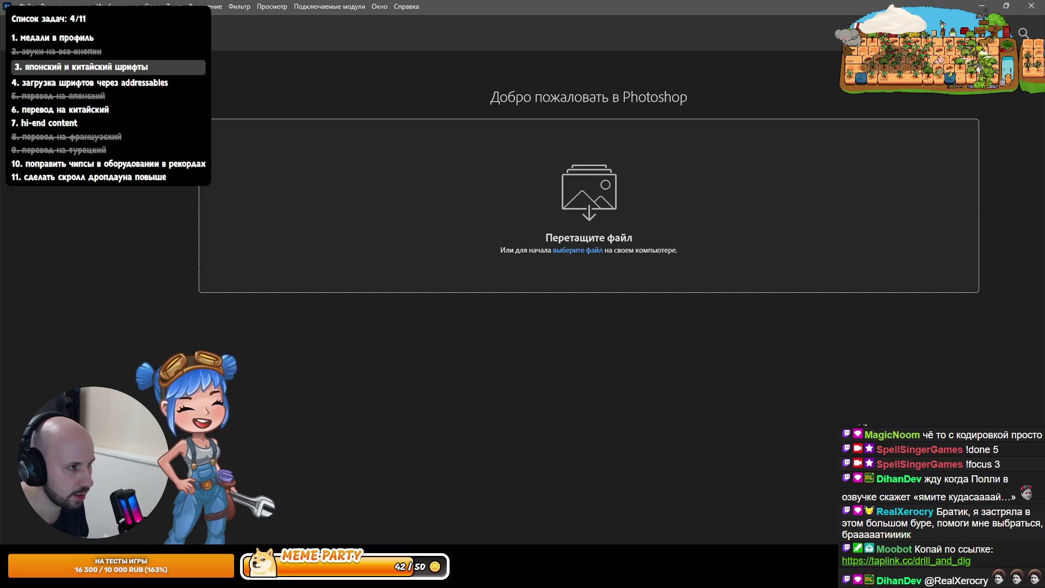
Create a new blank Photoshop document and start a text layer on the canvas
{"action": "key", "text": "ctrl+n"}
{"action": "key", "text": "Return"}
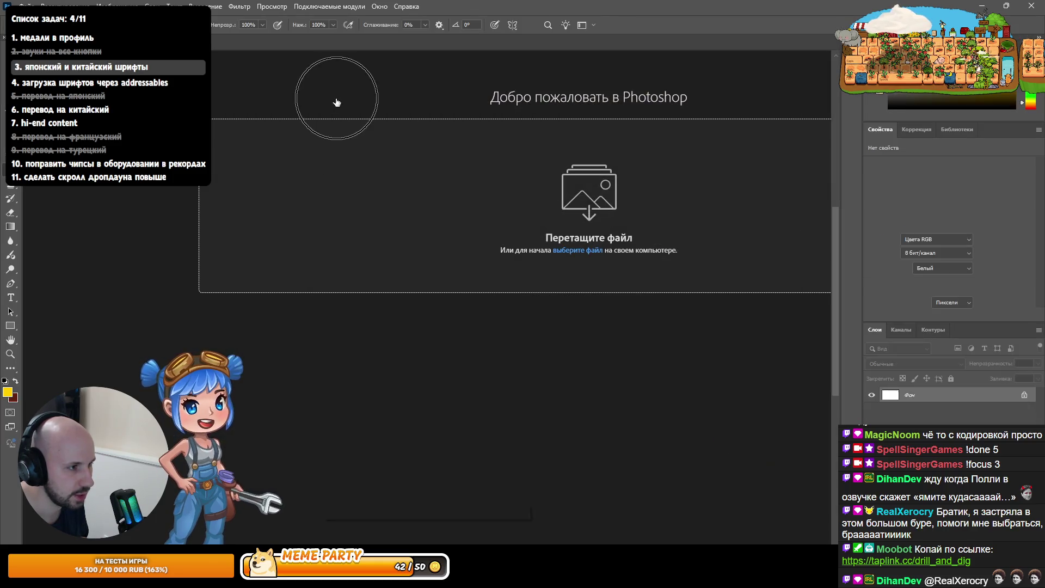
{"action": "left_click", "coordinate": [10, 297]}
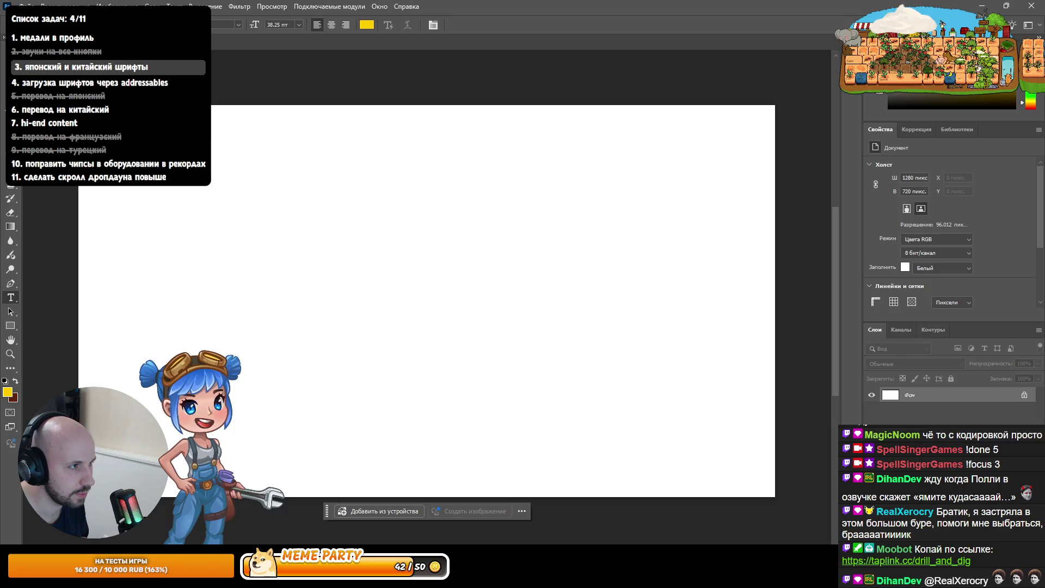
{"action": "left_click", "coordinate": [179, 25]}
{"action": "scroll", "coordinate": [317, 489], "scroll_direction": "down", "scroll_amount": 15}
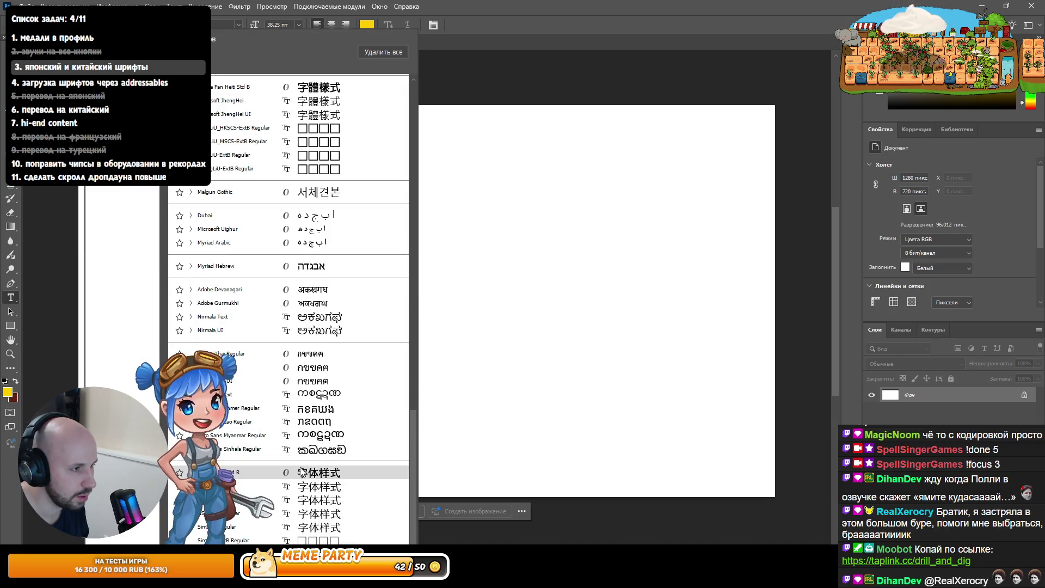
{"action": "scroll", "coordinate": [295, 467], "scroll_direction": "up", "scroll_amount": 3}
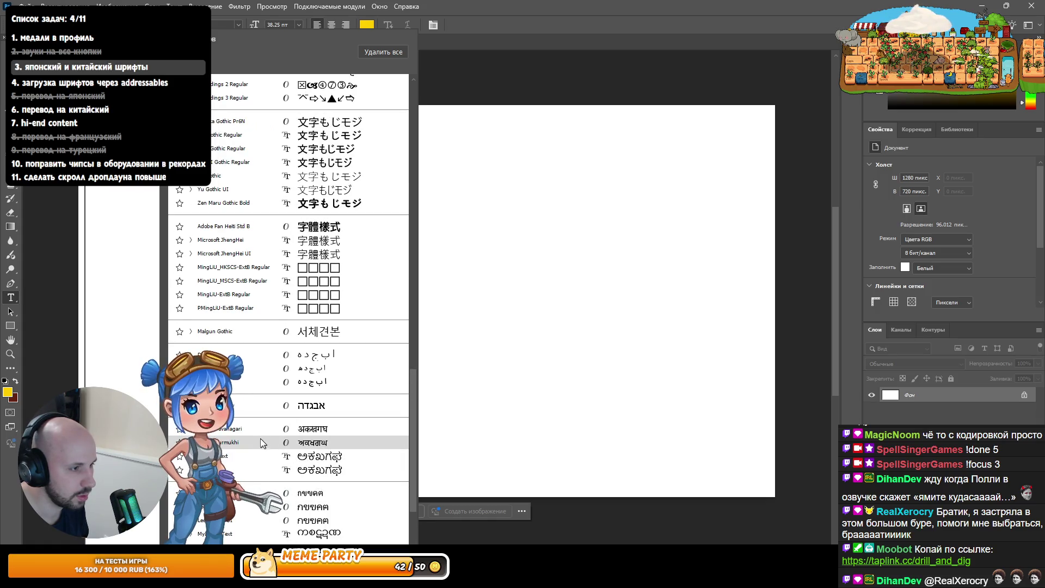
{"action": "scroll", "coordinate": [272, 436], "scroll_direction": "up", "scroll_amount": 3}
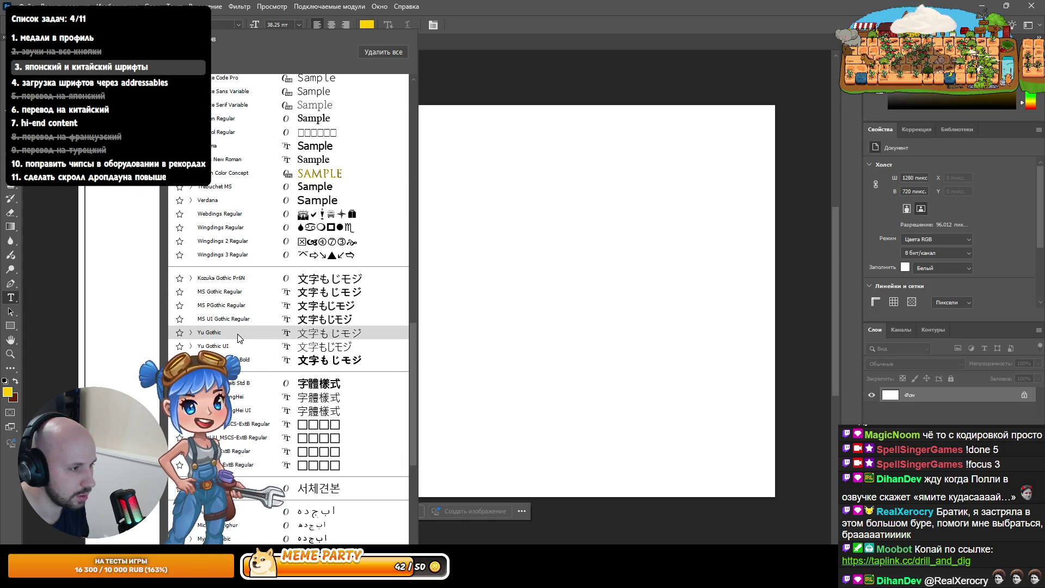
{"action": "left_click", "coordinate": [239, 359]}
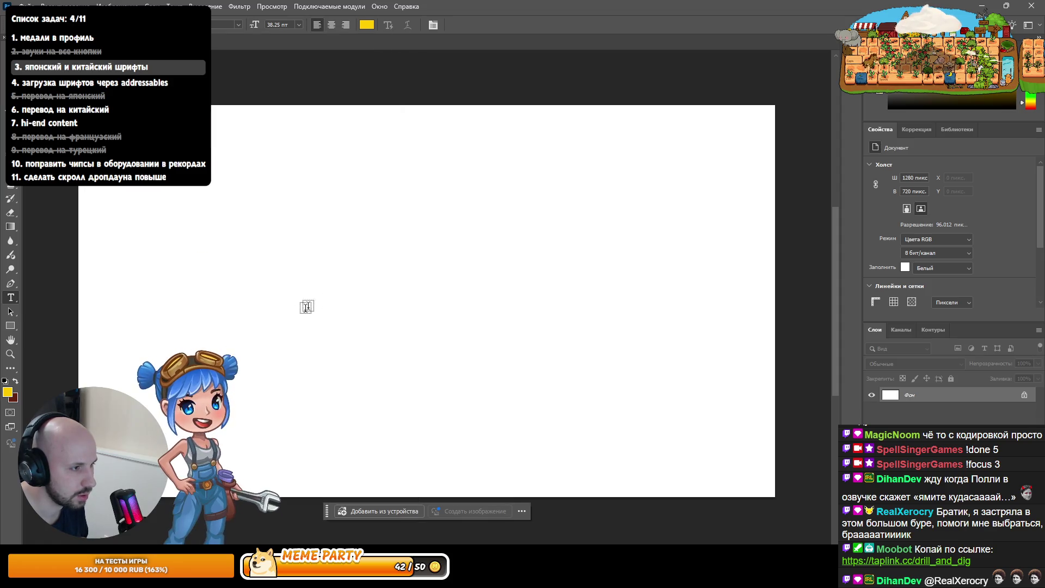
{"action": "left_click", "coordinate": [374, 279]}
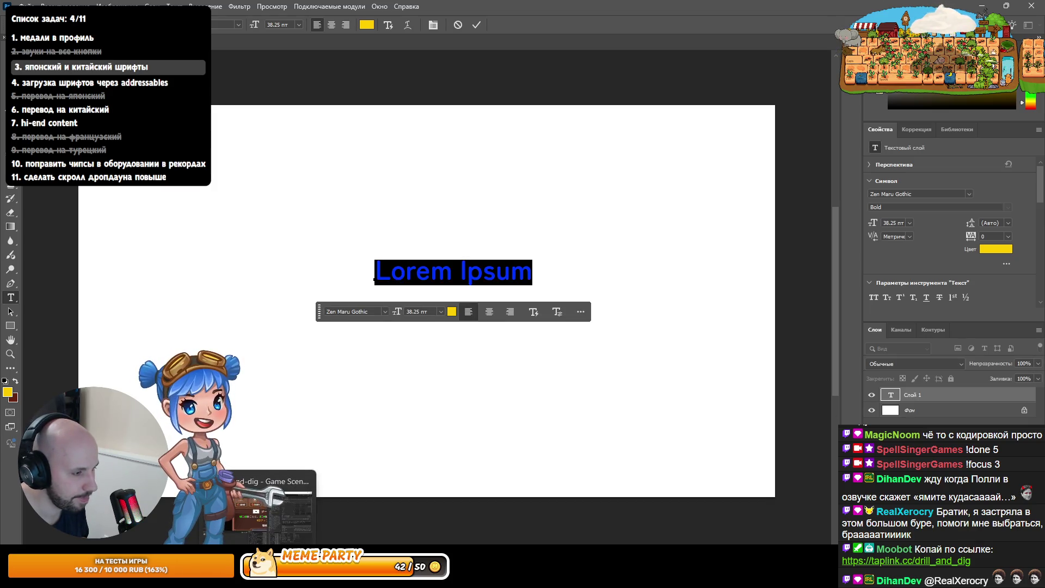
Copy the Description's Japanese text from Unity and paste it into the Photoshop text layer
{"action": "left_click", "coordinate": [261, 506]}
{"action": "left_click", "coordinate": [776, 302]}
{"action": "key", "text": "ctrl+a"}
{"action": "right_click", "coordinate": [858, 299]}
{"action": "left_click", "coordinate": [886, 317]}
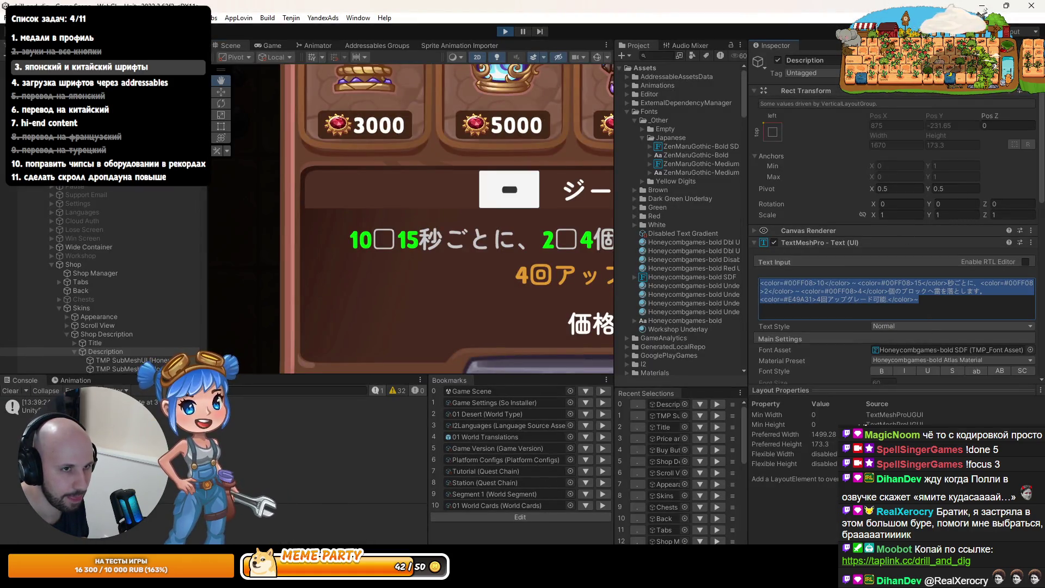
{"action": "key", "text": "alt+Tab"}
{"action": "right_click", "coordinate": [439, 272]}
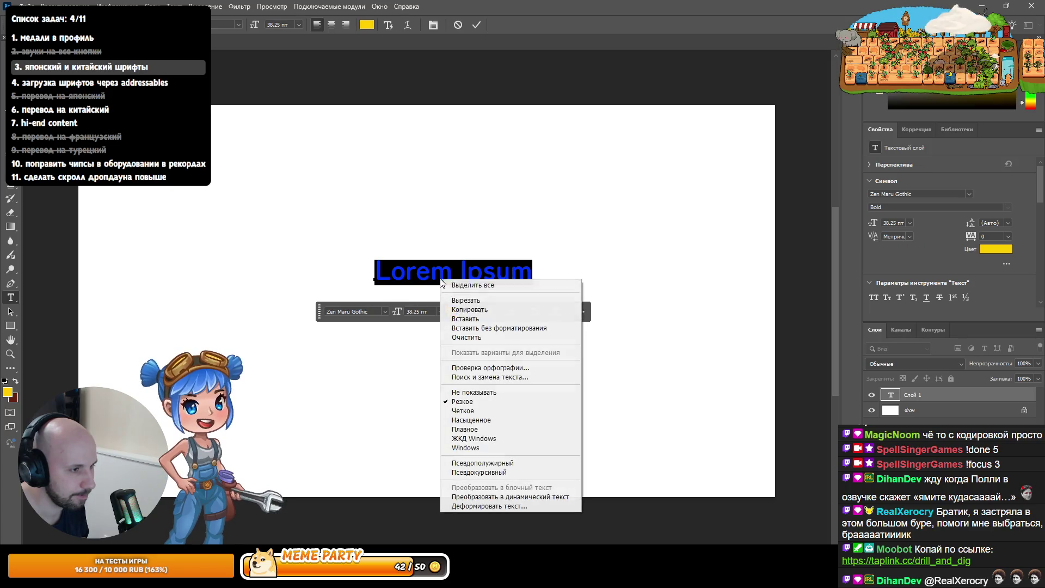
{"action": "left_click", "coordinate": [463, 318]}
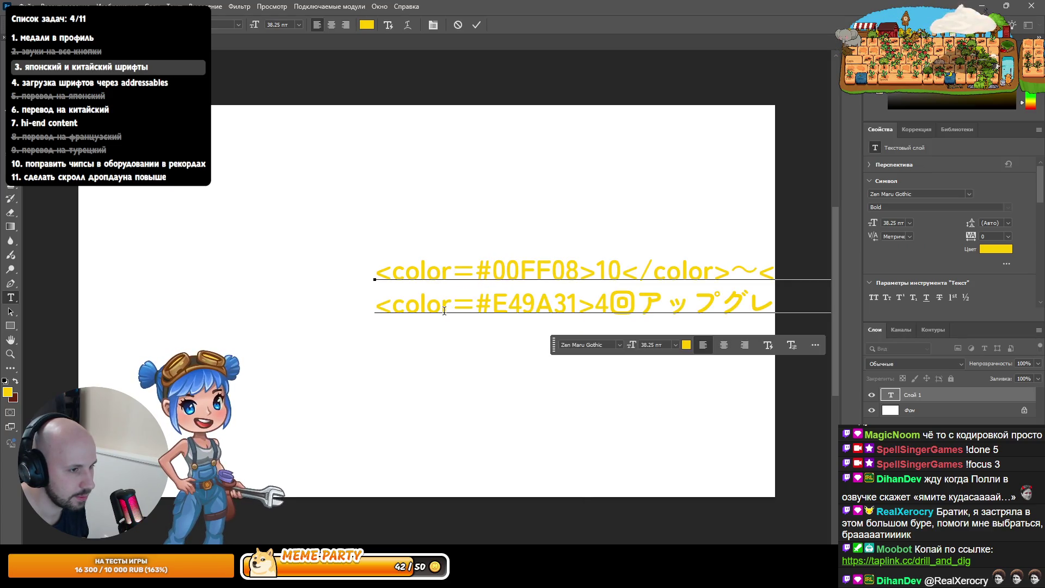
Select the 〜 character and set the text in Zen Maru Gothic, then minimize Photoshop
{"action": "double_click", "coordinate": [751, 272]}
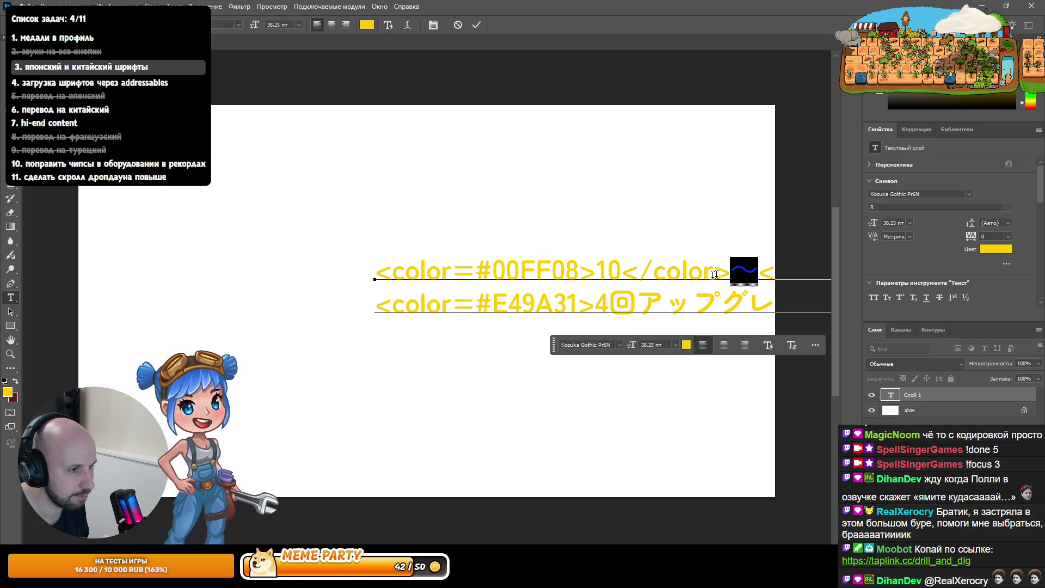
{"action": "double_click", "coordinate": [478, 270]}
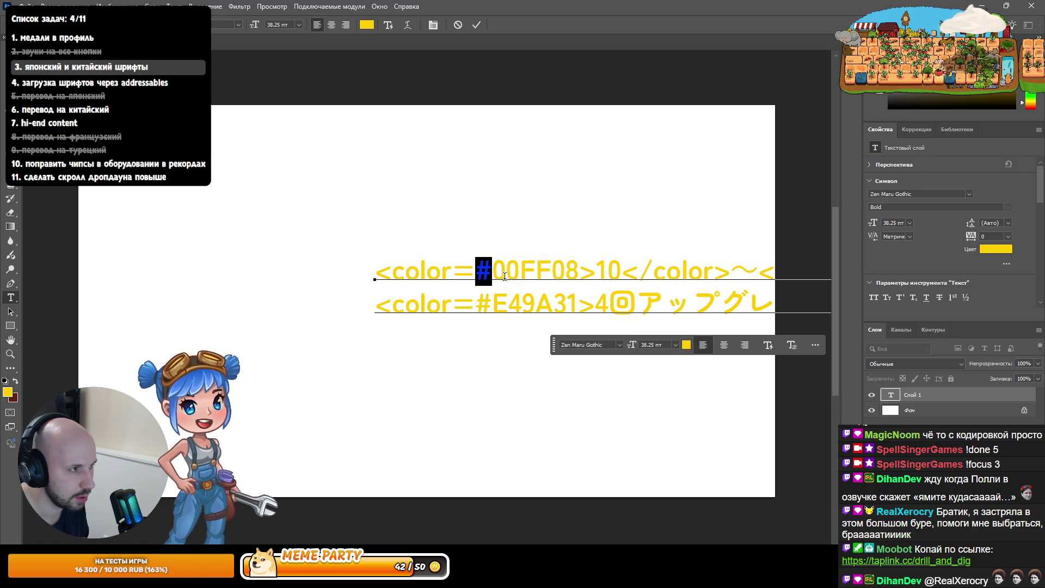
{"action": "double_click", "coordinate": [743, 269]}
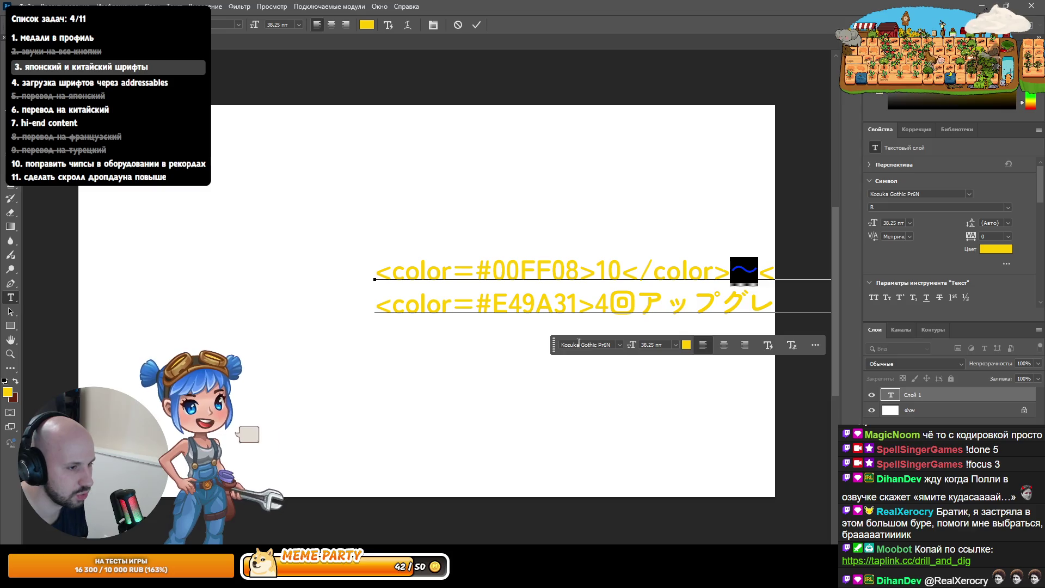
{"action": "left_click", "coordinate": [619, 344]}
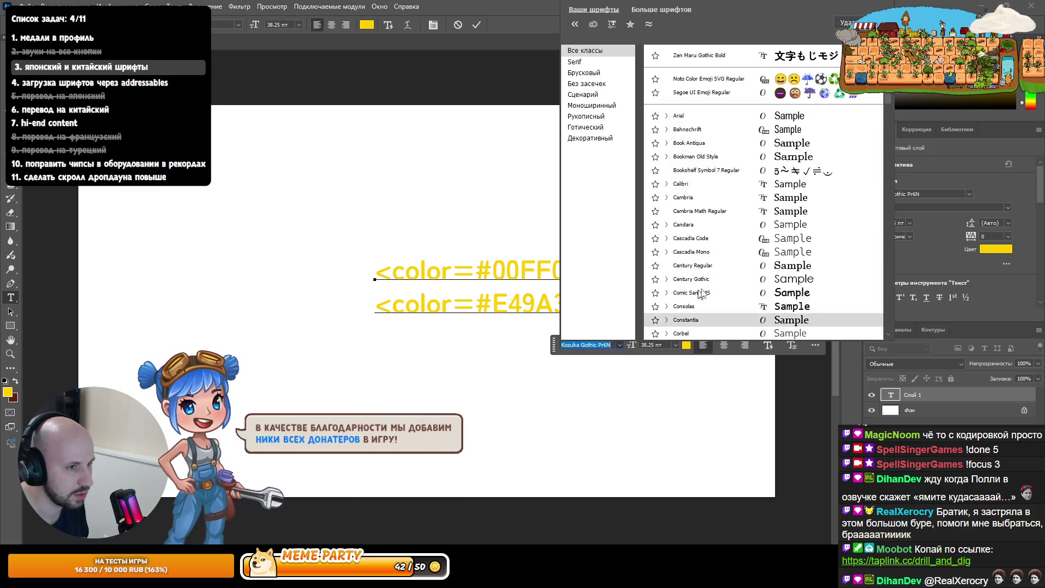
{"action": "scroll", "coordinate": [708, 302], "scroll_direction": "down", "scroll_amount": 10}
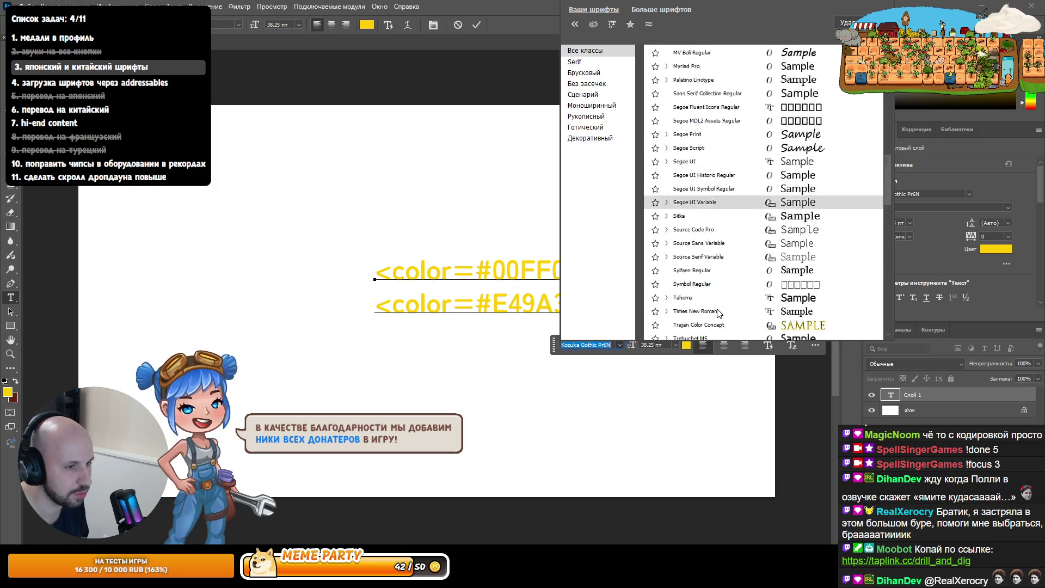
{"action": "scroll", "coordinate": [717, 312], "scroll_direction": "down", "scroll_amount": 5}
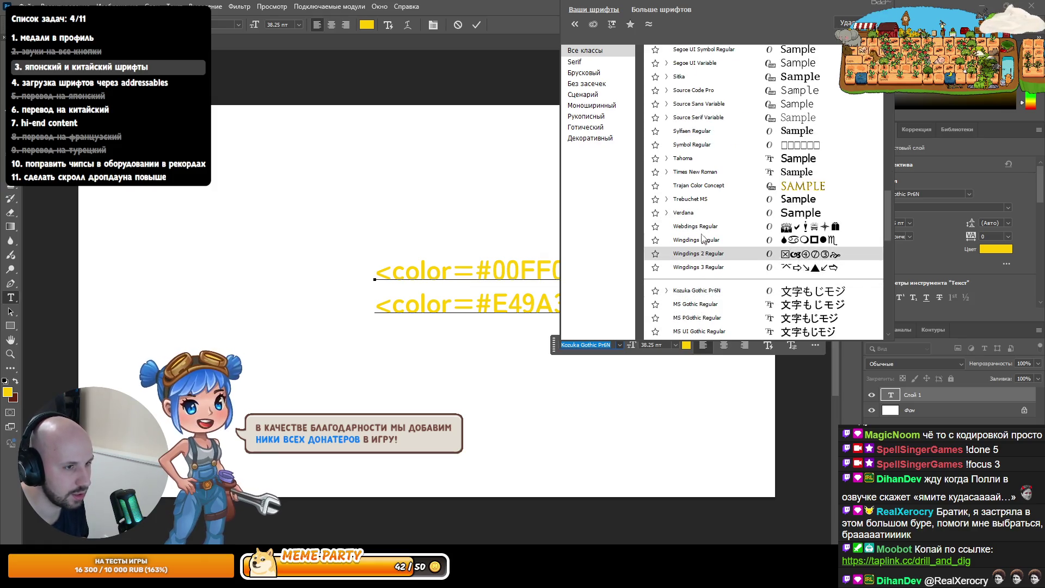
{"action": "scroll", "coordinate": [702, 237], "scroll_direction": "down", "scroll_amount": 5}
{"action": "left_click", "coordinate": [699, 268]}
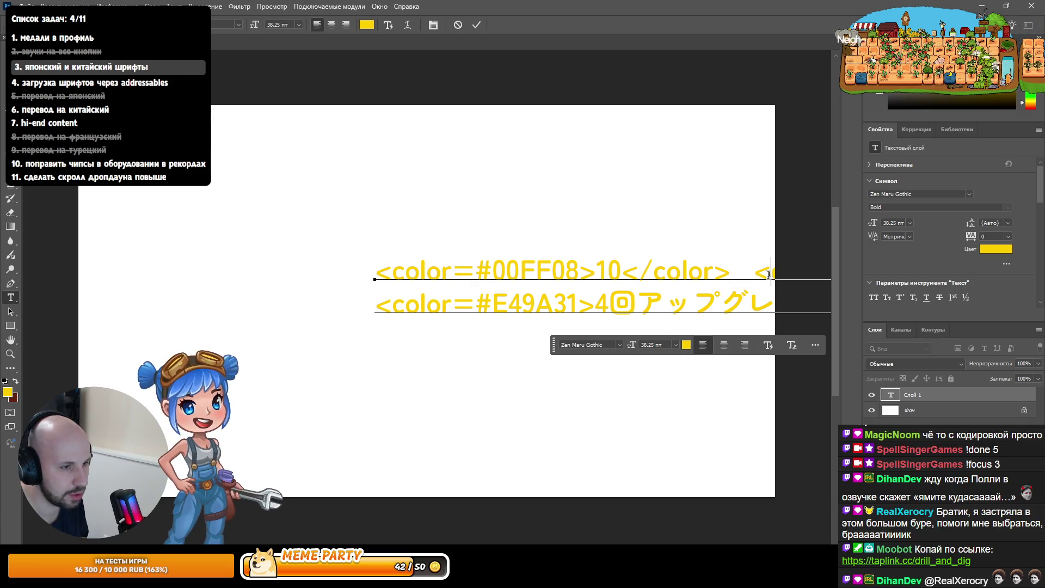
{"action": "left_click", "coordinate": [986, 10]}
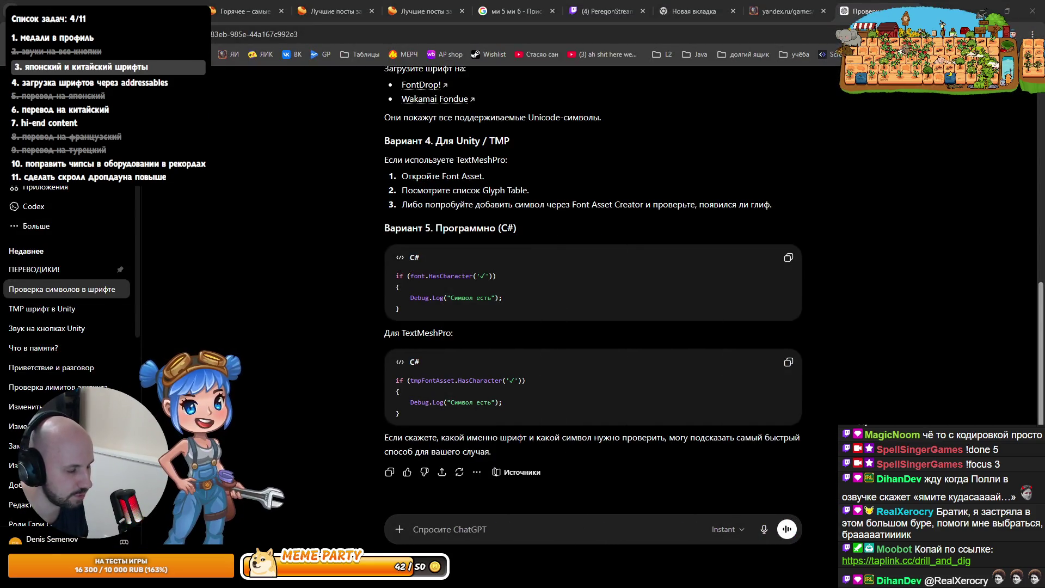
Dictate to Codex that the game font lacks 〜 and it should be removed from the translations
{"action": "key", "text": "alt+Tab"}
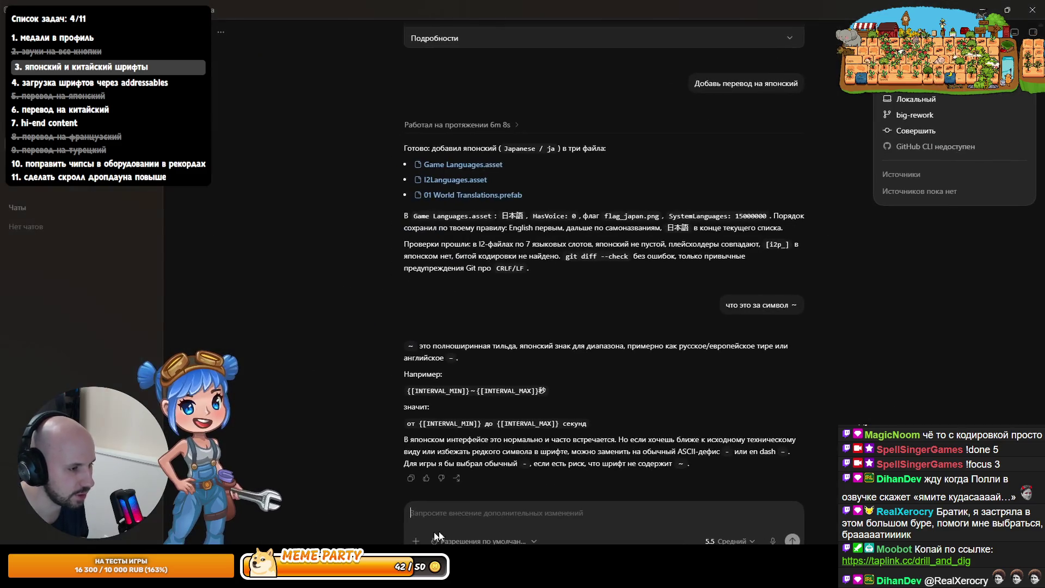
{"action": "left_click", "coordinate": [542, 537]}
{"action": "type", "text": "е"}
{"action": "key", "text": "BackSpace"}
{"action": "type", "text": "в нам"}
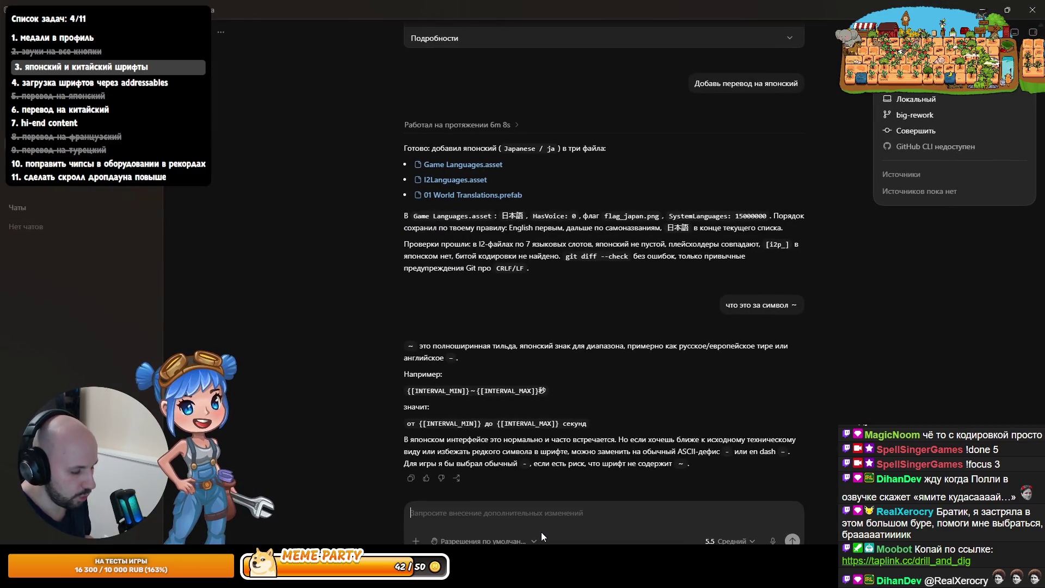
{"action": "key", "text": "BackSpace"}
{"action": "type", "text": "шем"}
{"action": "key", "text": "ctrl+a"}
{"action": "key", "text": "BackSpace"}
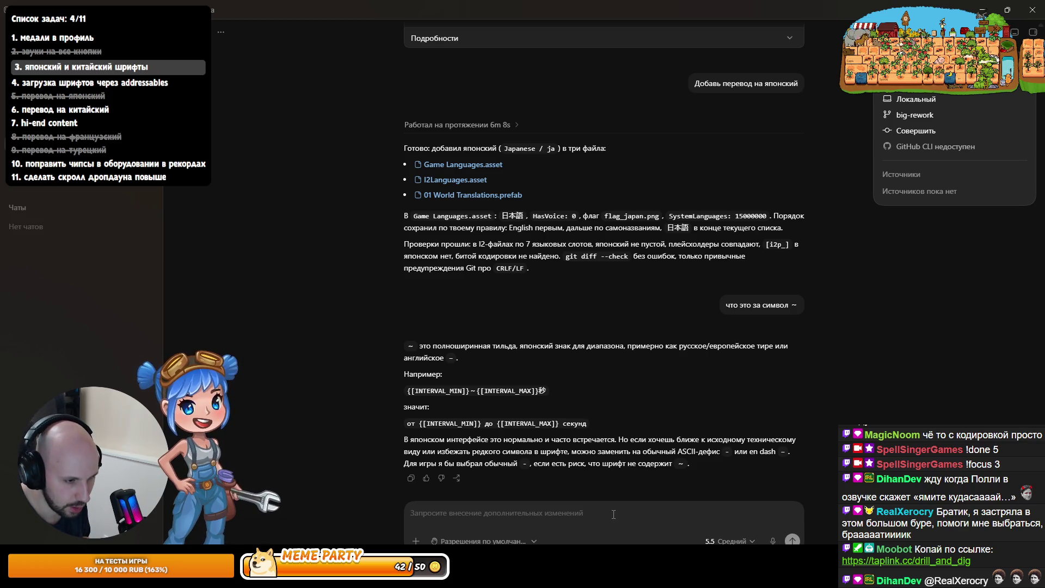
{"action": "left_click", "coordinate": [773, 538]}
{"action": "left_click", "coordinate": [456, 311]}
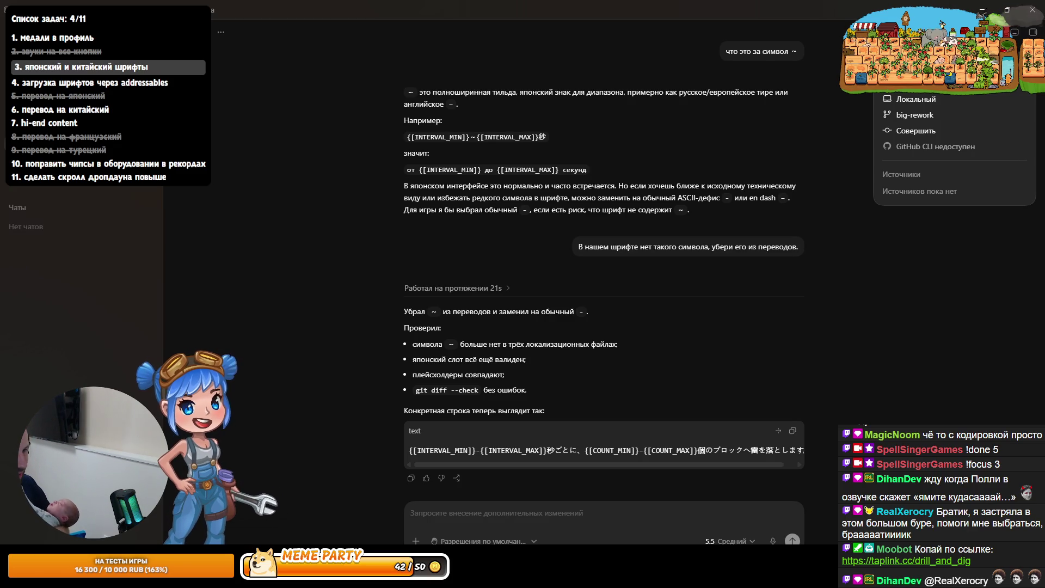
{"action": "key", "text": "alt+Tab"}
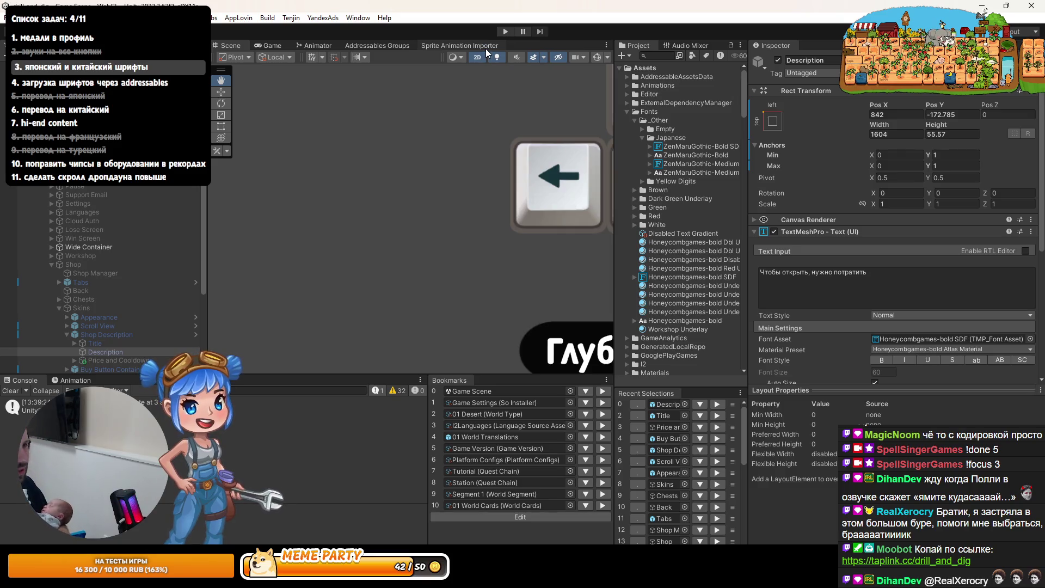
Reload scripts, enter Play mode and maximize the Game view to show the shop
{"action": "left_click", "coordinate": [199, 18]}
{"action": "left_click", "coordinate": [238, 168]}
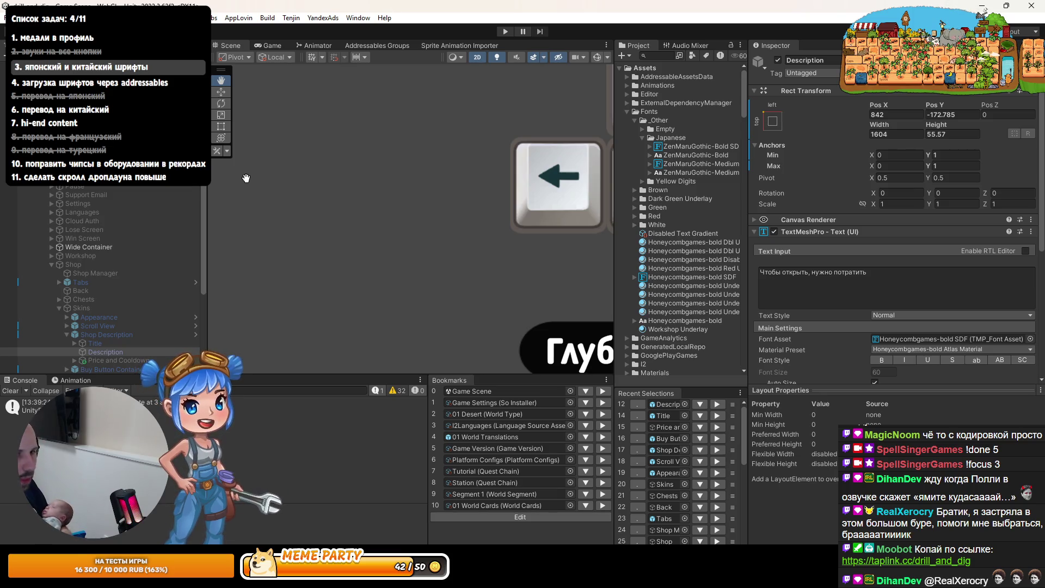
{"action": "left_click", "coordinate": [504, 34]}
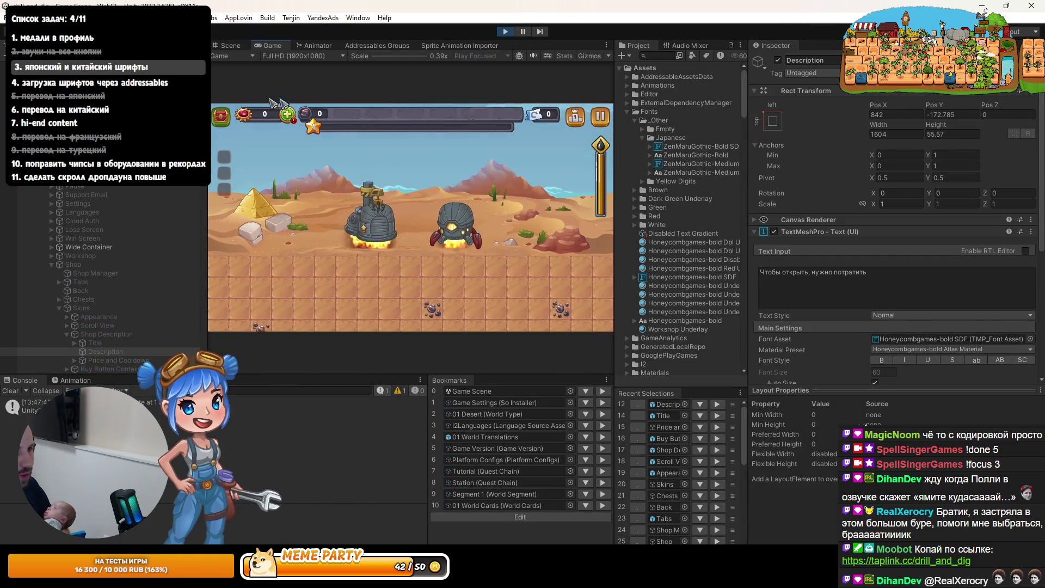
{"action": "double_click", "coordinate": [288, 44]}
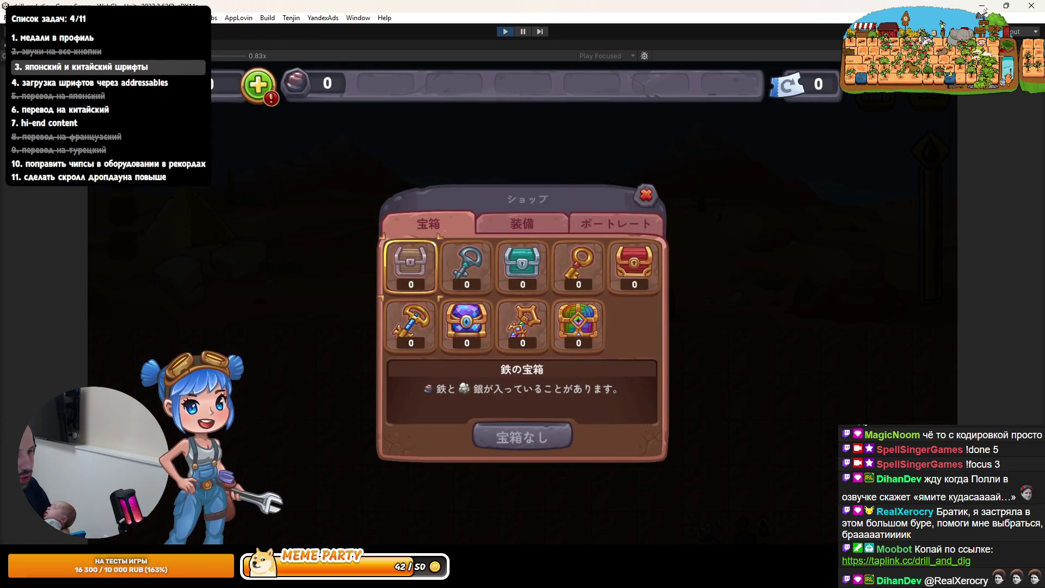
Look over the Google Fonts Huninn page, then return to the ChatGPT conversation
{"action": "key", "text": "alt+Tab"}
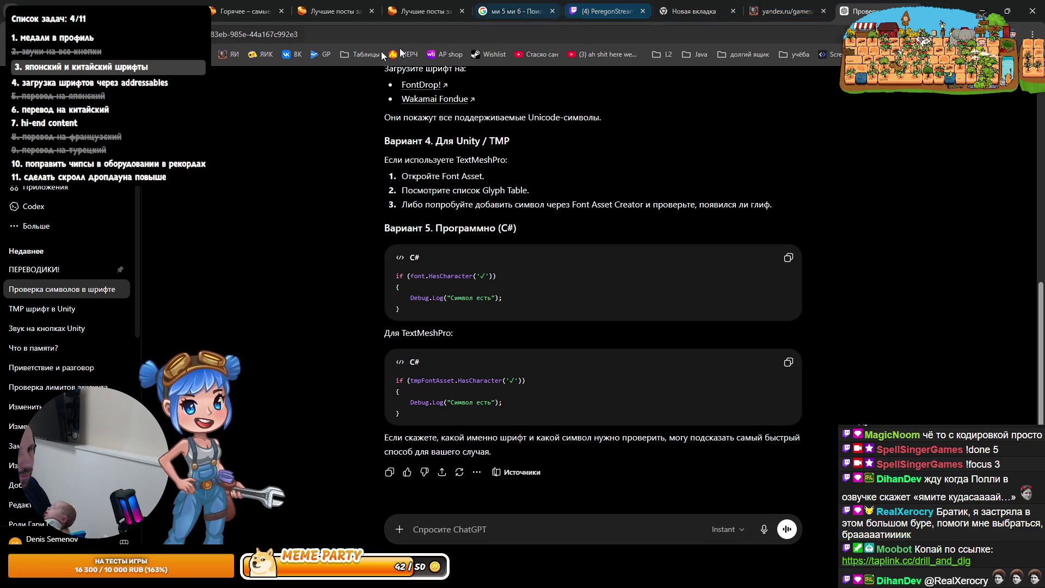
{"action": "left_click", "coordinate": [144, 4]}
{"action": "left_click", "coordinate": [82, 11]}
{"action": "left_click", "coordinate": [144, 4]}
{"action": "left_click", "coordinate": [852, 11]}
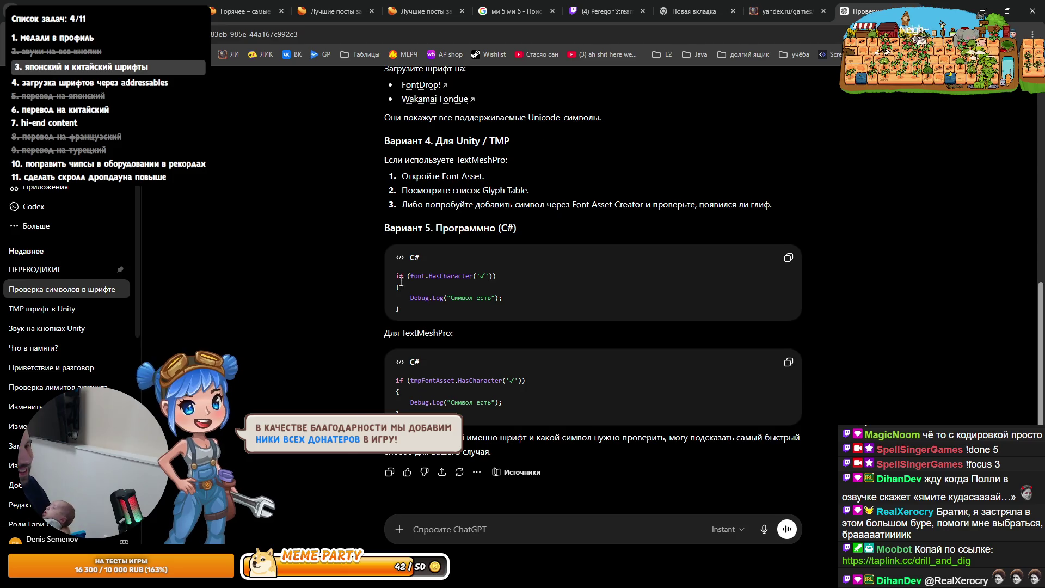
Close the Word document without saving, leaving Photoshop and ChatGPT open
{"action": "key", "text": "alt+Tab"}
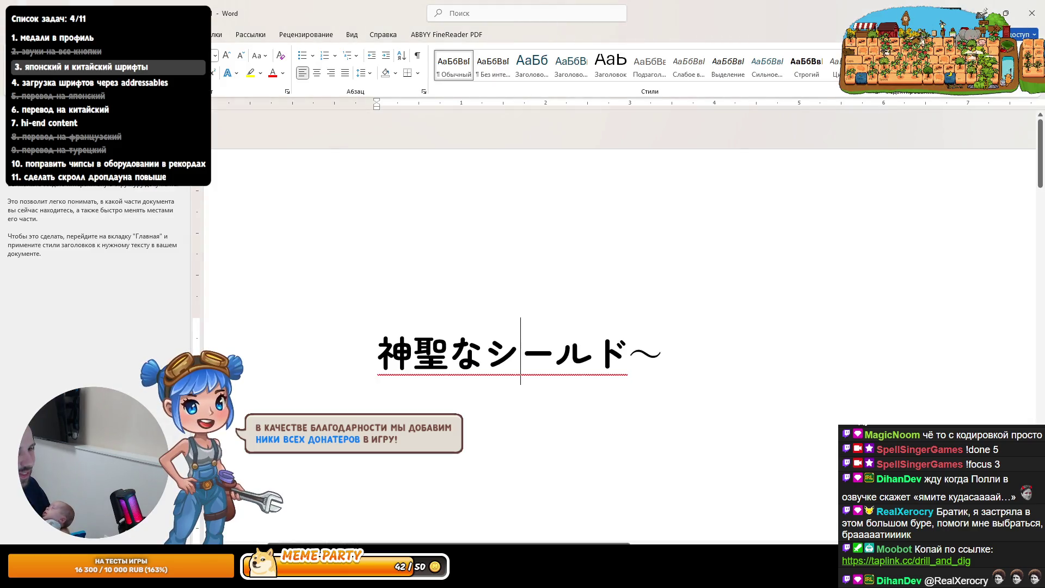
{"action": "left_click", "coordinate": [1031, 12]}
{"action": "left_click", "coordinate": [596, 309]}
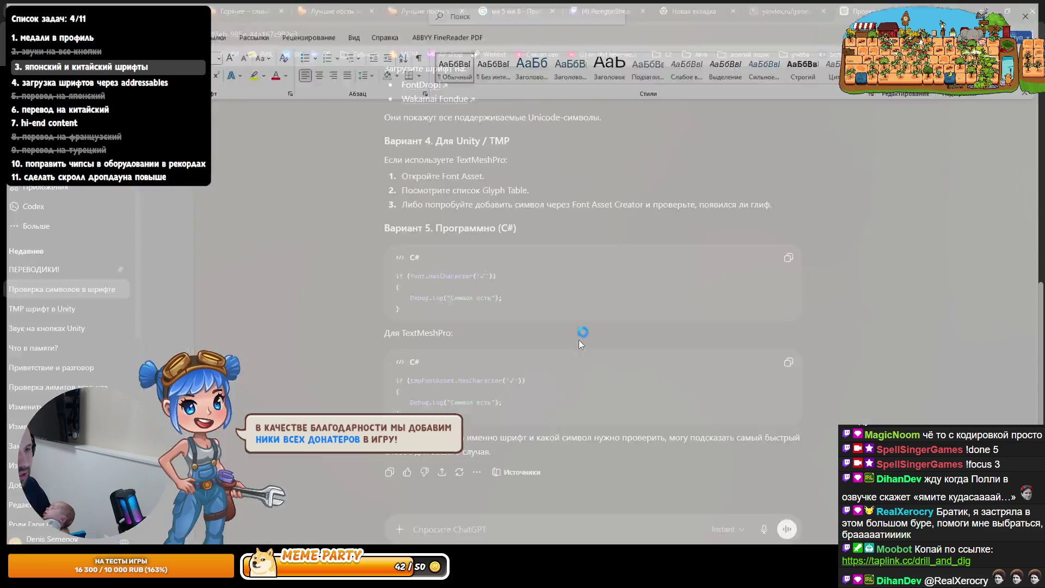
{"action": "key", "text": "alt+Tab"}
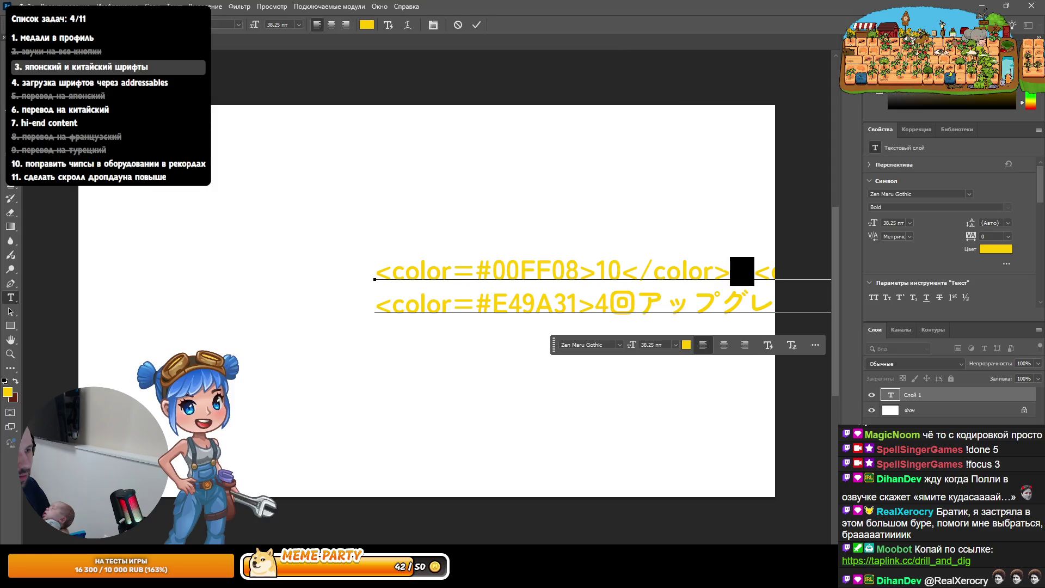
{"action": "key", "text": "alt+Tab"}
{"action": "key", "text": "alt+Tab"}
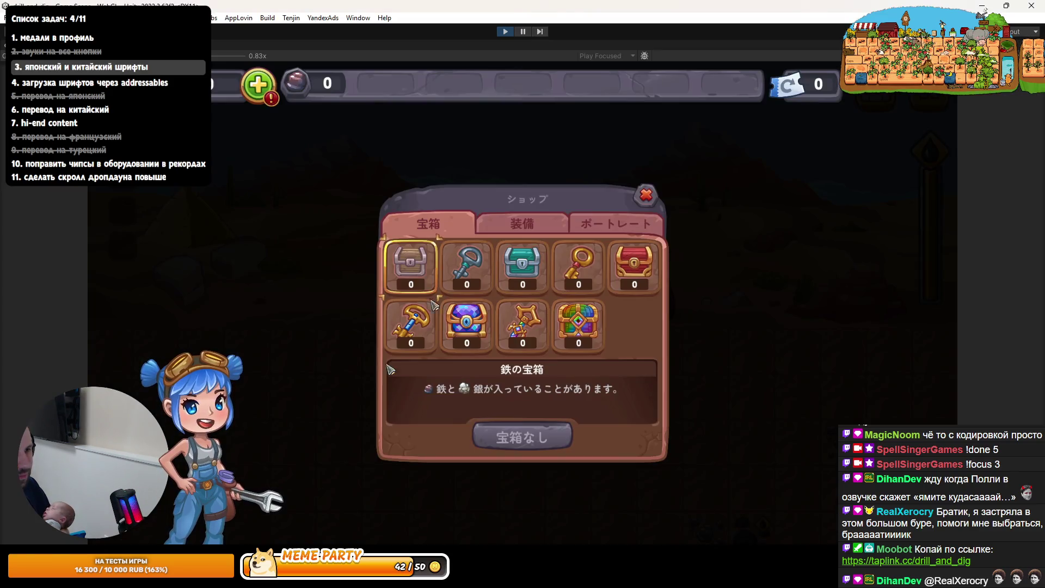
Switch the shop to the 装備 equipment items and read the ジーニードリル description
{"action": "left_click", "coordinate": [480, 288]}
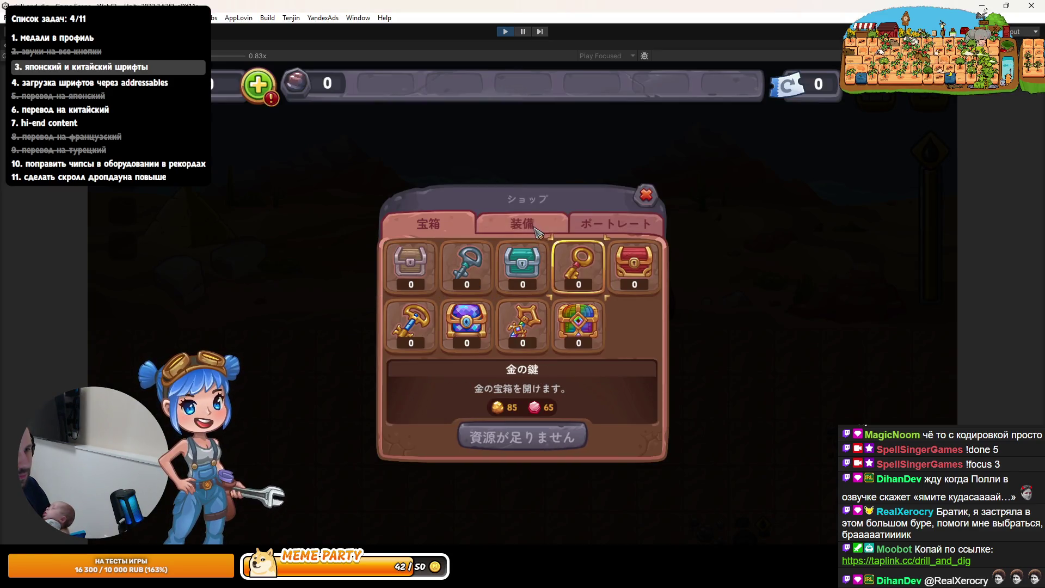
{"action": "left_click", "coordinate": [521, 224]}
{"action": "scroll", "coordinate": [626, 359], "scroll_direction": "down", "scroll_amount": 2}
{"action": "left_click", "coordinate": [629, 366]}
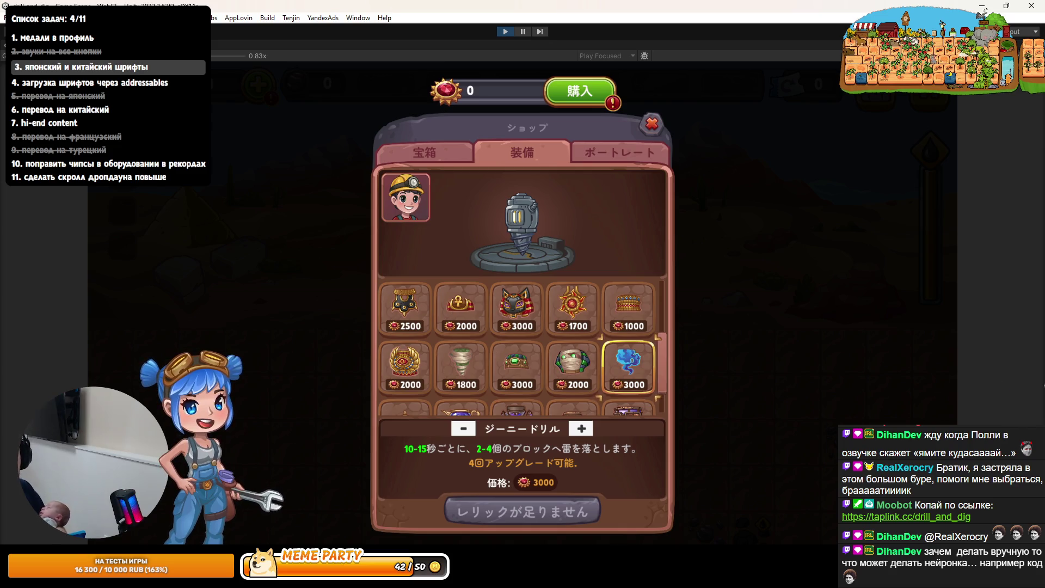
Check the descriptions of the purple 2000 item, ジーニータンク, the teapot and neighbouring items
{"action": "scroll", "coordinate": [613, 373], "scroll_direction": "down", "scroll_amount": 1}
{"action": "left_click", "coordinate": [605, 384]}
{"action": "left_click", "coordinate": [578, 384]}
{"action": "left_click", "coordinate": [517, 384]}
{"action": "scroll", "coordinate": [468, 397], "scroll_direction": "up", "scroll_amount": 1}
{"action": "left_click", "coordinate": [460, 387]}
{"action": "left_click", "coordinate": [419, 399]}
{"action": "left_click", "coordinate": [461, 389]}
Read the green 3000, mummy, blue, バステトボディ and 1000 crown item descriptions
{"action": "left_click", "coordinate": [533, 354]}
{"action": "left_click", "coordinate": [595, 348]}
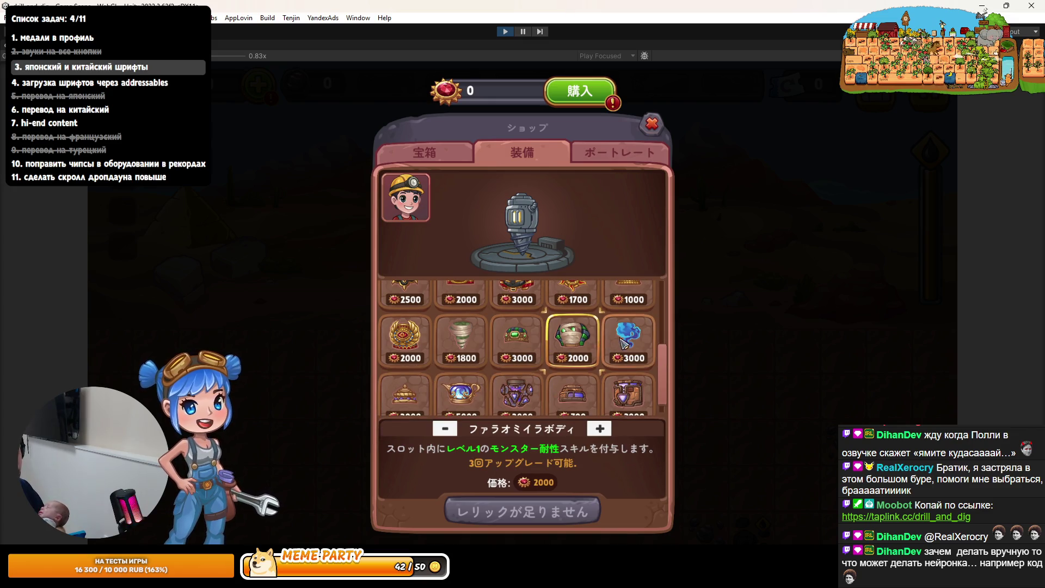
{"action": "left_click", "coordinate": [623, 343]}
{"action": "left_click", "coordinate": [620, 305]}
{"action": "left_click", "coordinate": [524, 307]}
{"action": "left_click_drag", "start_coordinate": [524, 318], "coordinate": [491, 348]}
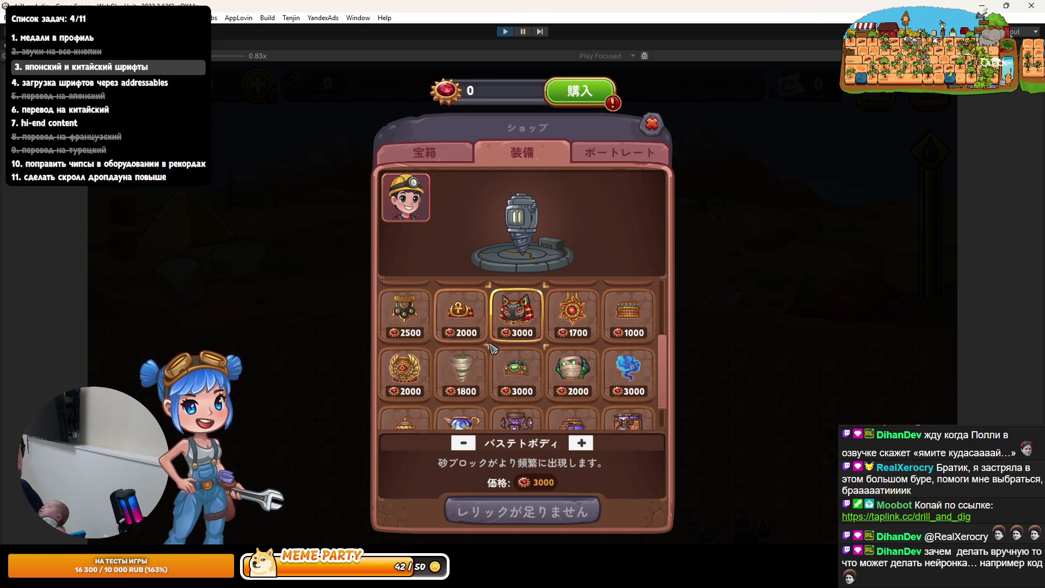
{"action": "left_click", "coordinate": [630, 322]}
Check the scarab body, 1500 スカラベタンク and 2500 バステトドリル descriptions, then return to ChatGPT
{"action": "scroll", "coordinate": [631, 326], "scroll_direction": "up", "scroll_amount": 1}
{"action": "left_click", "coordinate": [633, 327]}
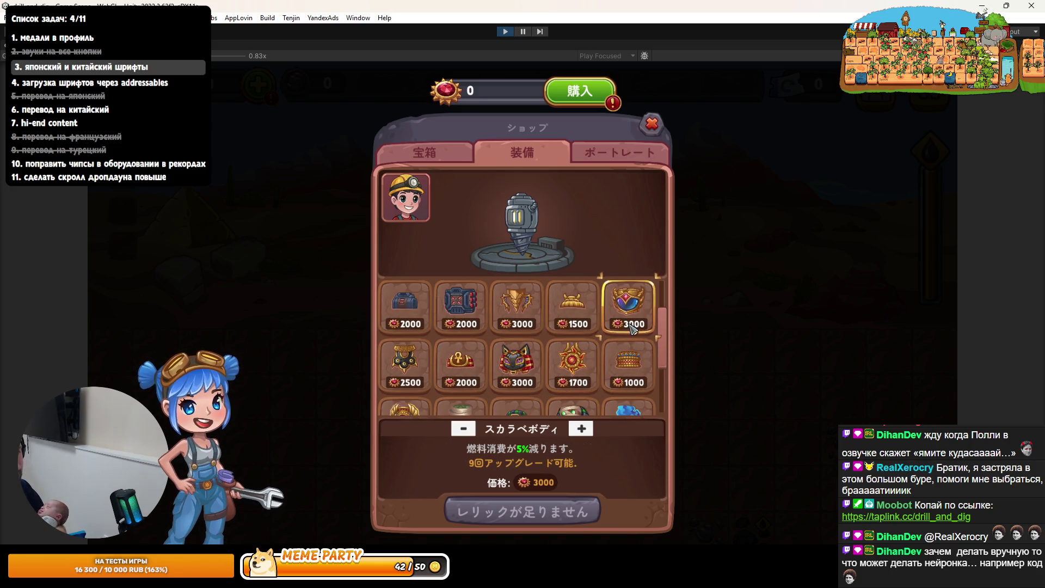
{"action": "left_click", "coordinate": [578, 308]}
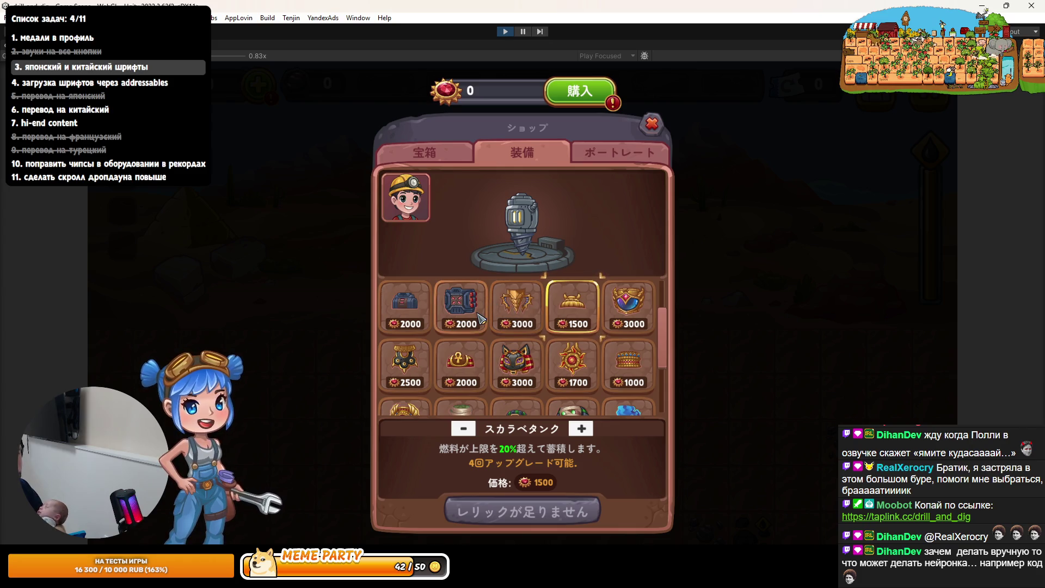
{"action": "left_click", "coordinate": [514, 359]}
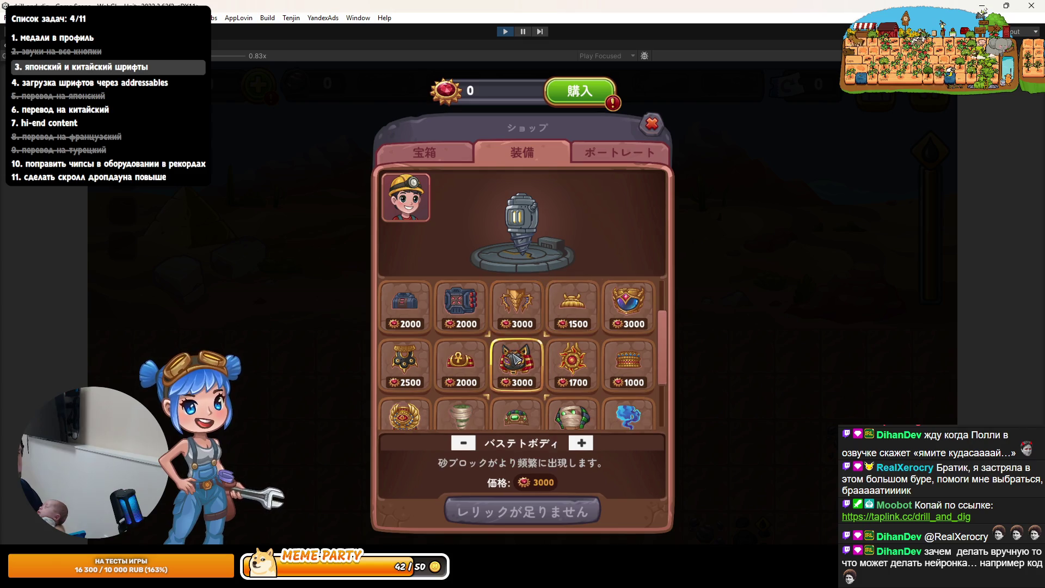
{"action": "left_click", "coordinate": [517, 322]}
{"action": "left_click", "coordinate": [406, 361]}
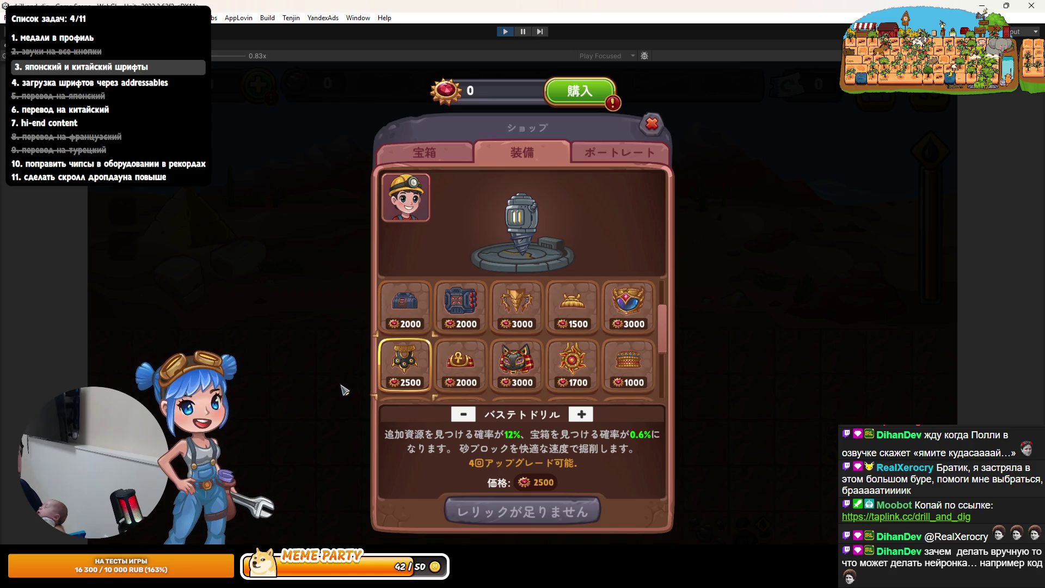
{"action": "key", "text": "alt+Tab"}
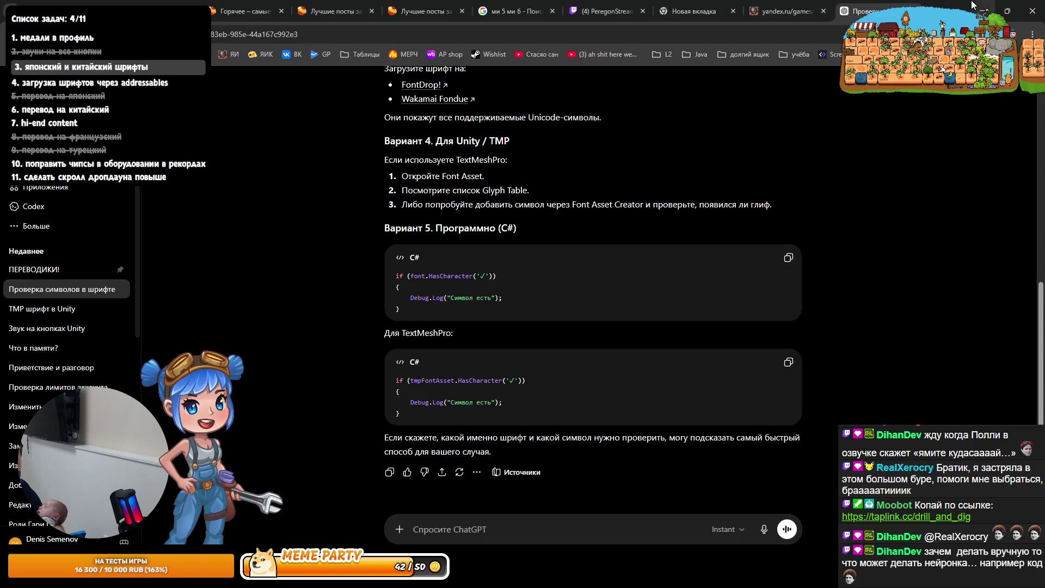
Open a blank Chrome tab, then switch past Photoshop back to the running Unity game
{"action": "key", "text": "ctrl+t"}
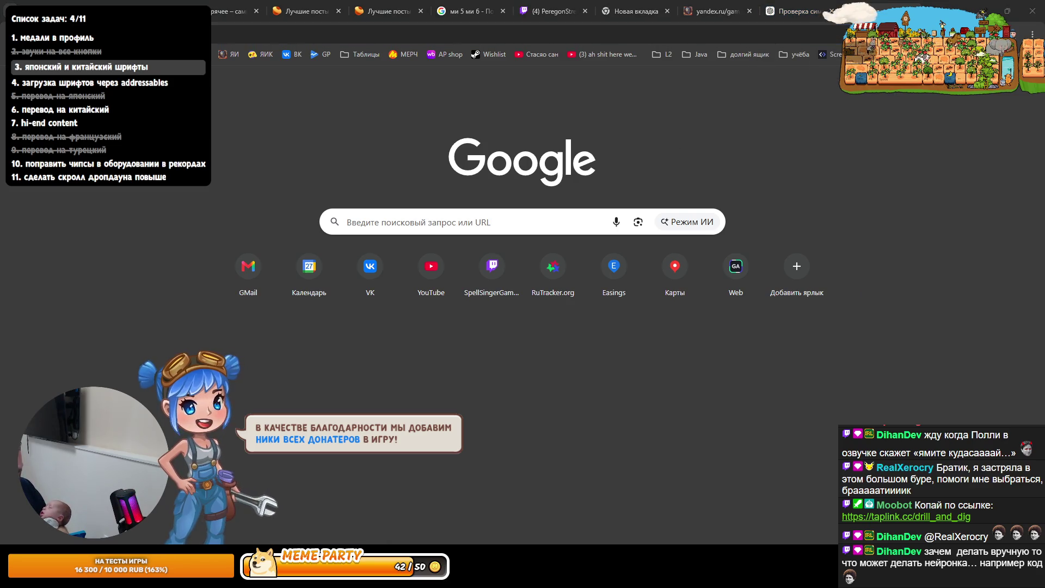
{"action": "key", "text": "alt+Tab"}
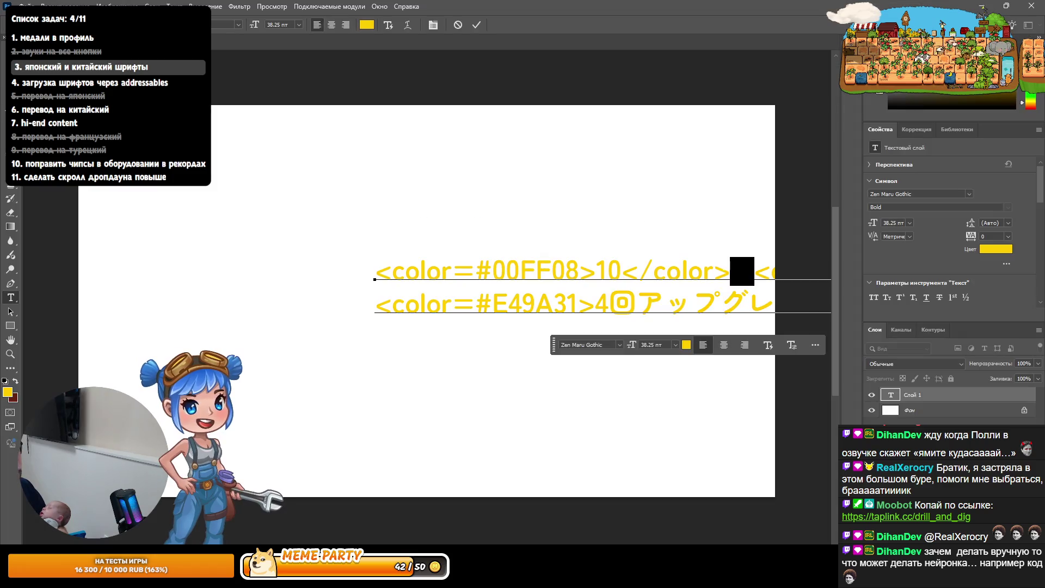
{"action": "key", "text": "alt+Tab"}
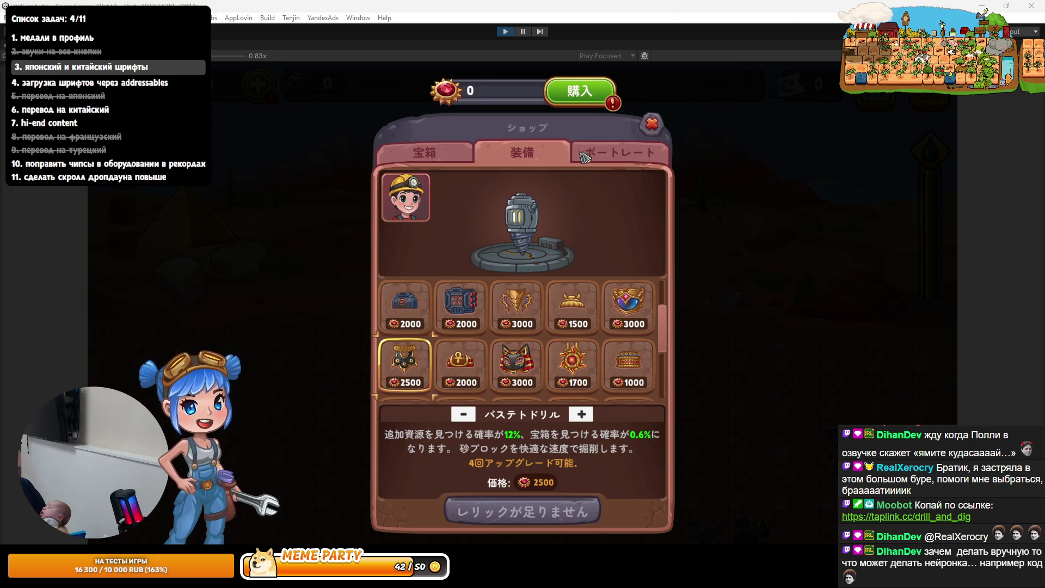
Close the shop, open the ranking and scroll through the season first-place rewards list
{"action": "left_click", "coordinate": [652, 124]}
{"action": "left_click", "coordinate": [695, 143]}
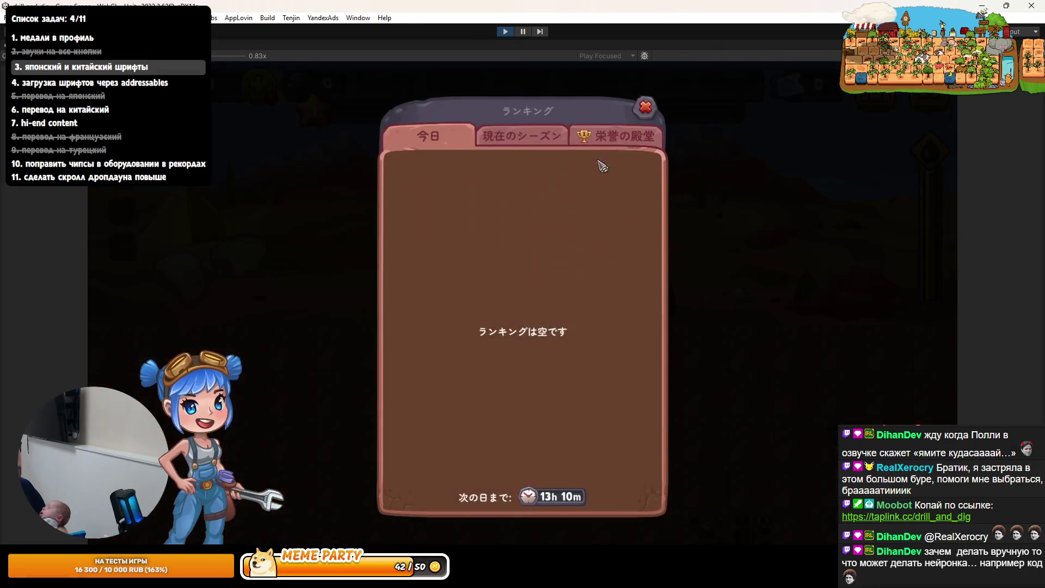
{"action": "left_click", "coordinate": [604, 168]}
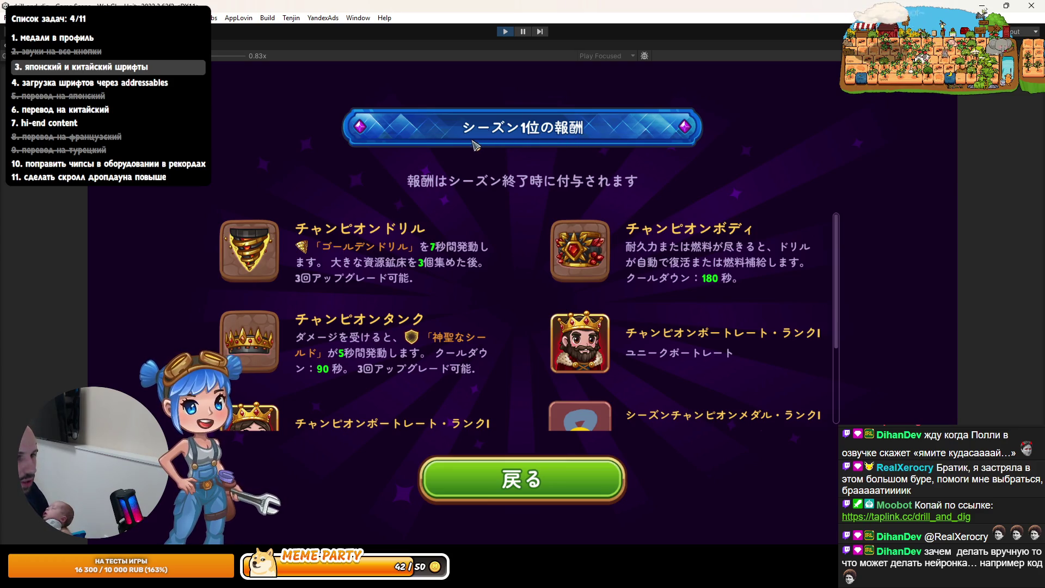
{"action": "scroll", "coordinate": [408, 301], "scroll_direction": "down", "scroll_amount": 1}
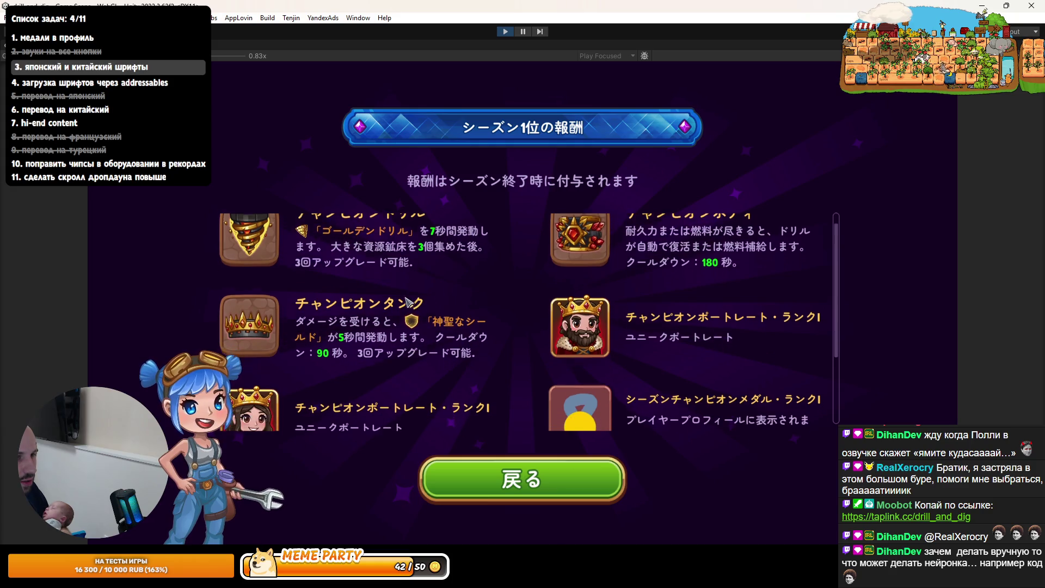
{"action": "scroll", "coordinate": [402, 316], "scroll_direction": "up", "scroll_amount": 1}
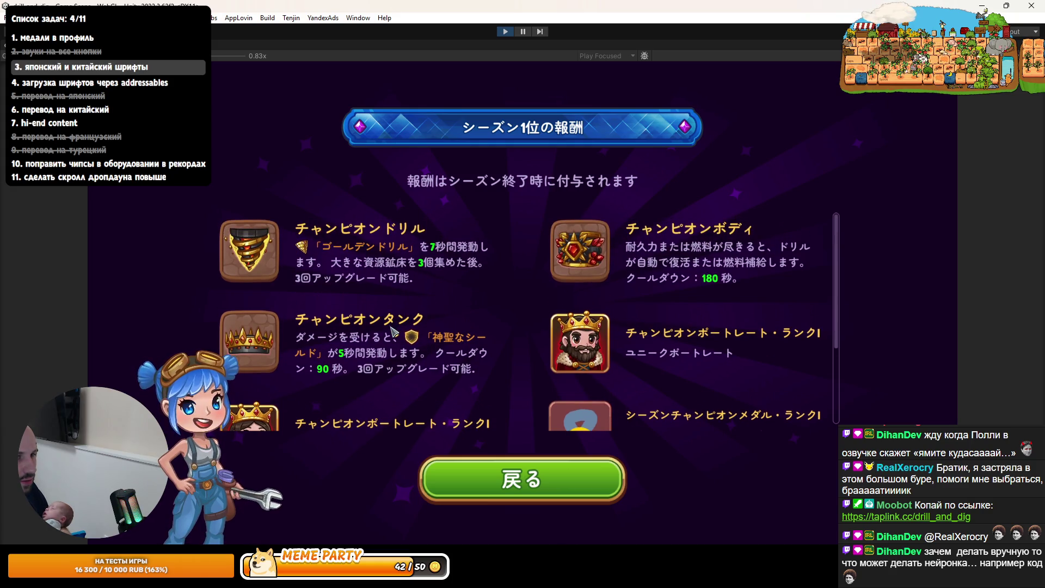
{"action": "scroll", "coordinate": [393, 331], "scroll_direction": "down", "scroll_amount": 8}
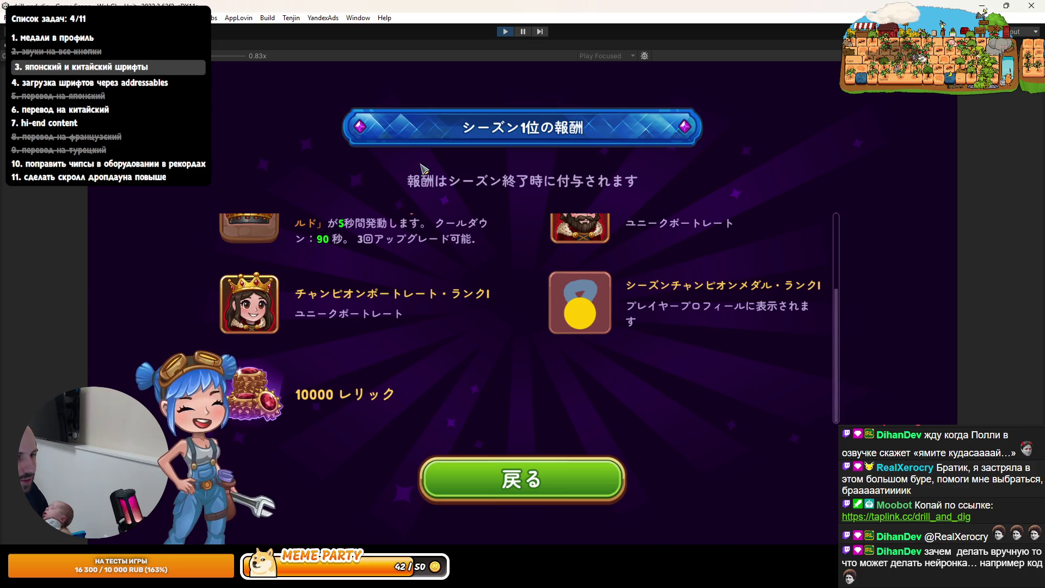
{"action": "scroll", "coordinate": [423, 171], "scroll_direction": "up", "scroll_amount": 4}
{"action": "scroll", "coordinate": [424, 185], "scroll_direction": "down", "scroll_amount": 3}
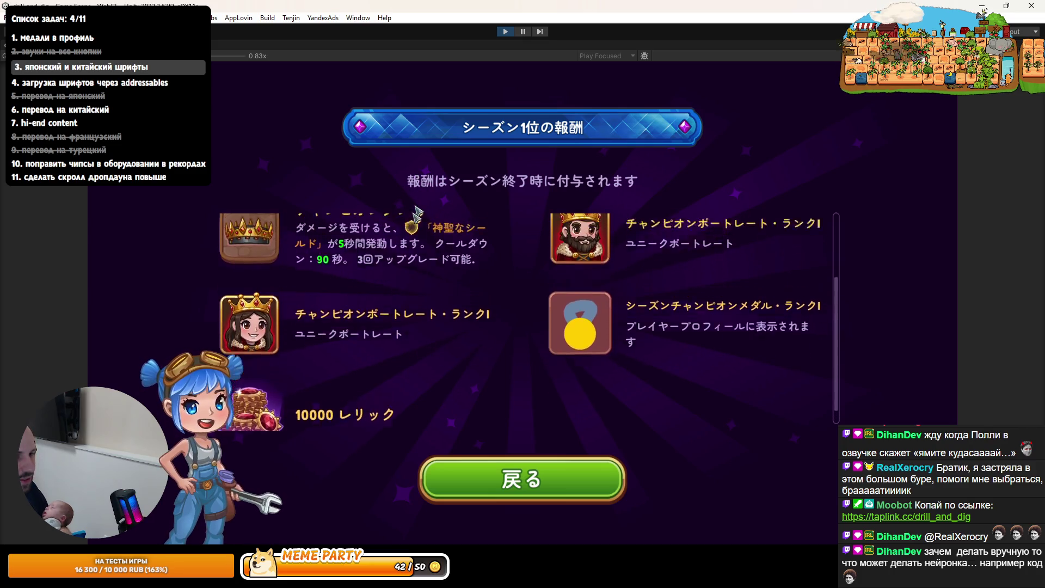
{"action": "scroll", "coordinate": [415, 211], "scroll_direction": "up", "scroll_amount": 6}
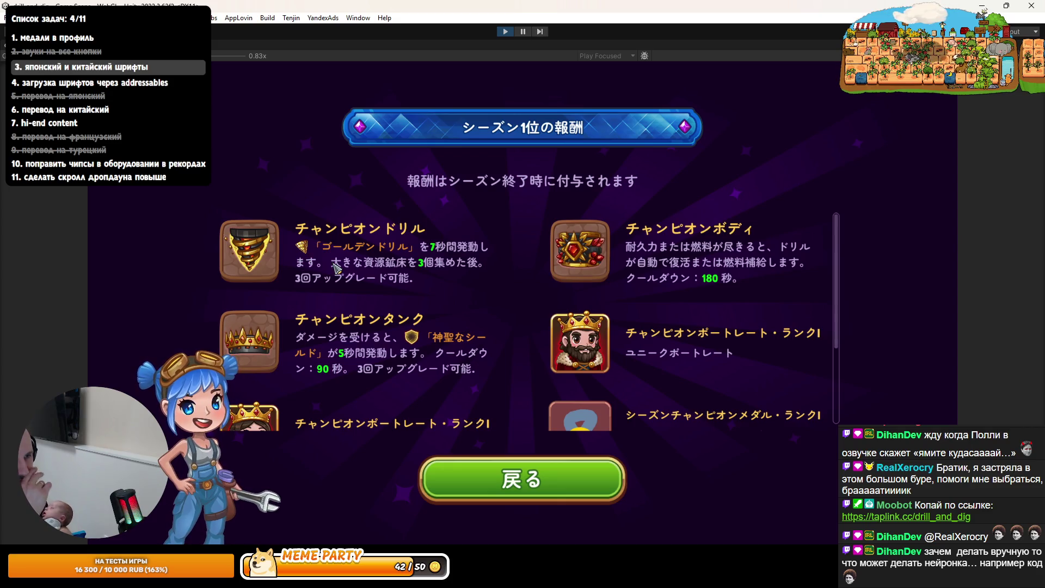
{"action": "scroll", "coordinate": [432, 301], "scroll_direction": "down", "scroll_amount": 3}
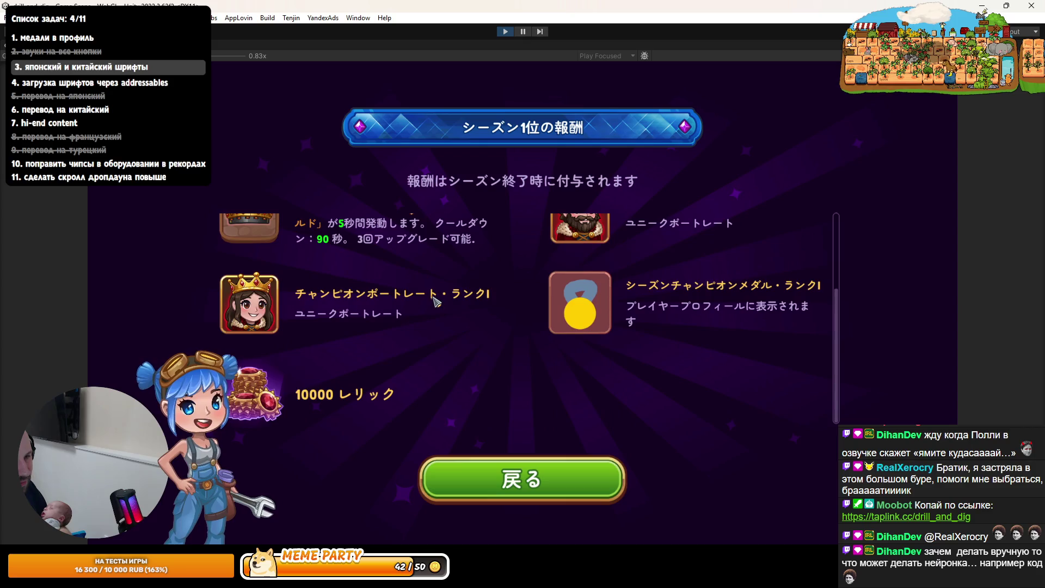
{"action": "scroll", "coordinate": [429, 300], "scroll_direction": "up", "scroll_amount": 3}
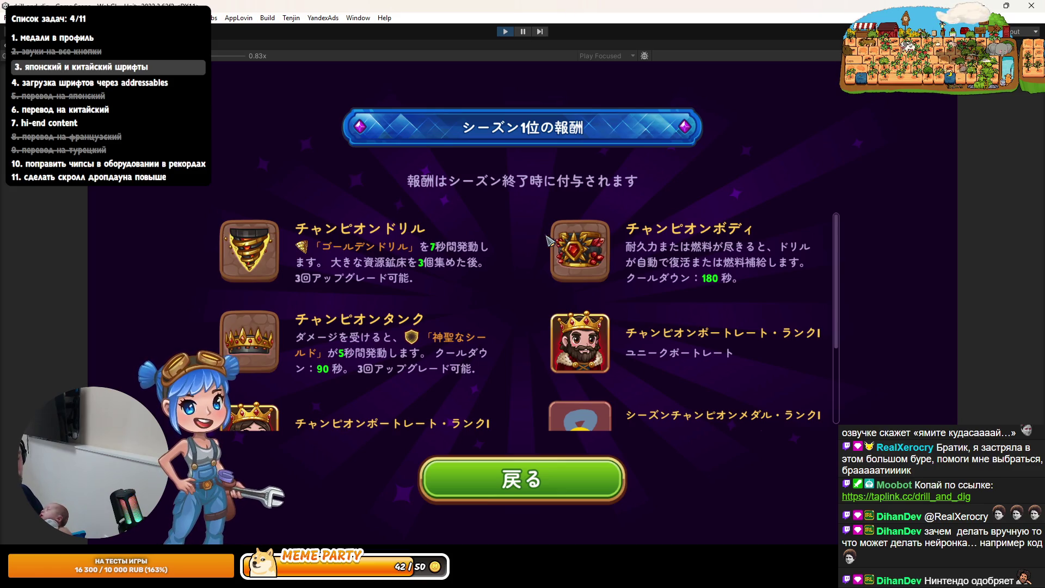
{"action": "scroll", "coordinate": [545, 243], "scroll_direction": "down", "scroll_amount": 2}
{"action": "scroll", "coordinate": [544, 248], "scroll_direction": "up", "scroll_amount": 2}
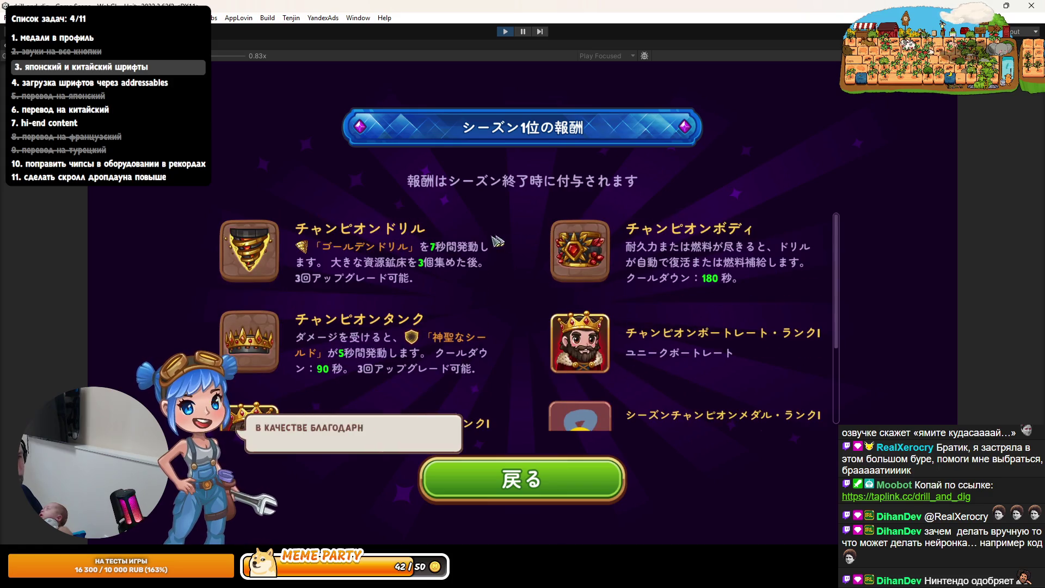
Capture a Lightshot screenshot of the drill rewards area
{"action": "key", "text": "Print"}
{"action": "left_click_drag", "start_coordinate": [158, 185], "coordinate": [510, 311]}
{"action": "mouse_move", "coordinate": [468, 280]}
{"action": "left_mouse_down"}
{"action": "mouse_move", "coordinate": [503, 293]}
{"action": "mouse_move", "coordinate": [506, 258]}
{"action": "left_mouse_up"}
{"action": "mouse_move", "coordinate": [554, 291]}
{"action": "left_mouse_down"}
{"action": "mouse_move", "coordinate": [871, 304]}
{"action": "mouse_move", "coordinate": [828, 304]}
{"action": "left_mouse_up"}
{"action": "left_click", "coordinate": [819, 314]}
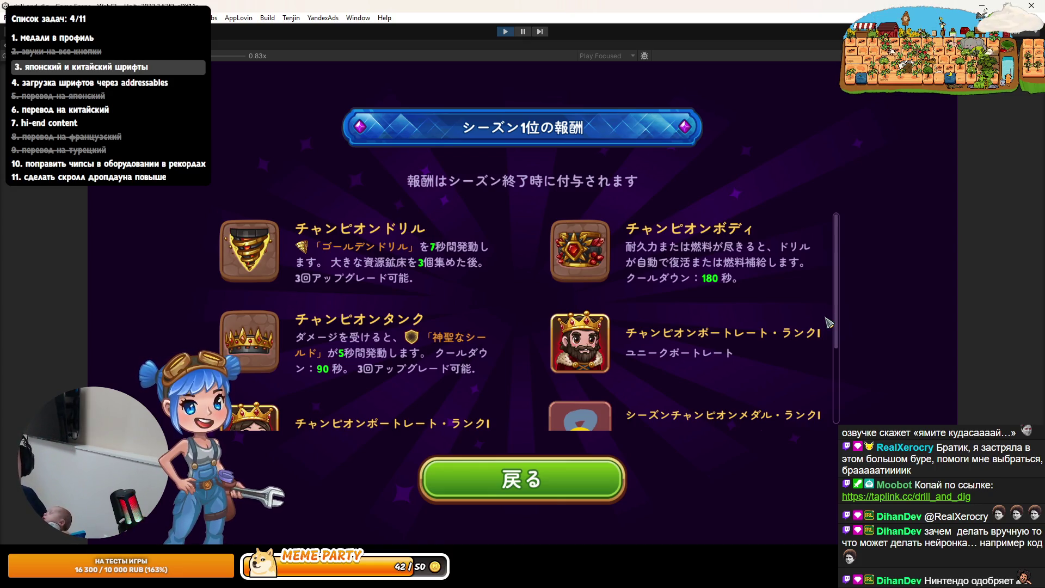
Scroll the rewards list once more, then go back to the ranking view
{"action": "scroll", "coordinate": [590, 229], "scroll_direction": "down", "scroll_amount": 2}
{"action": "scroll", "coordinate": [572, 273], "scroll_direction": "up", "scroll_amount": 2}
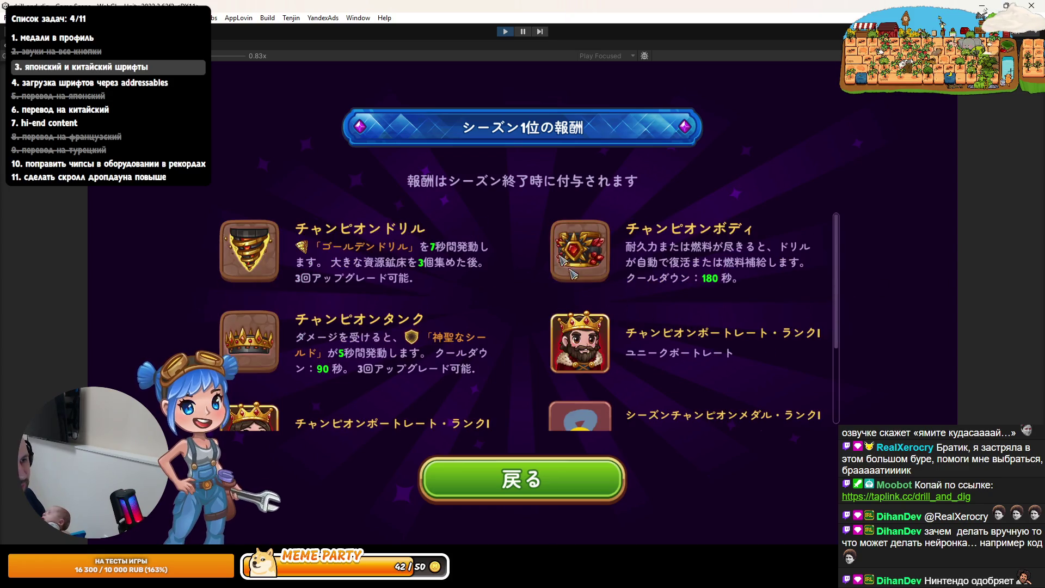
{"action": "scroll", "coordinate": [531, 269], "scroll_direction": "down", "scroll_amount": 2}
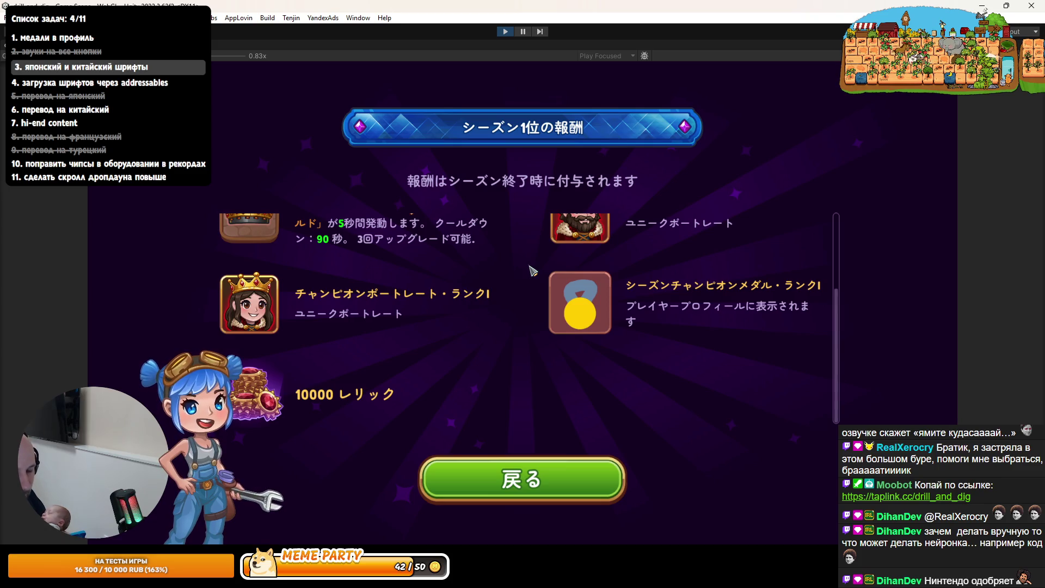
{"action": "scroll", "coordinate": [532, 270], "scroll_direction": "up", "scroll_amount": 5}
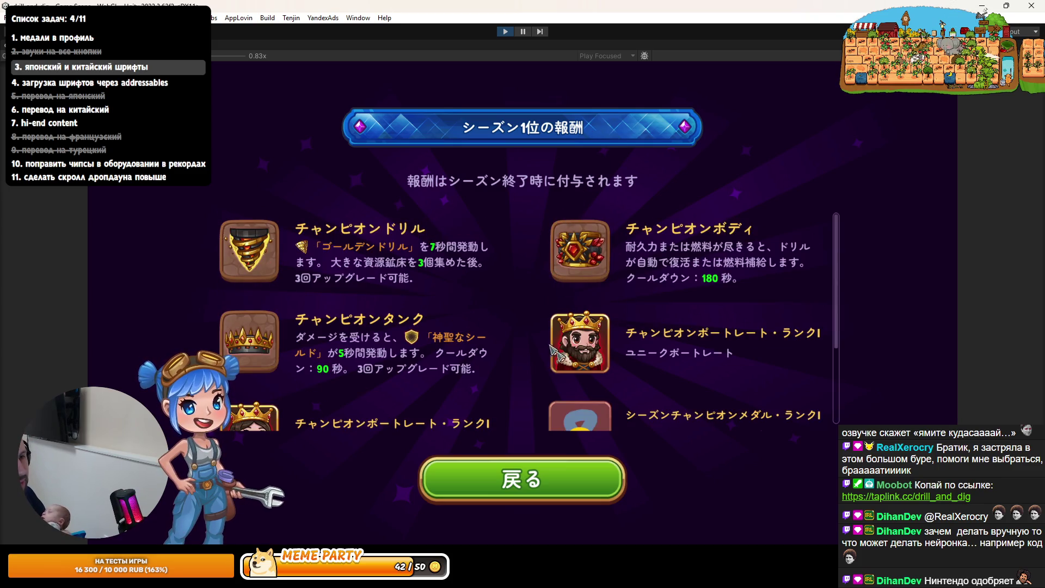
{"action": "left_click", "coordinate": [532, 482]}
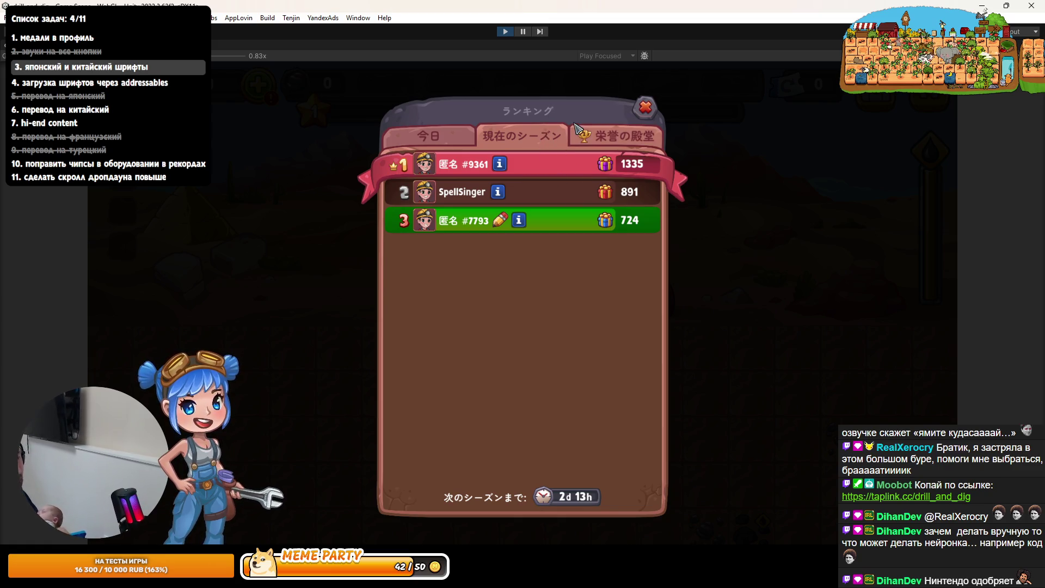
Cycle the ranking through Hall of Fame, current season and today lists, then close it and stop play
{"action": "left_click", "coordinate": [641, 110]}
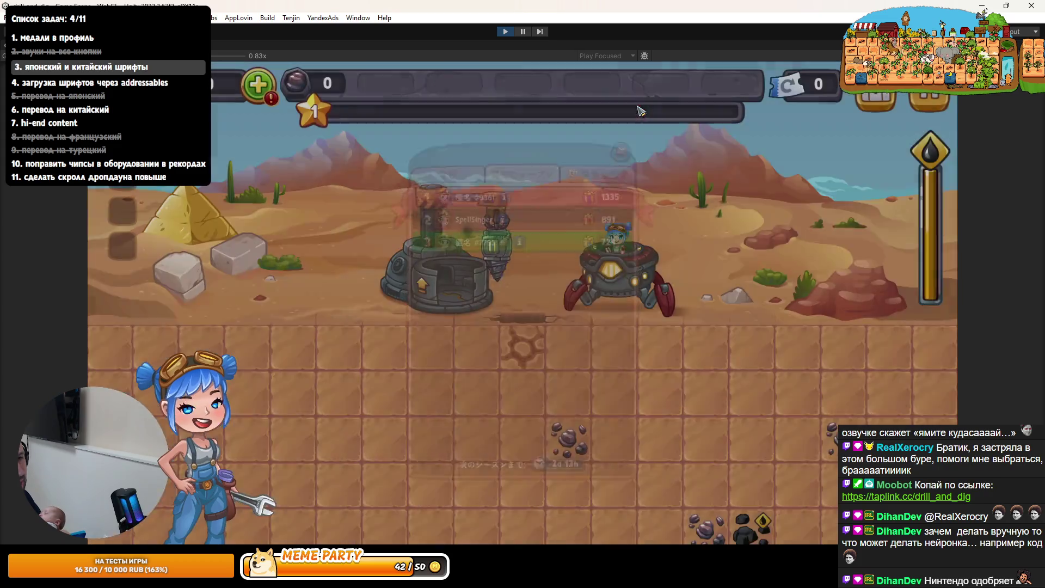
{"action": "left_click", "coordinate": [641, 110]}
{"action": "left_click", "coordinate": [625, 128]}
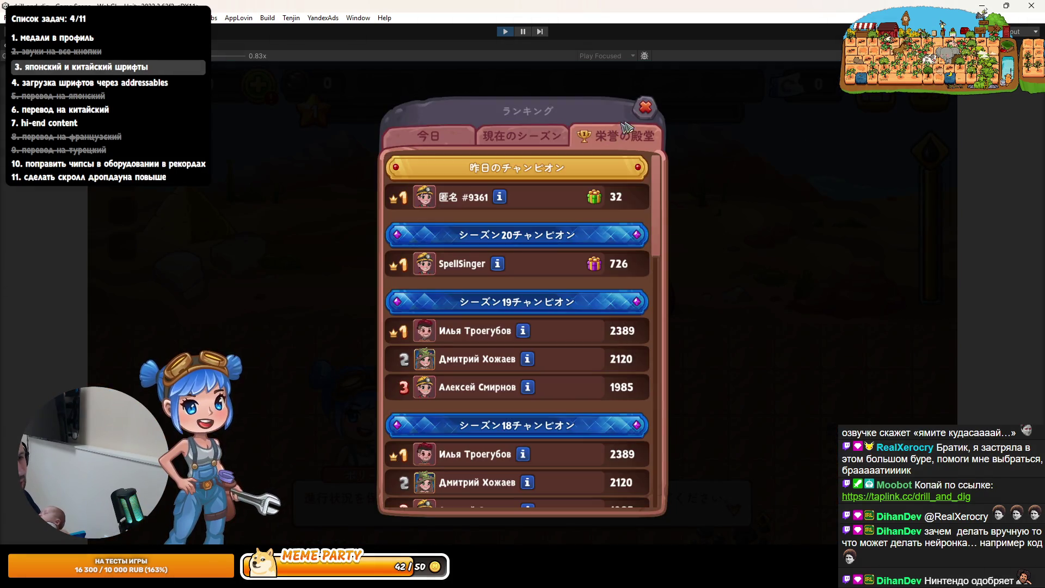
{"action": "left_click", "coordinate": [526, 140]}
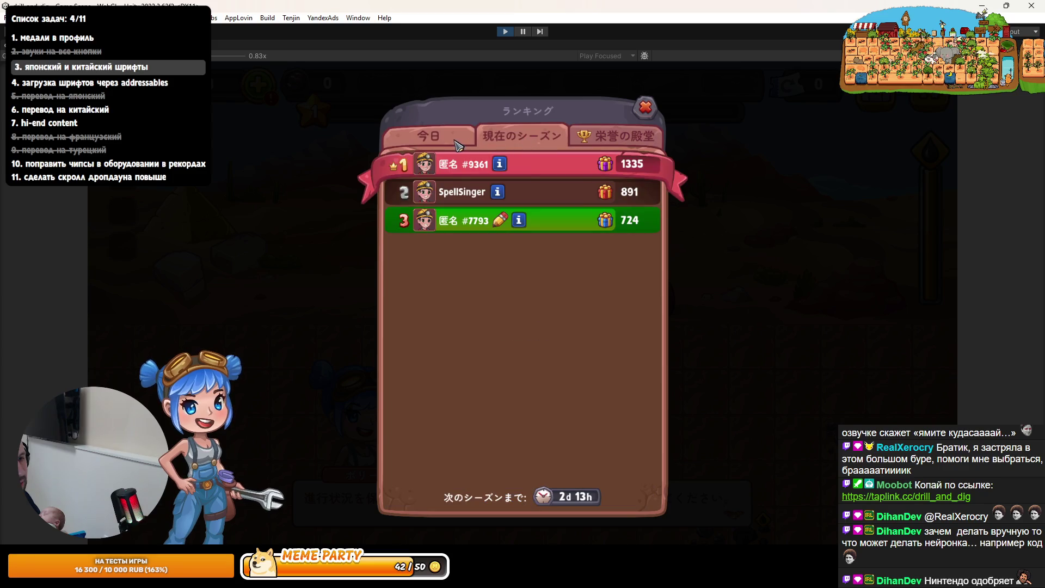
{"action": "left_click", "coordinate": [450, 142]}
{"action": "left_click", "coordinate": [497, 141]}
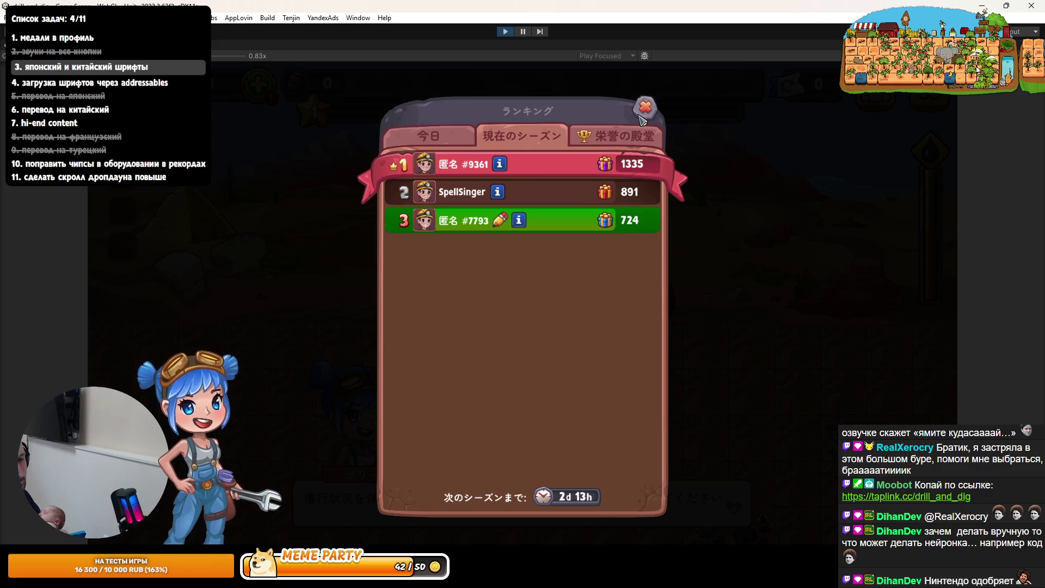
{"action": "left_click", "coordinate": [640, 117]}
{"action": "left_click", "coordinate": [502, 33]}
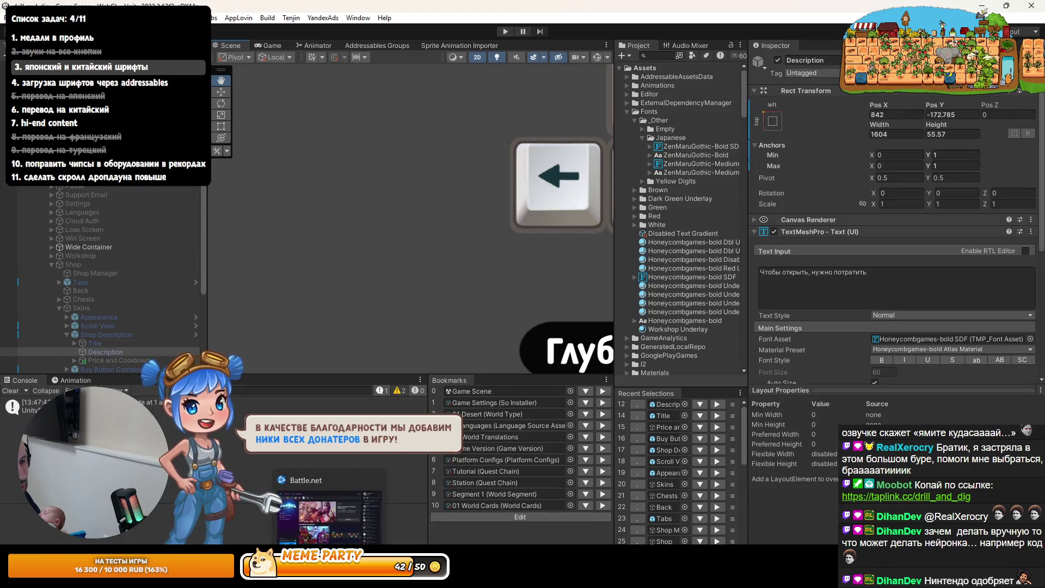
Replay in a maximized game view, check the current season and Hall of Fame lists, and close the ranking
{"action": "left_click", "coordinate": [348, 511]}
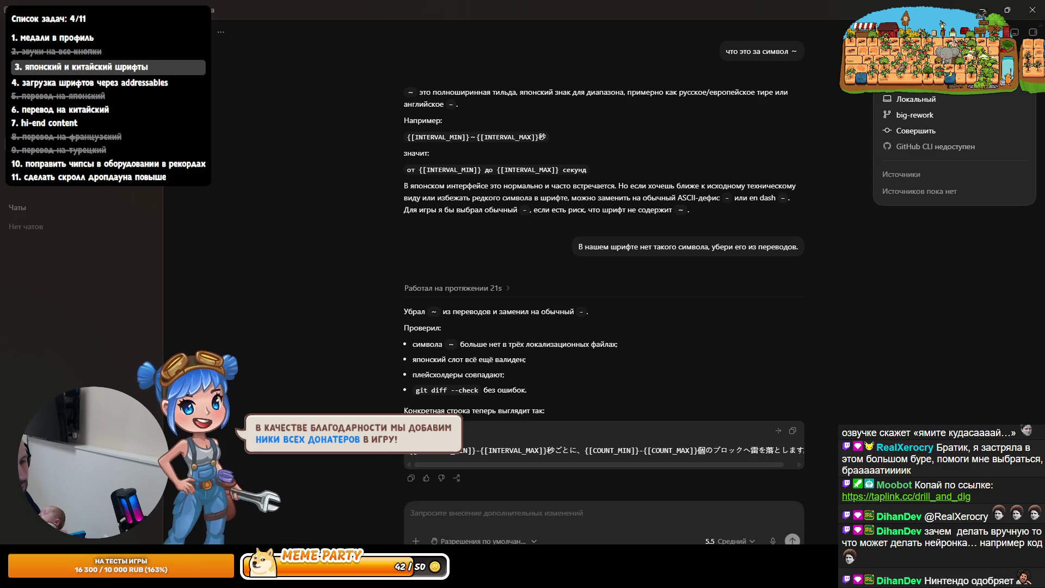
{"action": "key", "text": "alt+Tab"}
{"action": "left_click", "coordinate": [501, 32]}
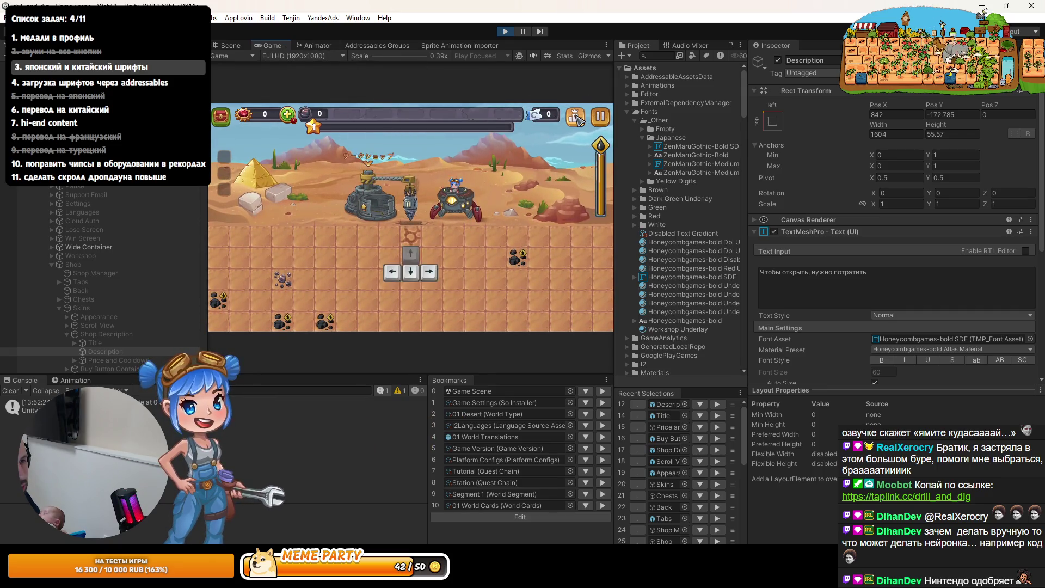
{"action": "left_click", "coordinate": [578, 119]}
{"action": "double_click", "coordinate": [286, 43]}
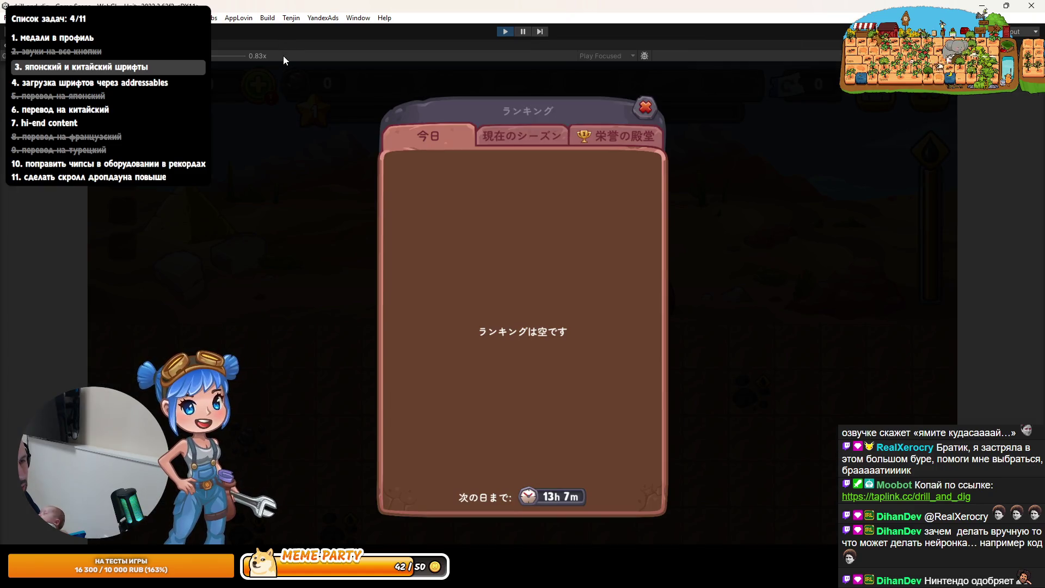
{"action": "left_click", "coordinate": [514, 145]}
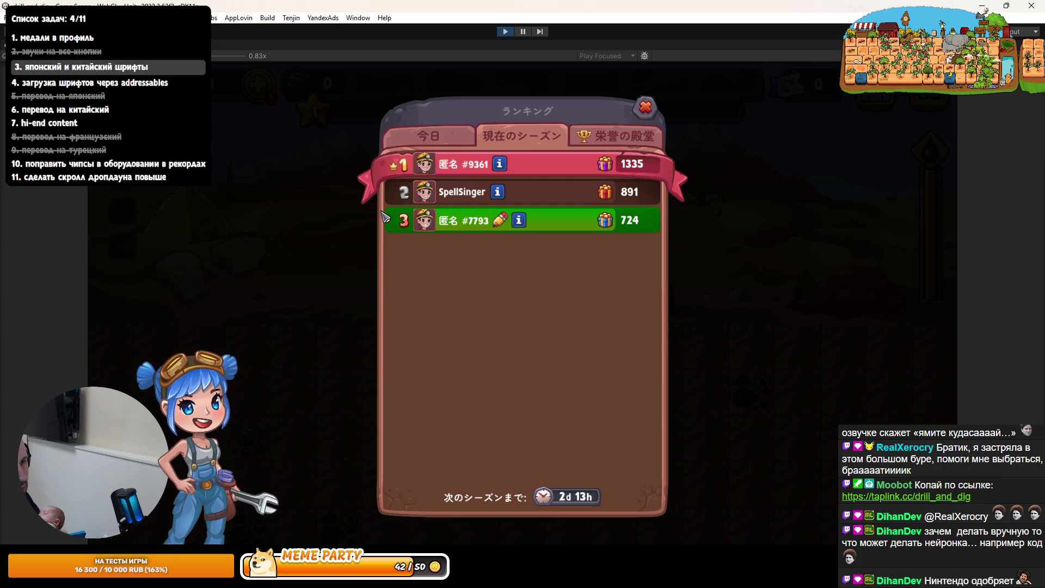
{"action": "left_click", "coordinate": [608, 137]}
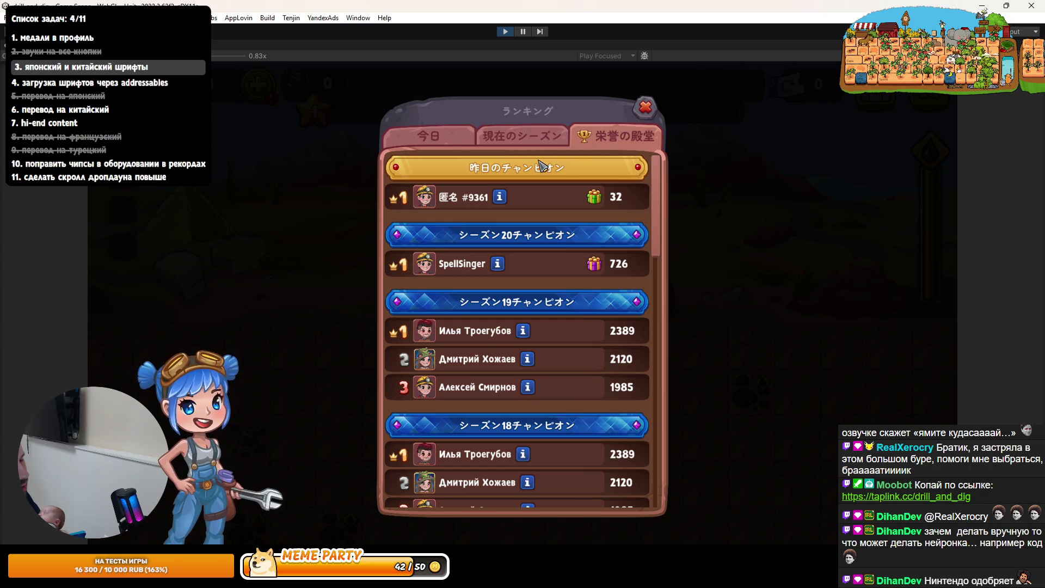
{"action": "left_click", "coordinate": [644, 108]}
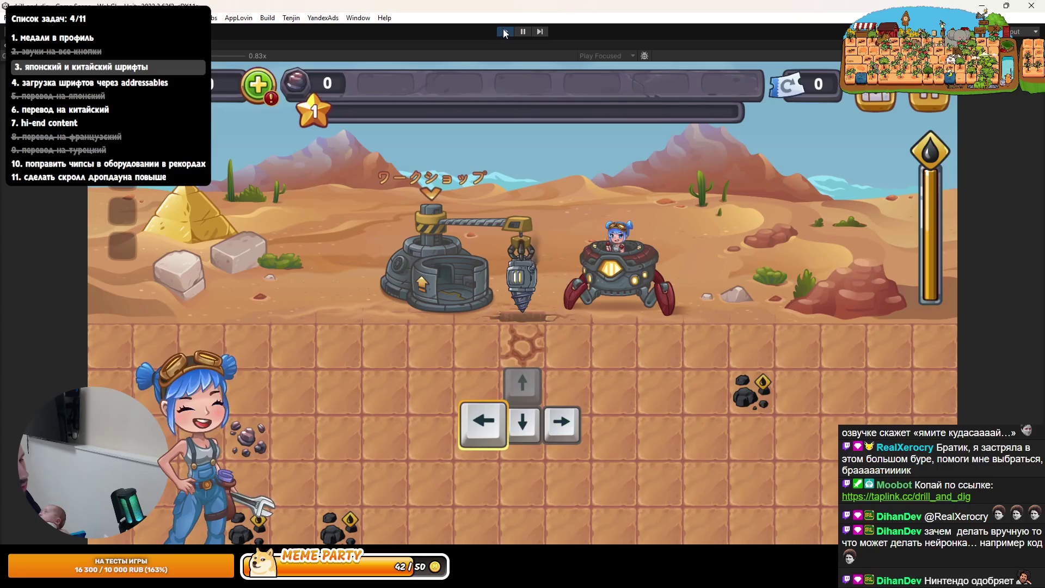
Stop play mode and dictate to Codex why Japanese timers still use Latin d/h/m/s letters
{"action": "left_click", "coordinate": [505, 31]}
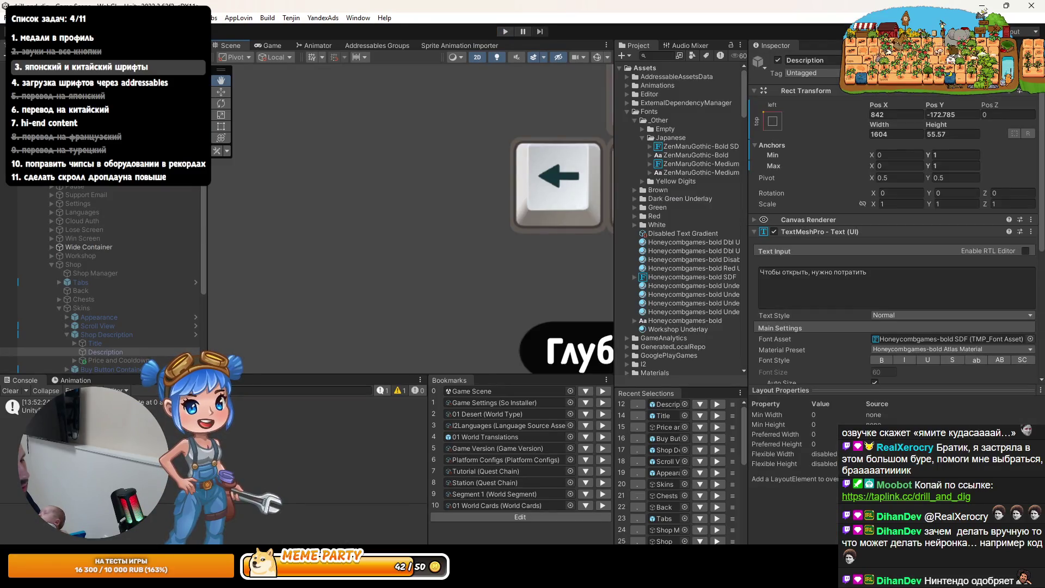
{"action": "key", "text": "alt+Tab"}
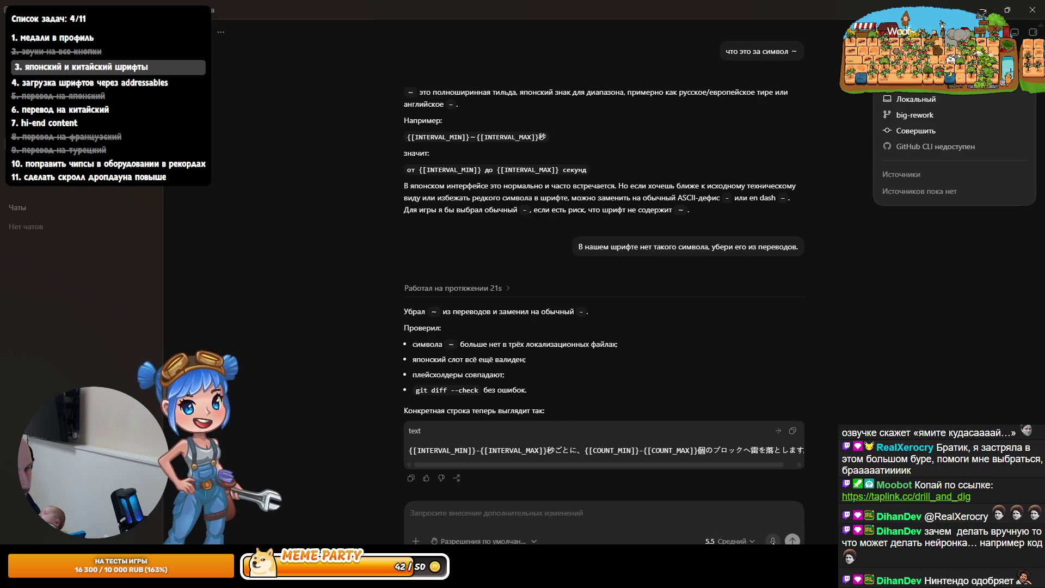
{"action": "left_click", "coordinate": [773, 541]}
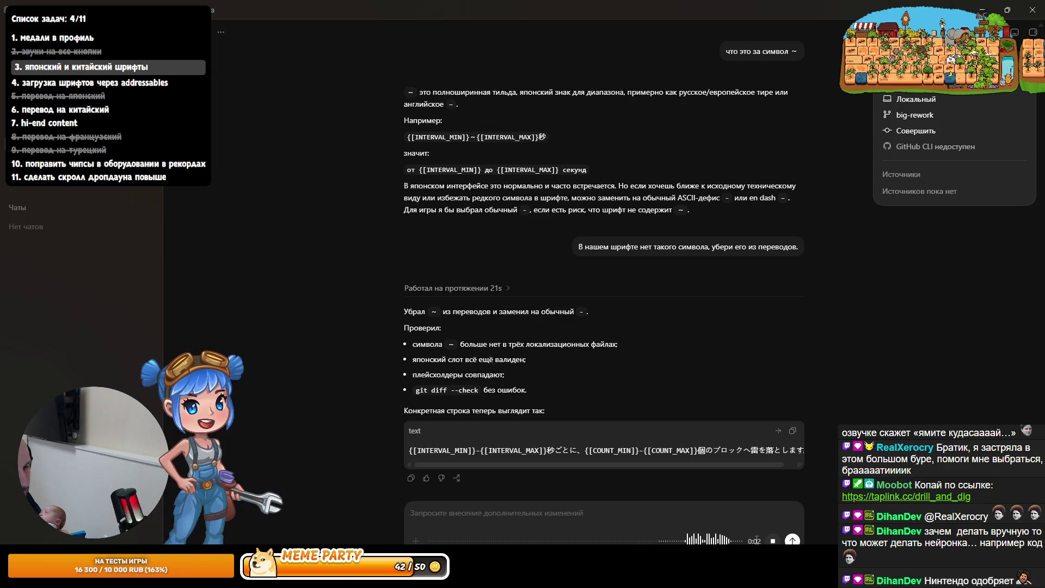
{"action": "left_click", "coordinate": [773, 541]}
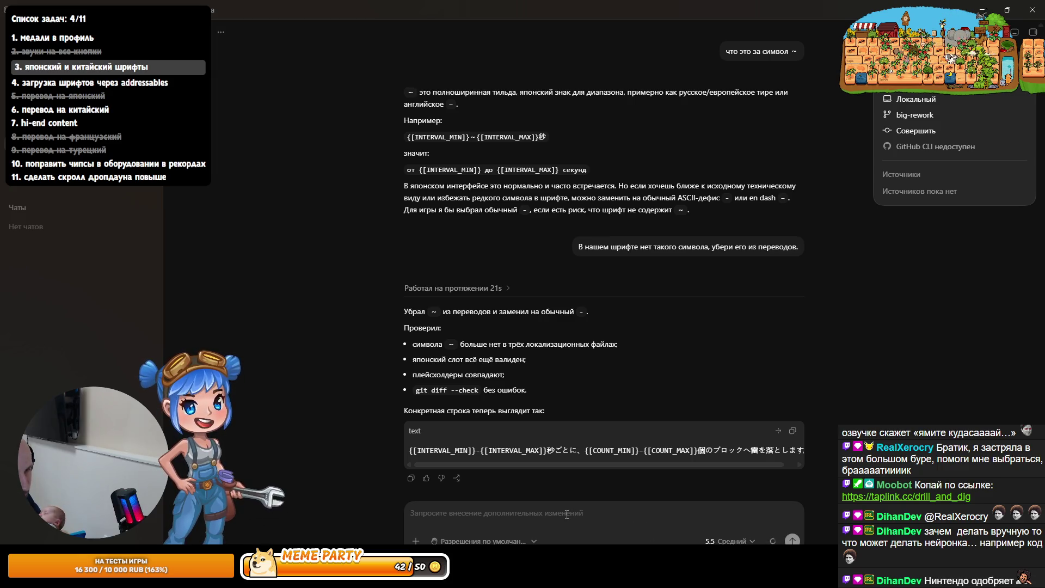
{"action": "key", "text": "ctrl+a"}
{"action": "key", "text": "BackSpace"}
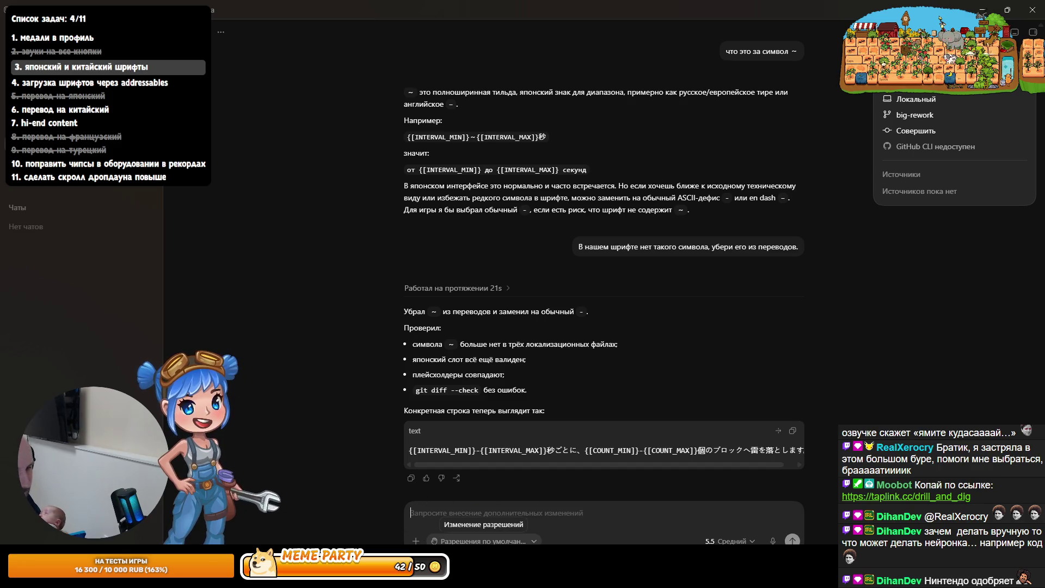
{"action": "left_click", "coordinate": [772, 541]}
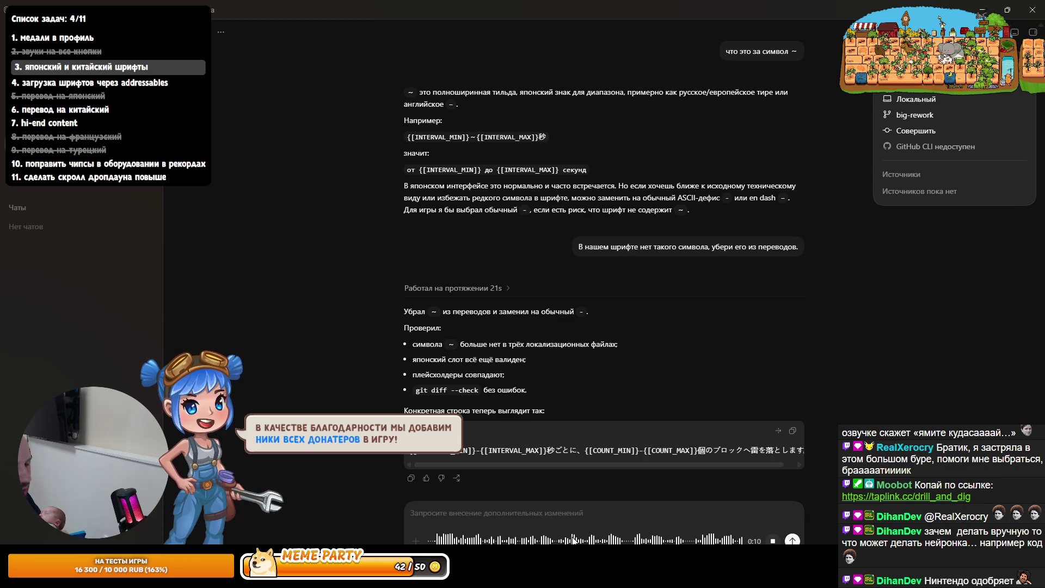
{"action": "key", "text": "Return"}
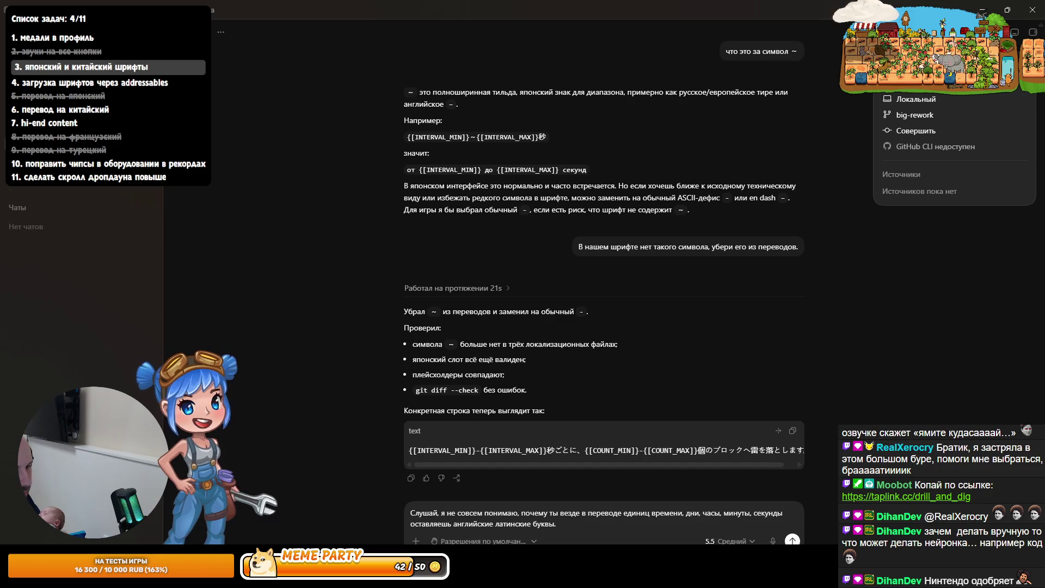
{"action": "left_click", "coordinate": [772, 540]}
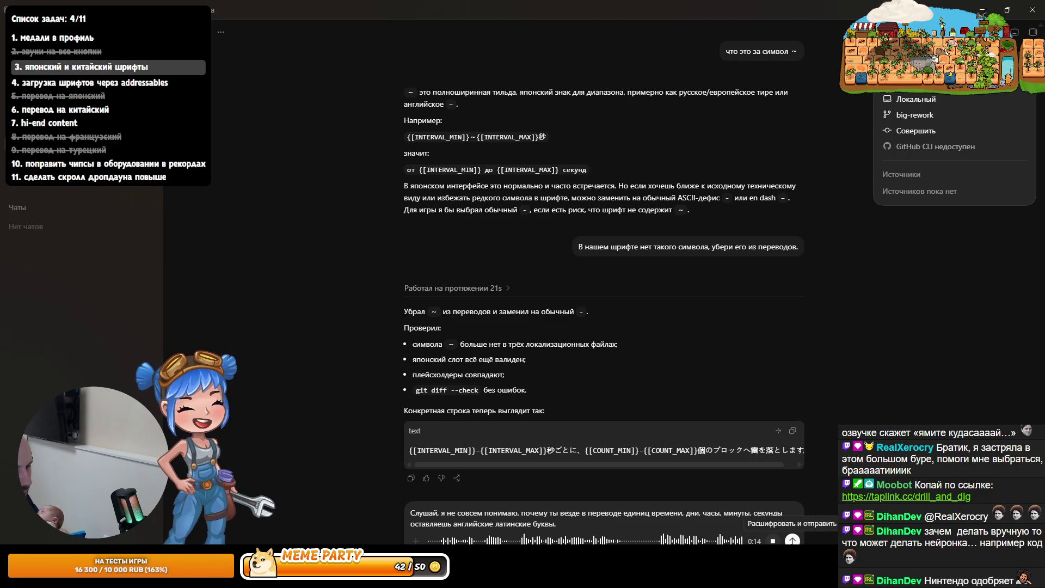
{"action": "left_click", "coordinate": [791, 539]}
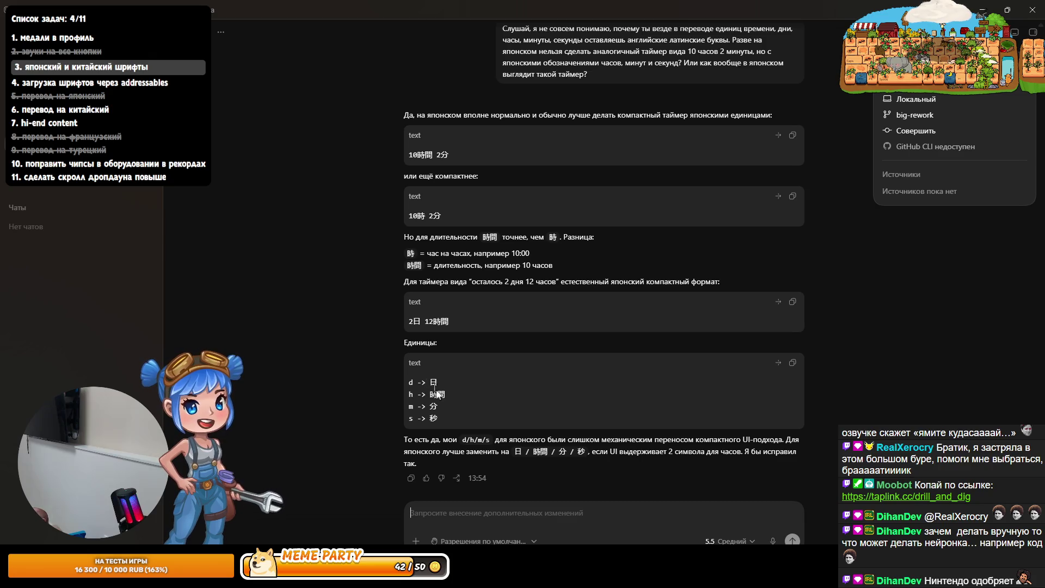
Dictate the request to translate time_unit compactly in every language, correcting 'TimeUnit' to 'time_unit', and send it
{"action": "left_click", "coordinate": [772, 542]}
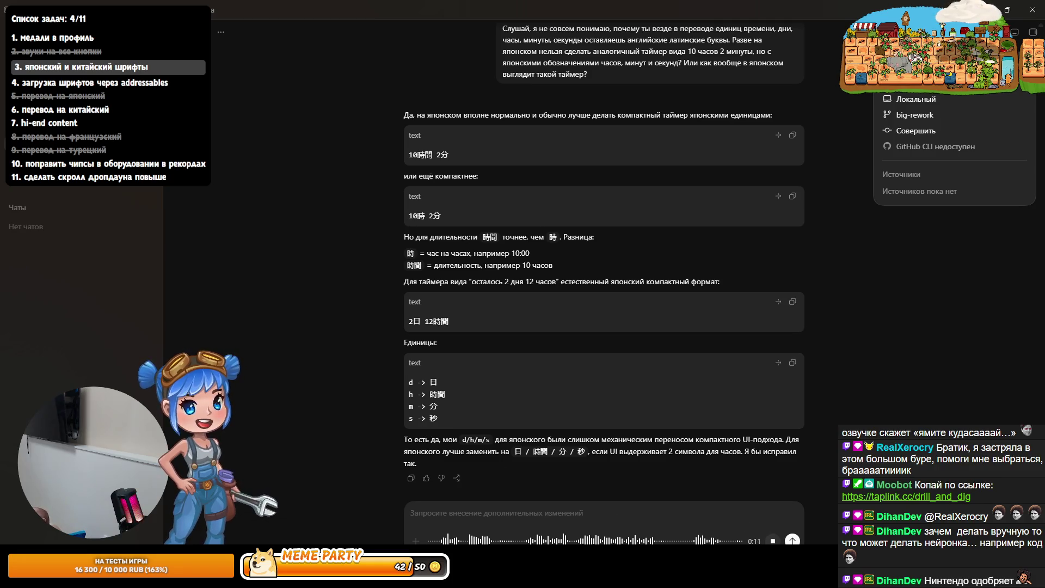
{"action": "key", "text": "Return"}
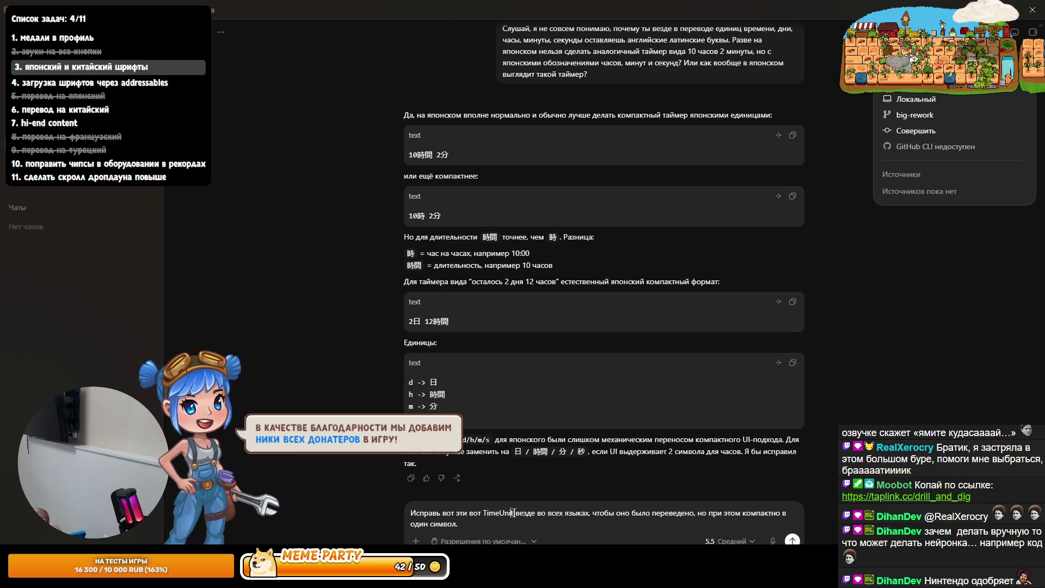
{"action": "key", "text": "Delete"}
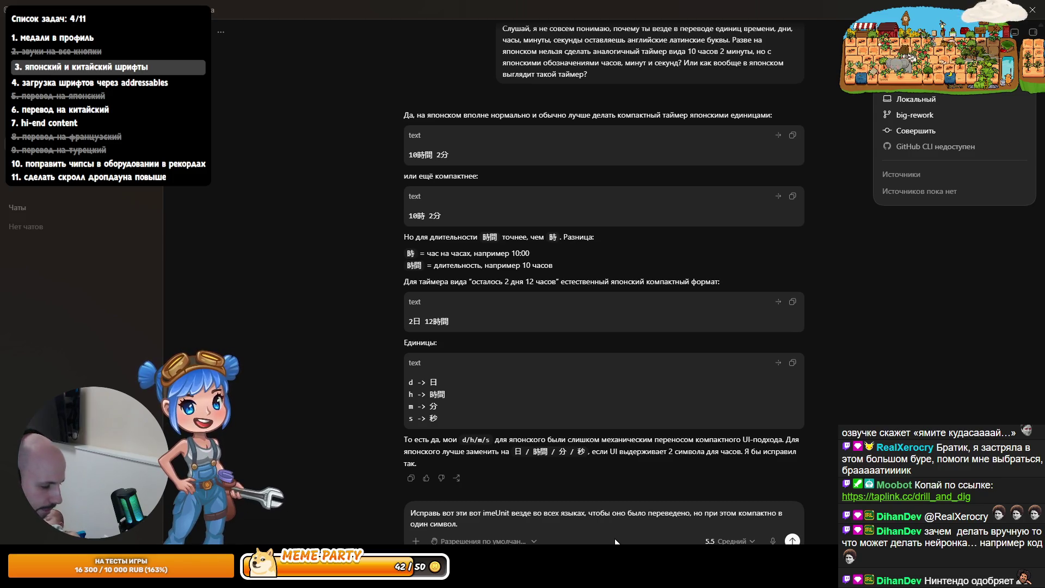
{"action": "type", "text": "T"}
{"action": "key", "text": "BackSpace"}
{"action": "type", "text": "time"}
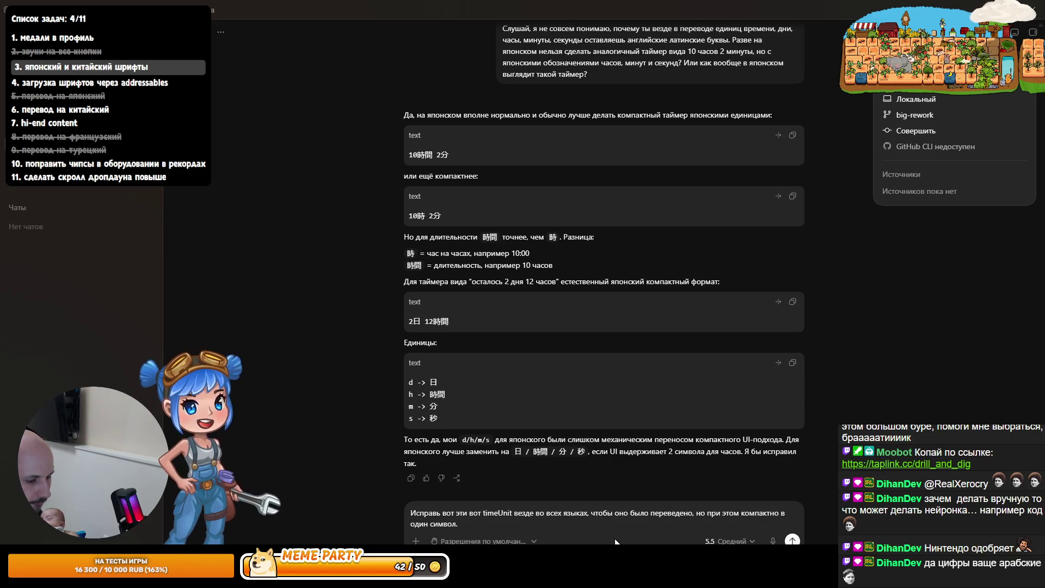
{"action": "type", "text": "_"}
{"action": "key", "text": "Delete"}
{"action": "type", "text": "u"}
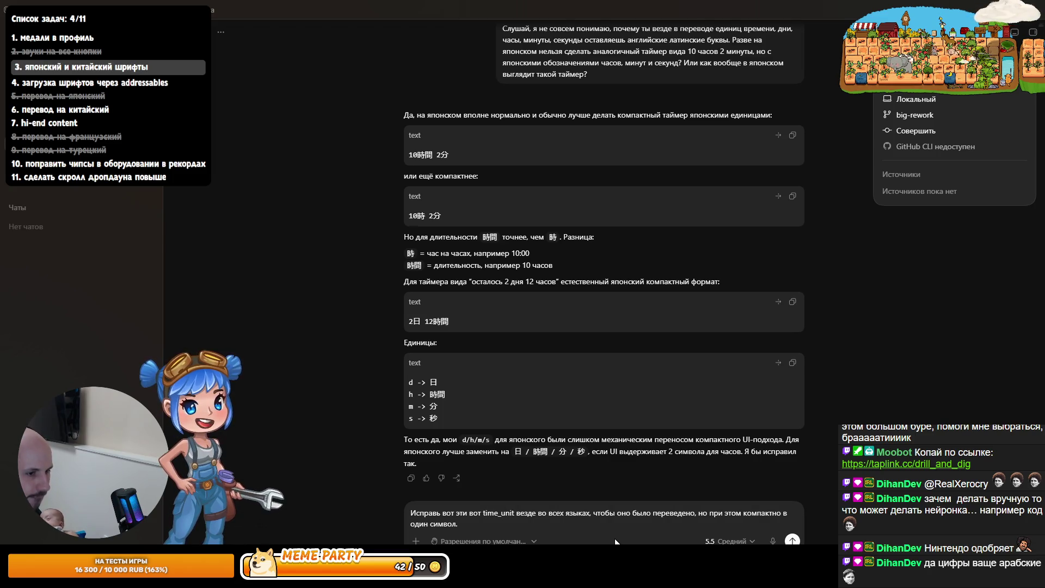
{"action": "key", "text": "Return"}
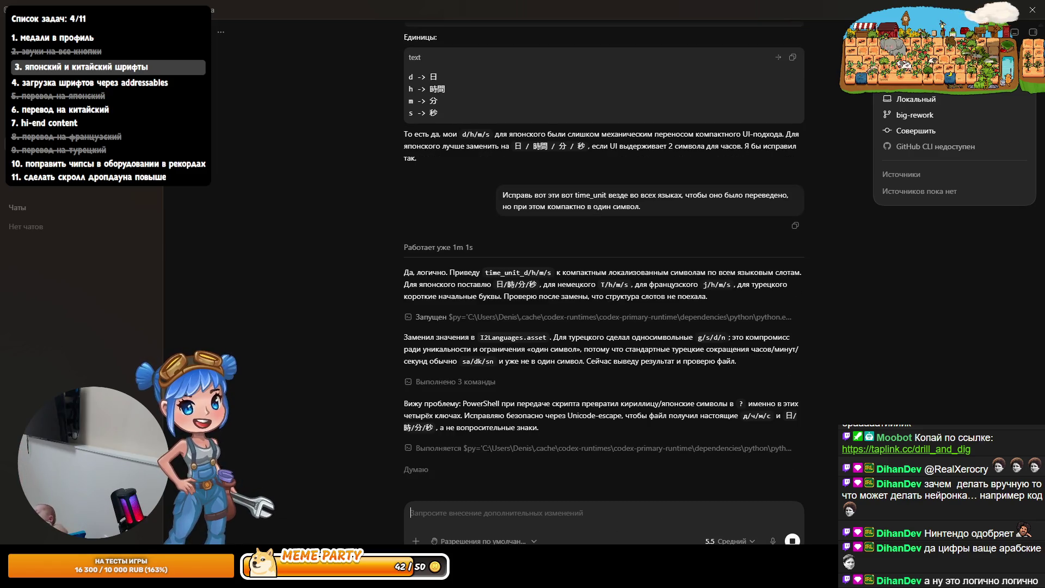
{"action": "key", "text": "alt+Tab"}
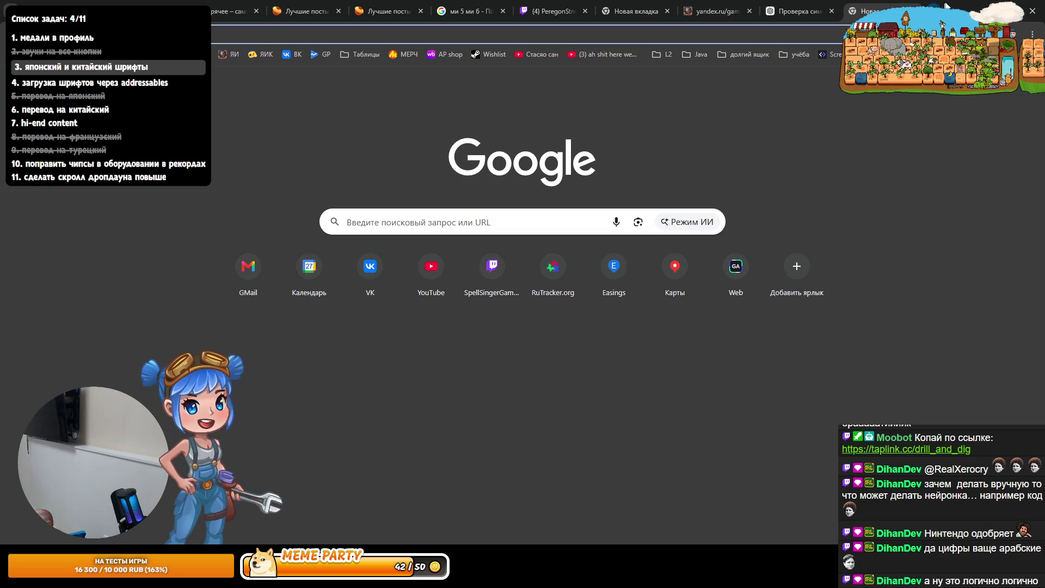
Switch from the Chrome new tab back to the Codex window
{"action": "key", "text": "alt+Tab"}
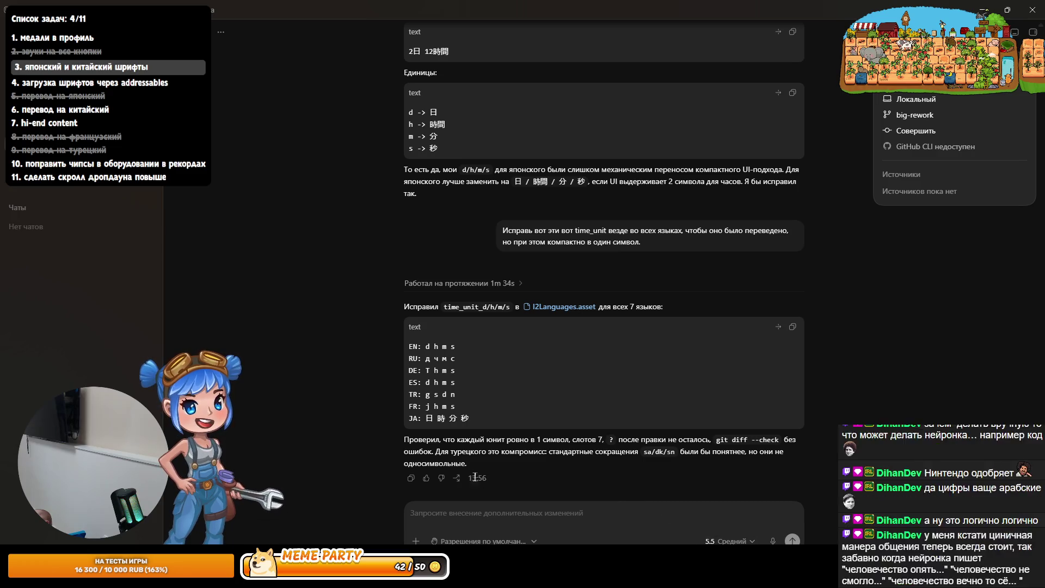
Dictate and send a correction requesting usual abbreviations, with two letters allowed for Turkish
{"action": "left_click", "coordinate": [772, 541]}
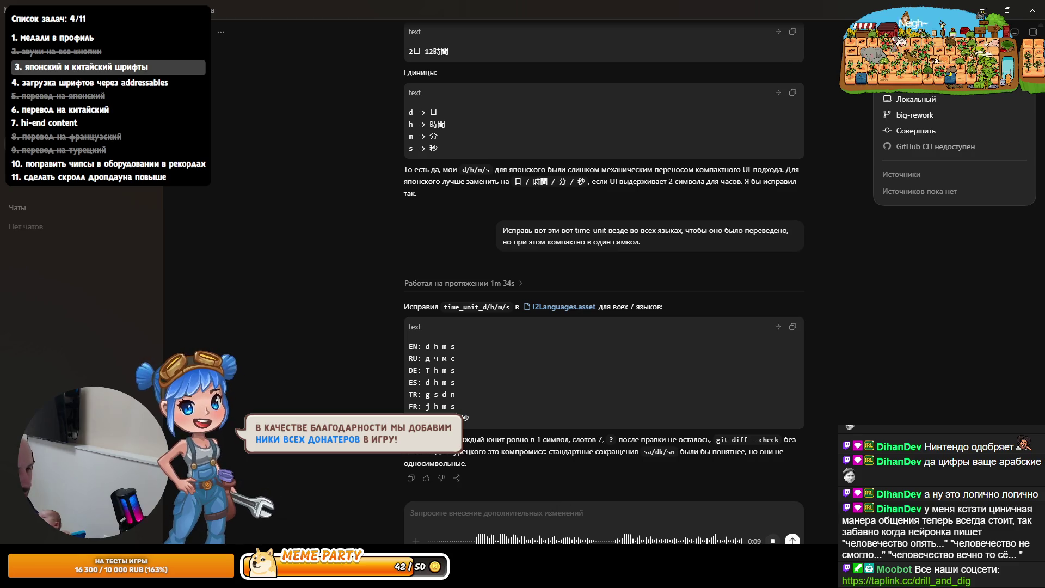
{"action": "key", "text": "Return"}
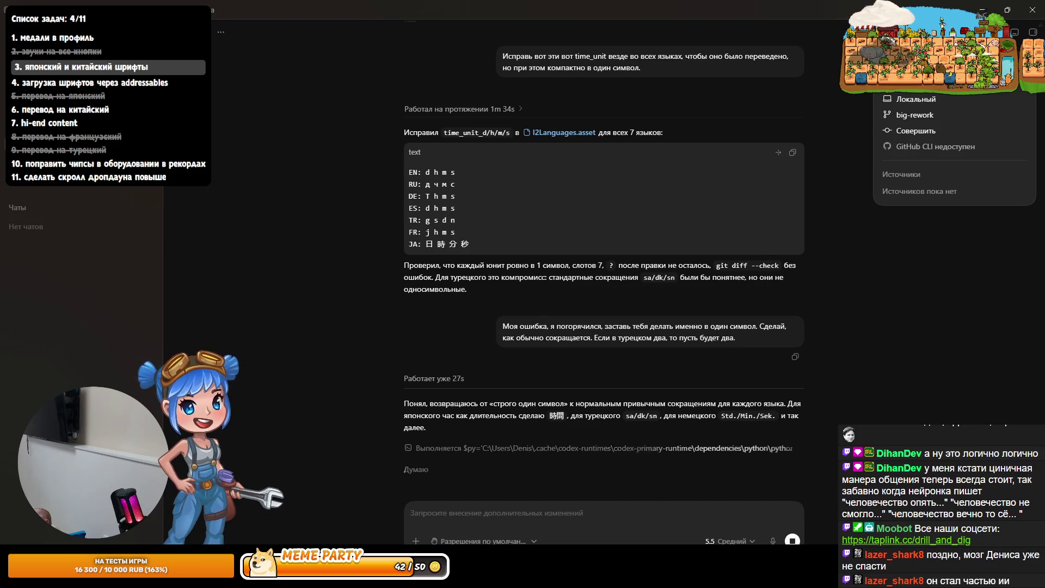
Inspect the German 'Std.' abbreviation in Codex's finished time-unit reply
{"action": "mouse_move", "coordinate": [353, 577]}
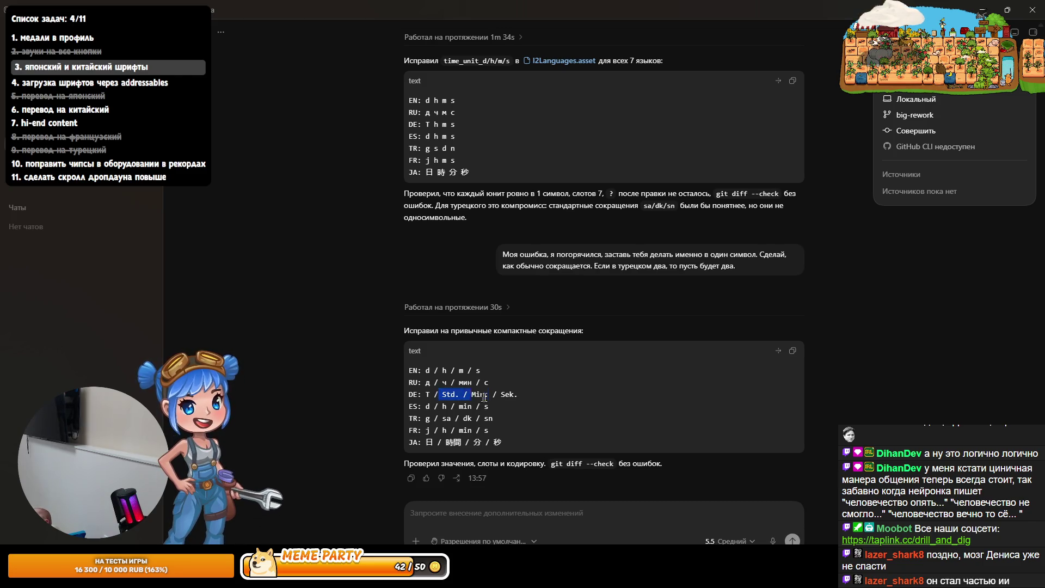
{"action": "double_click", "coordinate": [455, 394]}
{"action": "left_click", "coordinate": [518, 395]}
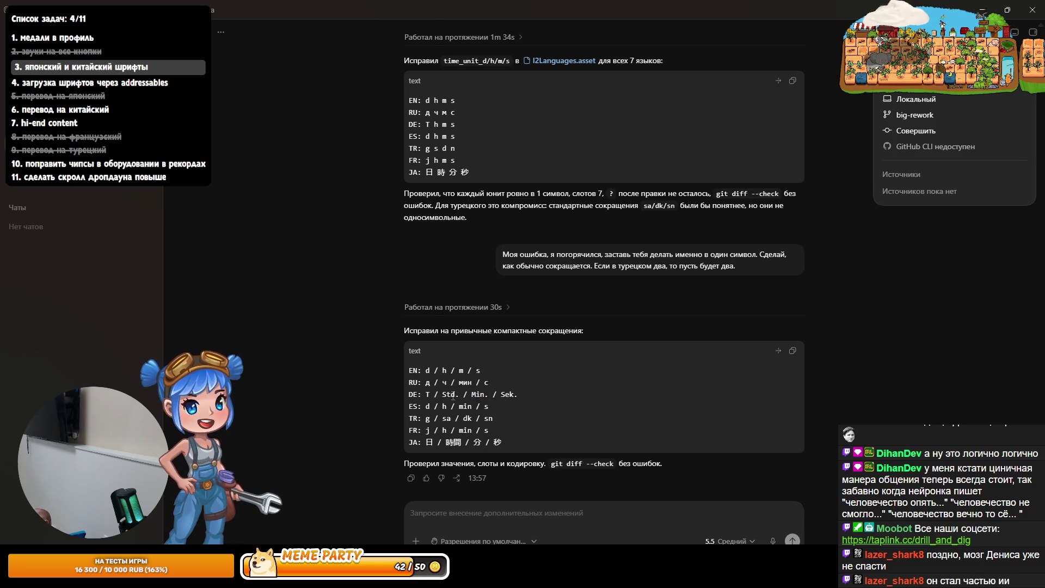
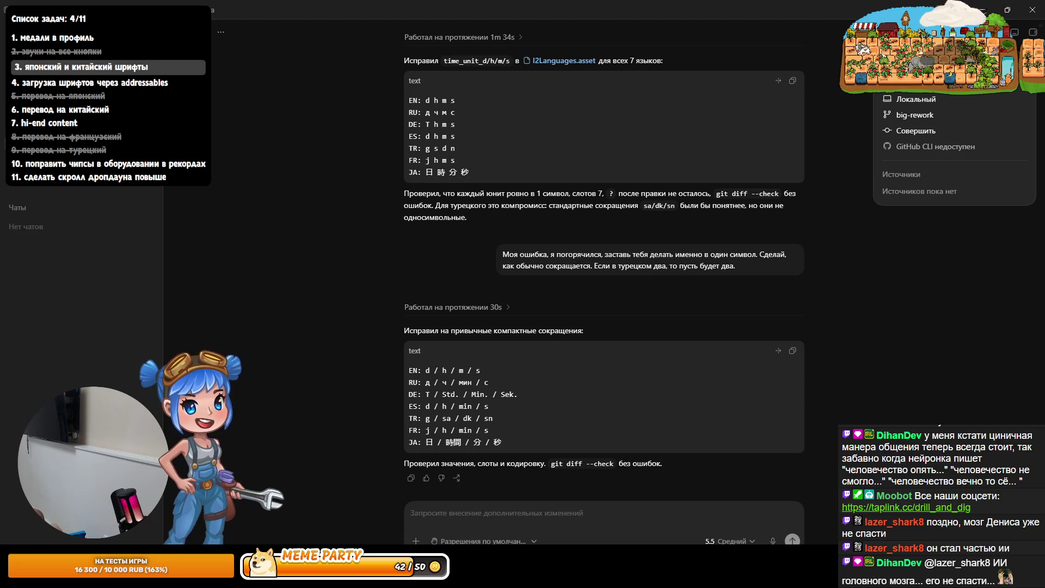
Switch to the ChatGPT browser window and start voice dictation of a new question
{"action": "key", "text": "alt+Tab"}
{"action": "left_click", "coordinate": [764, 289]}
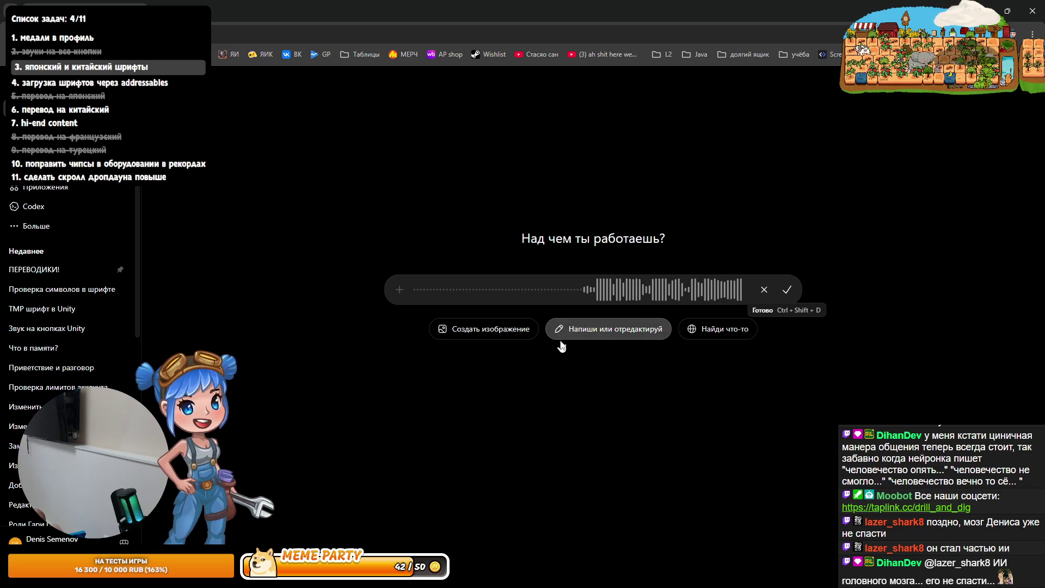
Send the dictated timer-wording question and translate 'Verbleibend: 2h 15m 42s' from German
{"action": "left_click", "coordinate": [787, 294]}
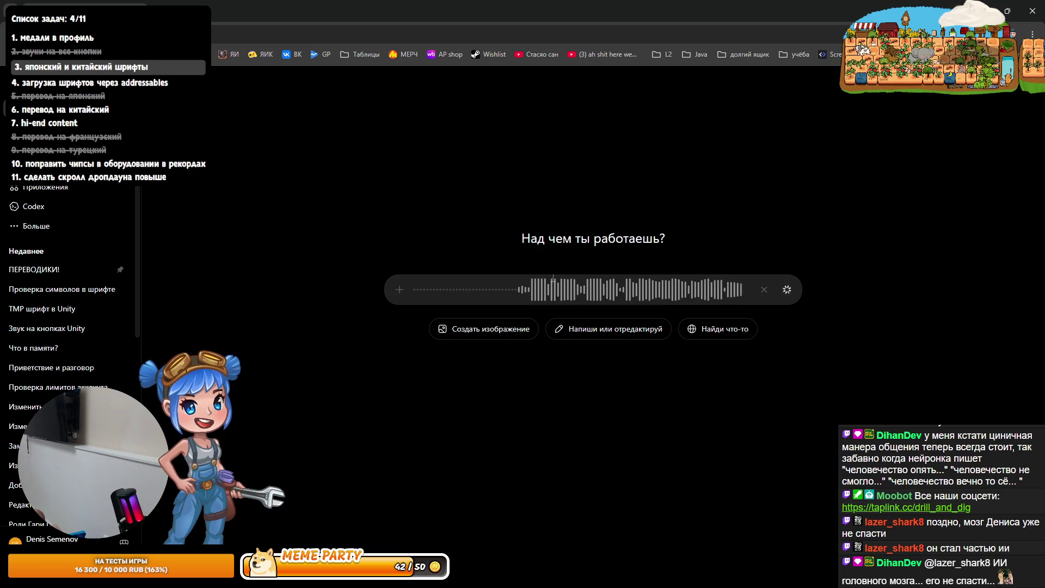
{"action": "left_click", "coordinate": [786, 327]}
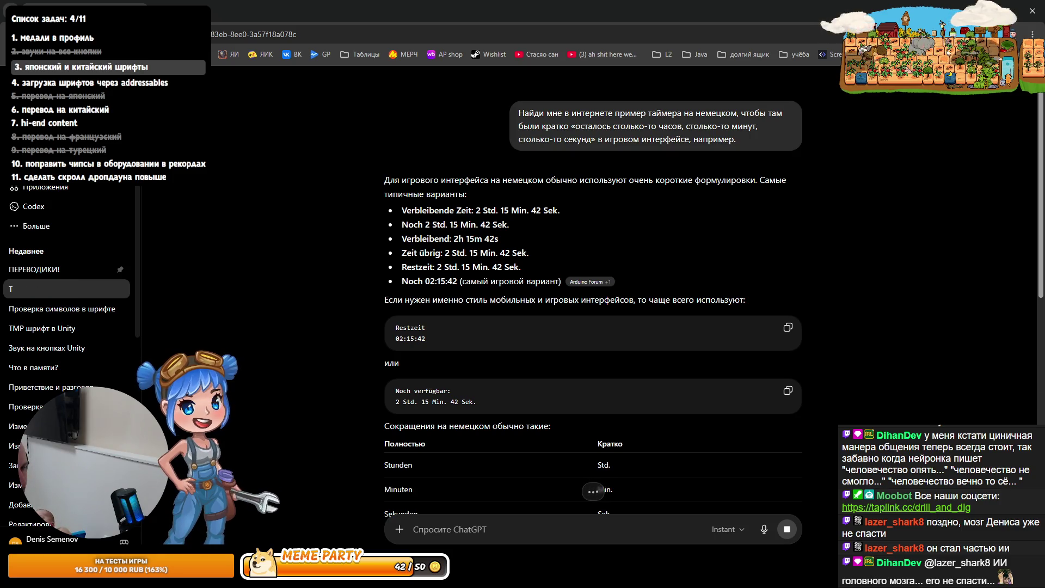
{"action": "left_click_drag", "start_coordinate": [498, 239], "coordinate": [449, 238]}
{"action": "left_click_drag", "start_coordinate": [497, 240], "coordinate": [393, 243]}
{"action": "left_click", "coordinate": [390, 251]}
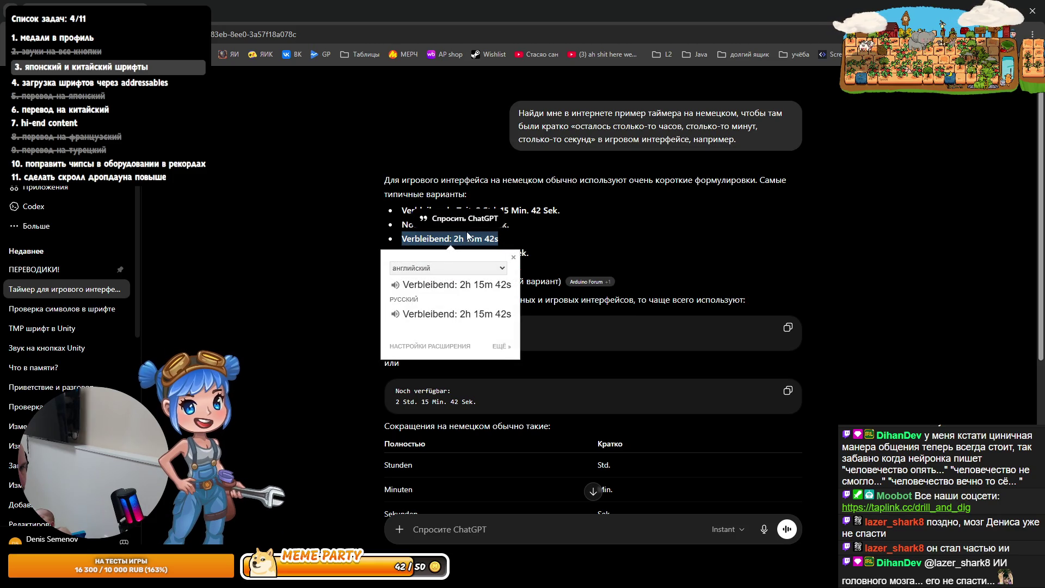
{"action": "left_click", "coordinate": [444, 267]}
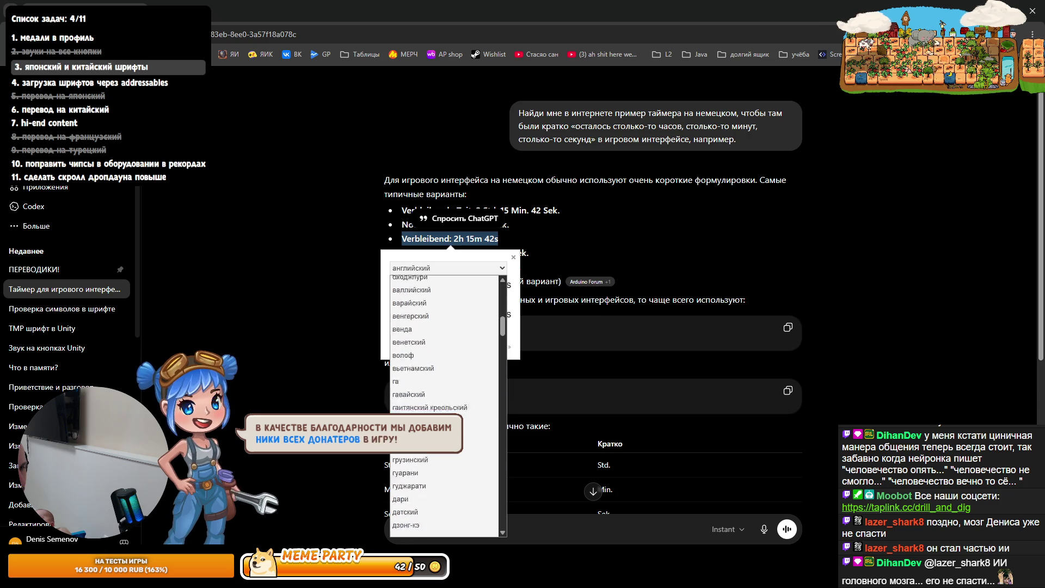
{"action": "scroll", "coordinate": [419, 351], "scroll_direction": "down", "scroll_amount": 15}
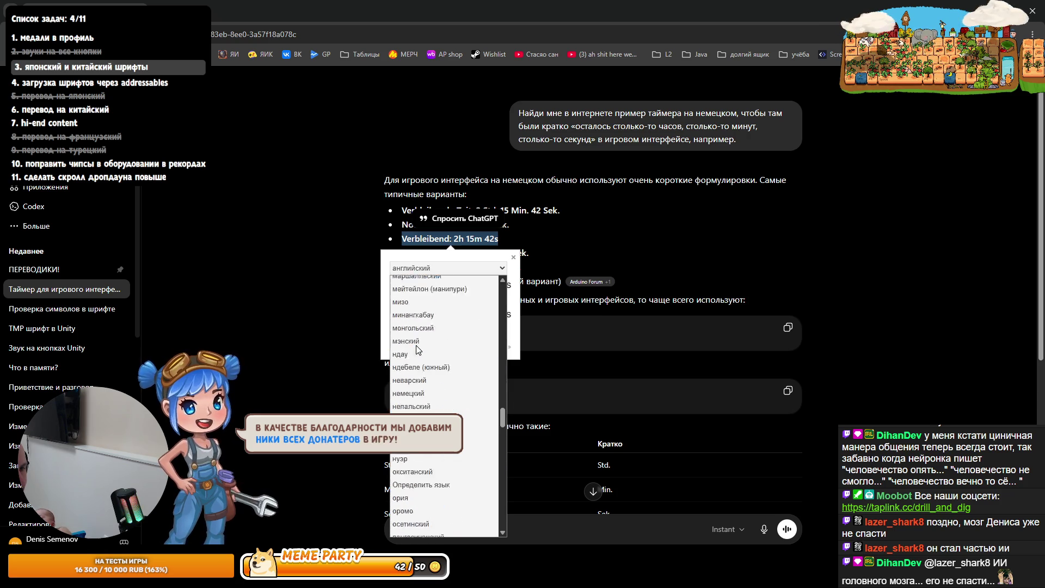
{"action": "left_click", "coordinate": [406, 303]}
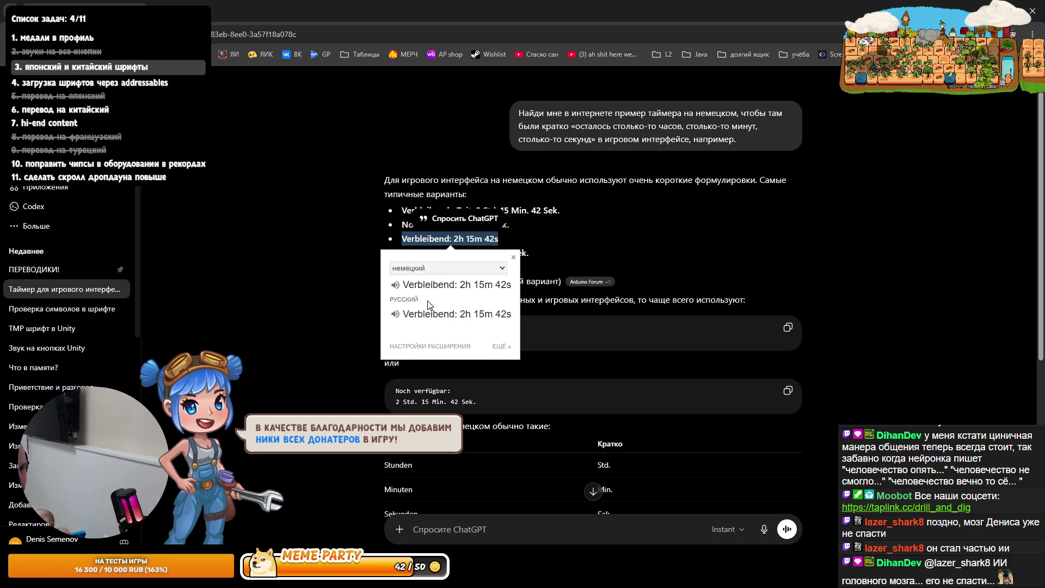
{"action": "left_click", "coordinate": [575, 246]}
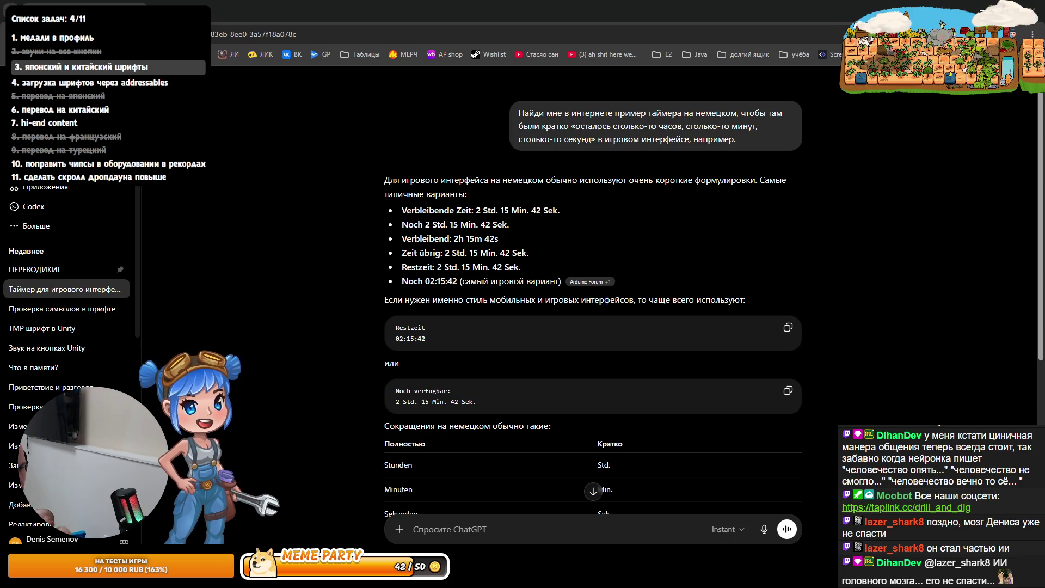
Review the Verbleibend, Zeit übrig and compact 'Sek.' variants, then open the cited Arduino Forum thread
{"action": "left_click_drag", "start_coordinate": [465, 239], "coordinate": [447, 253]}
{"action": "left_click", "coordinate": [453, 246]}
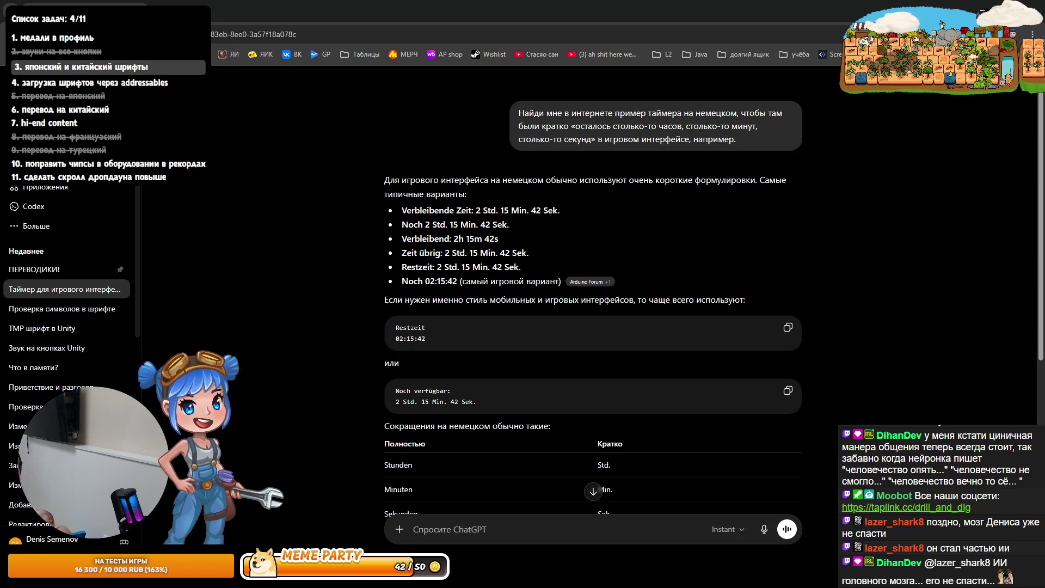
{"action": "scroll", "coordinate": [445, 281], "scroll_direction": "down", "scroll_amount": 5}
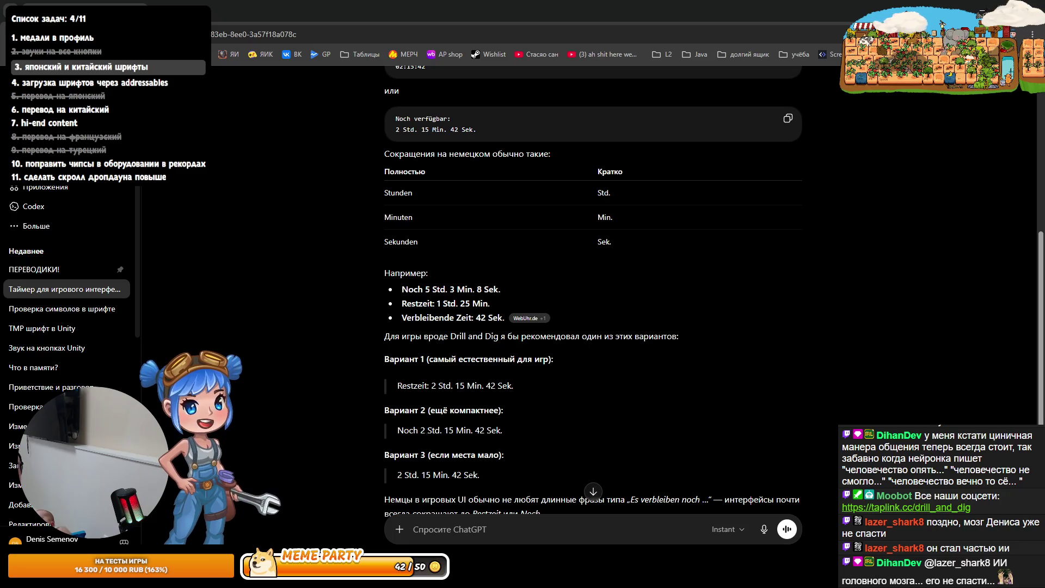
{"action": "double_click", "coordinate": [492, 430]}
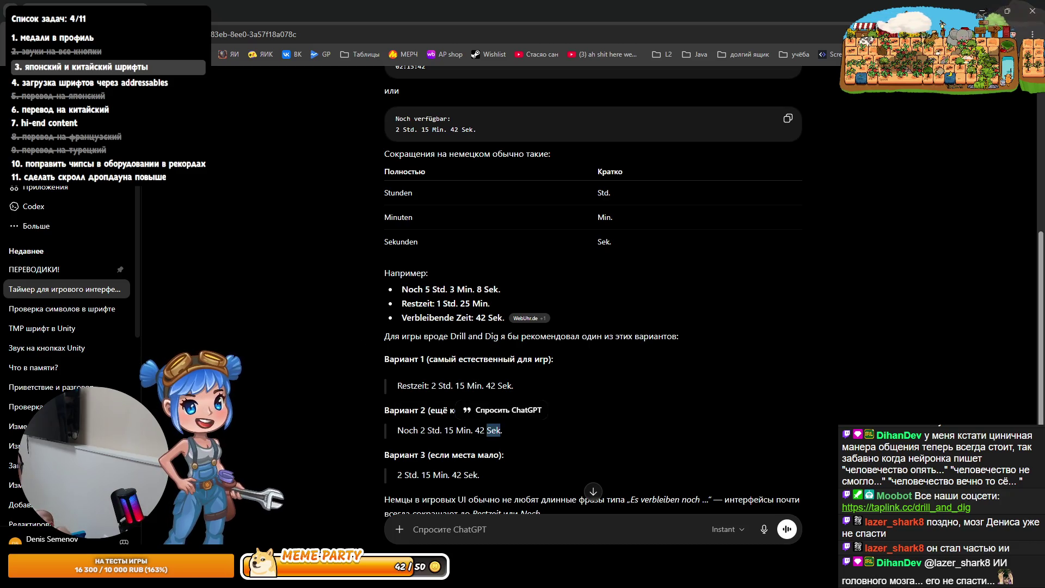
{"action": "left_click", "coordinate": [491, 430]}
{"action": "scroll", "coordinate": [484, 429], "scroll_direction": "down", "scroll_amount": 1}
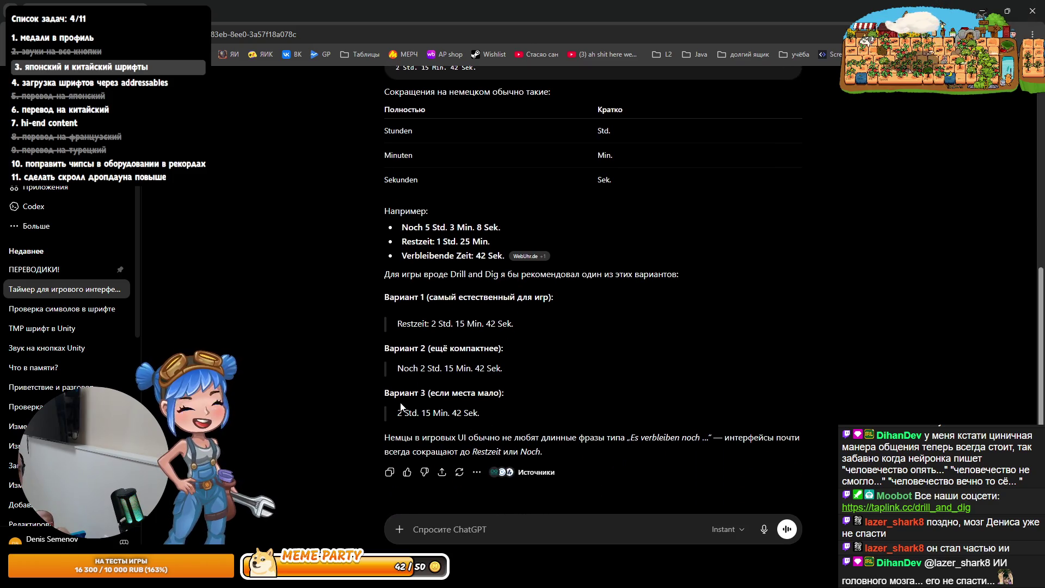
{"action": "scroll", "coordinate": [401, 407], "scroll_direction": "up", "scroll_amount": 5}
{"action": "mouse_move", "coordinate": [594, 287]}
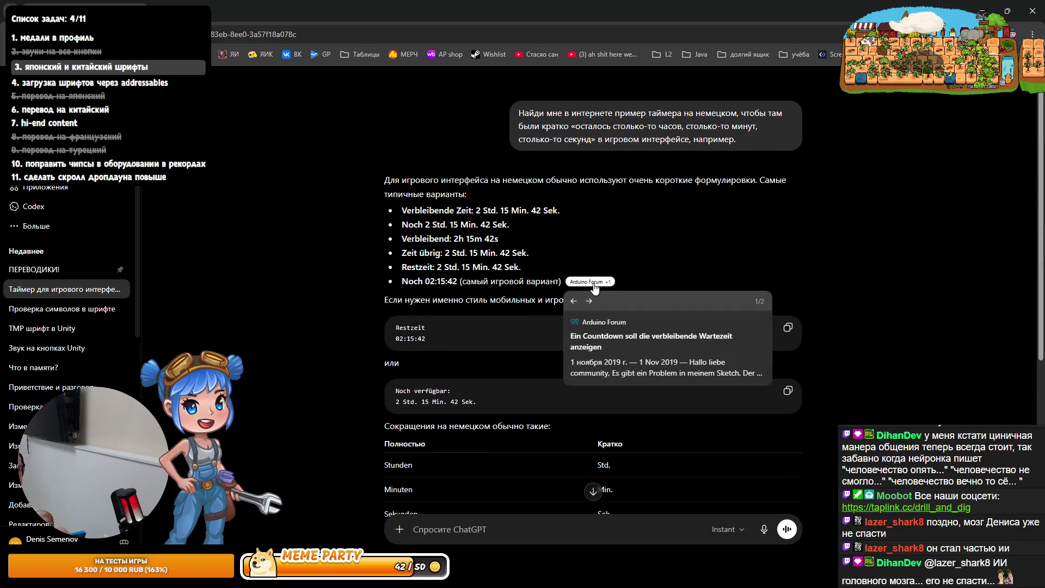
{"action": "left_click", "coordinate": [599, 333]}
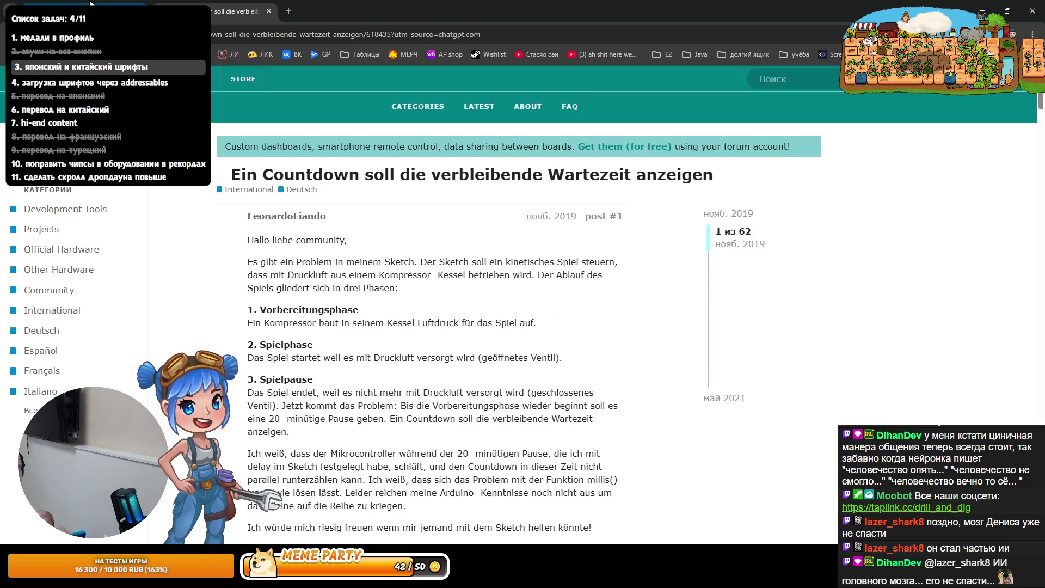
Scroll through the Arduino Forum countdown thread's posts and code, then go back to ChatGPT
{"action": "scroll", "coordinate": [435, 326], "scroll_direction": "down", "scroll_amount": 4}
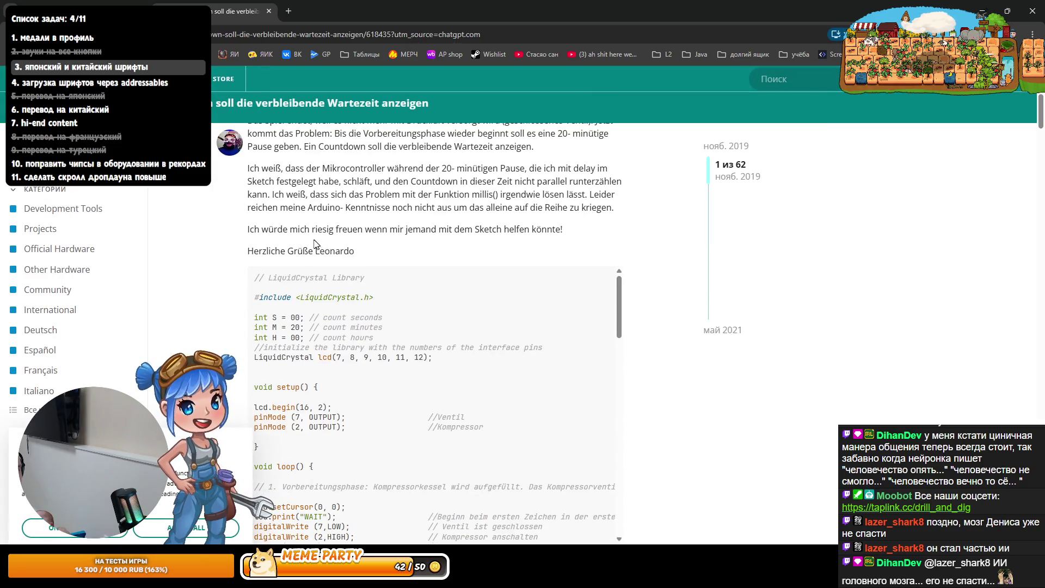
{"action": "scroll", "coordinate": [314, 243], "scroll_direction": "down", "scroll_amount": 7}
{"action": "scroll", "coordinate": [314, 243], "scroll_direction": "up", "scroll_amount": 5}
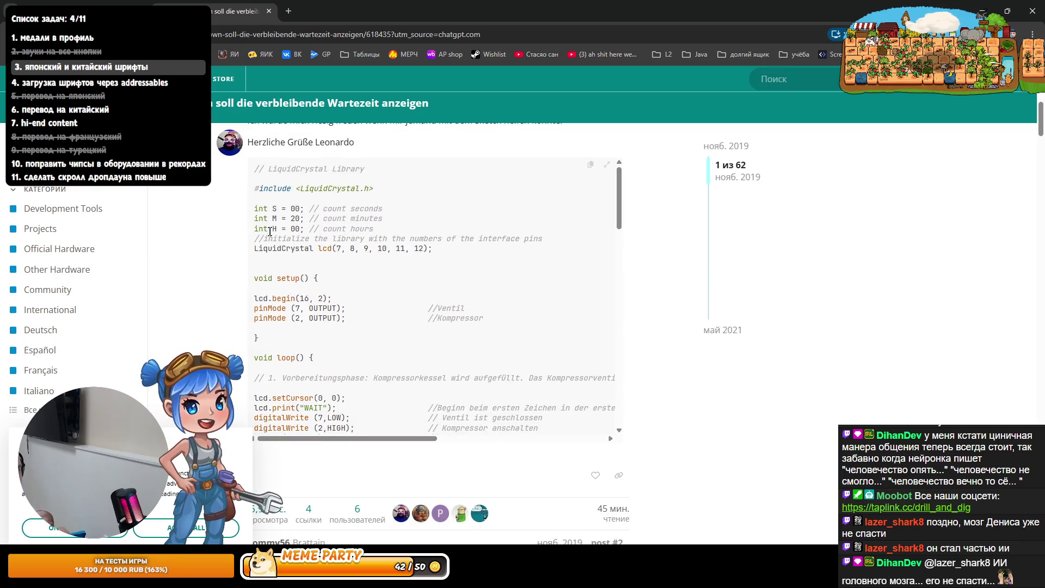
{"action": "scroll", "coordinate": [373, 391], "scroll_direction": "down", "scroll_amount": 10}
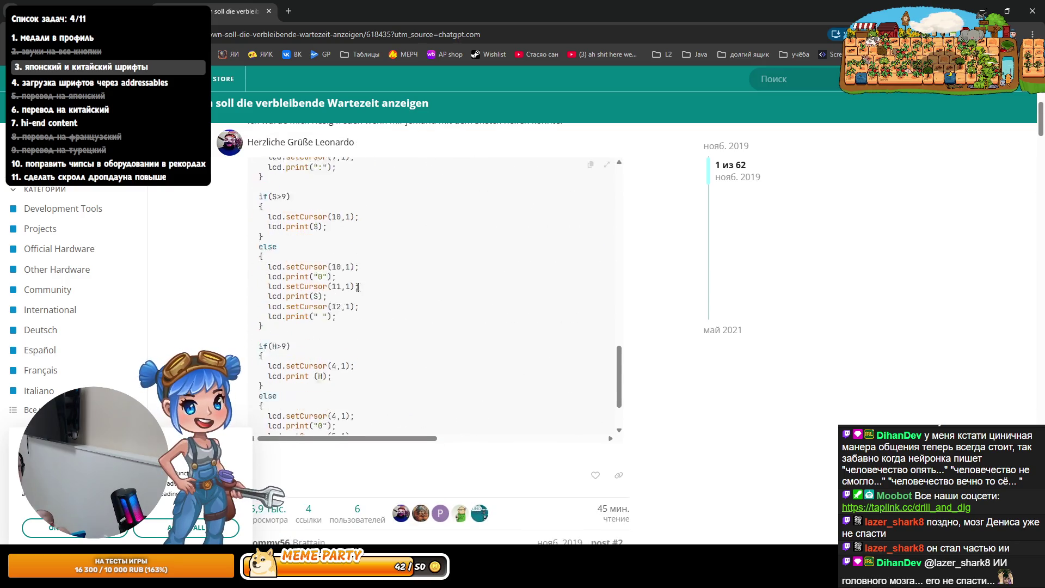
{"action": "scroll", "coordinate": [292, 292], "scroll_direction": "down", "scroll_amount": 5}
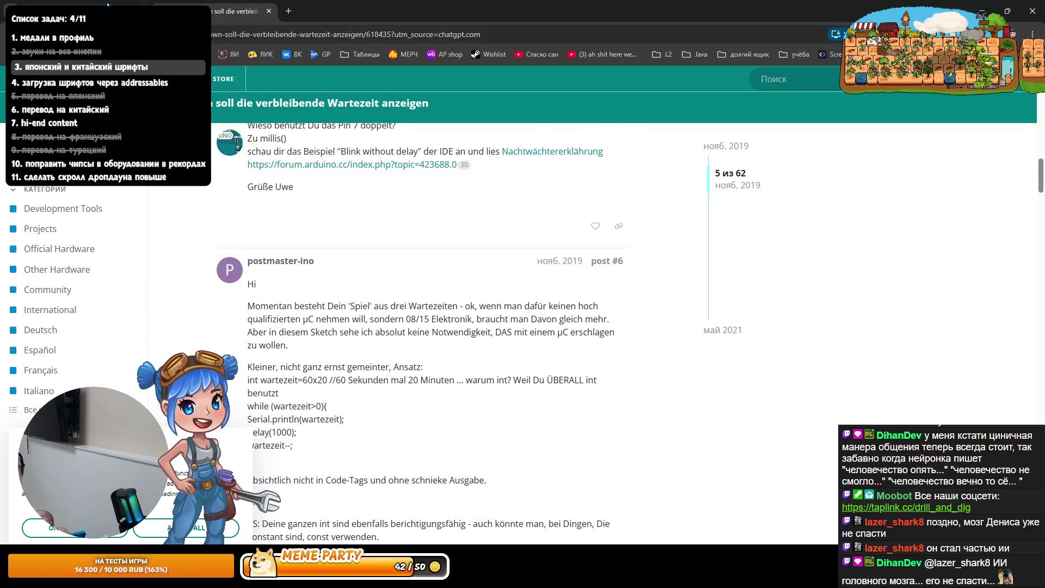
{"action": "left_click", "coordinate": [107, 5]}
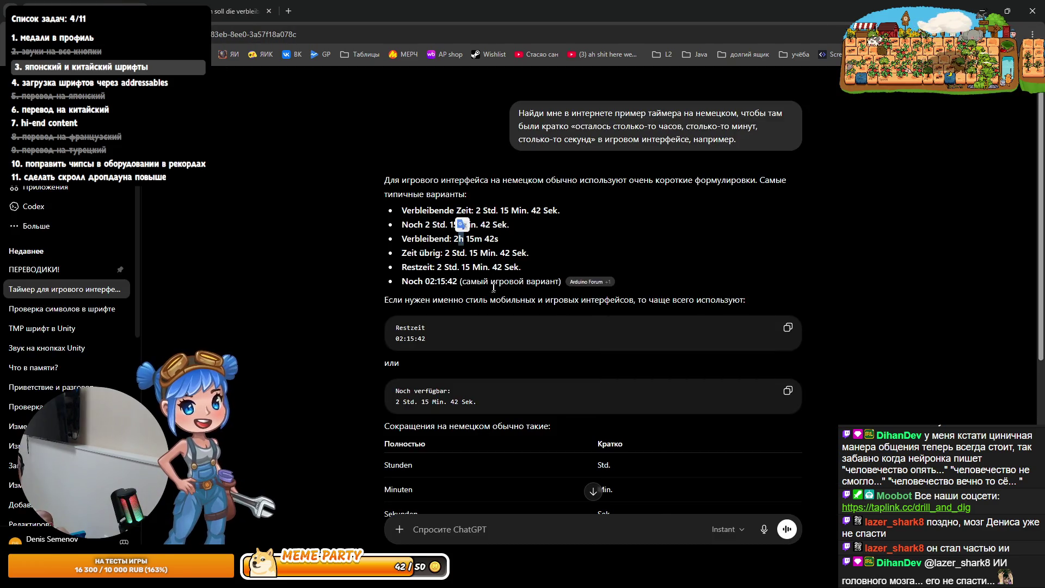
Dictate and send a follow-up asking for real two-digit countdown examples, then open the webuhr.de source
{"action": "scroll", "coordinate": [493, 287], "scroll_direction": "down", "scroll_amount": 5}
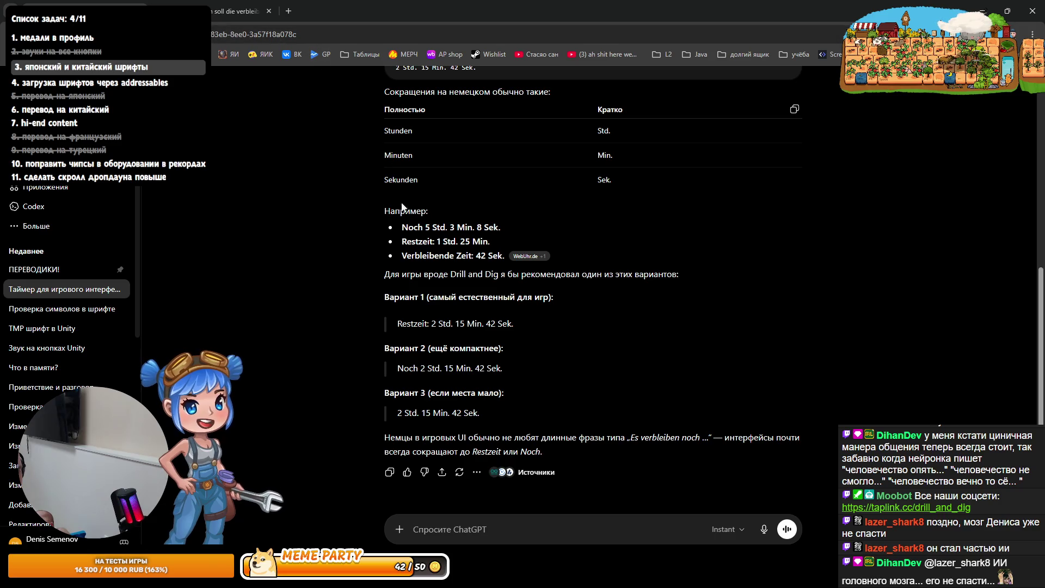
{"action": "left_click", "coordinate": [763, 529]}
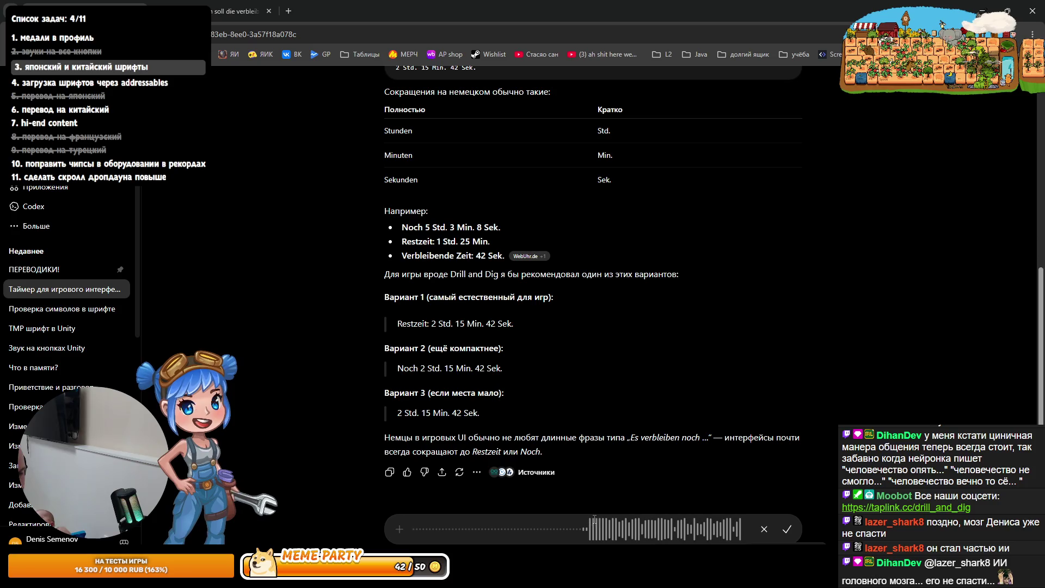
{"action": "left_click", "coordinate": [787, 530]}
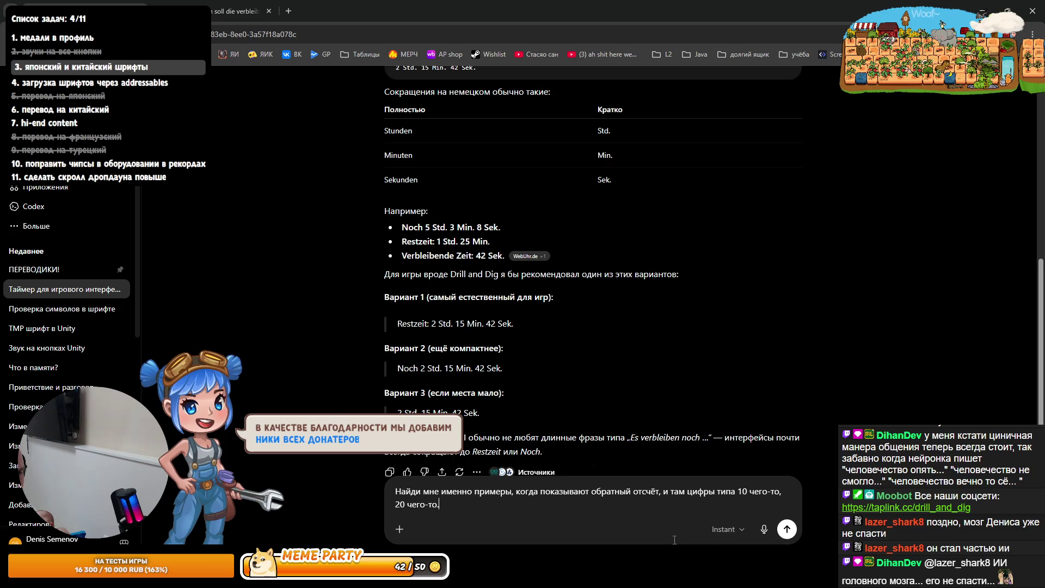
{"action": "left_click", "coordinate": [765, 531]}
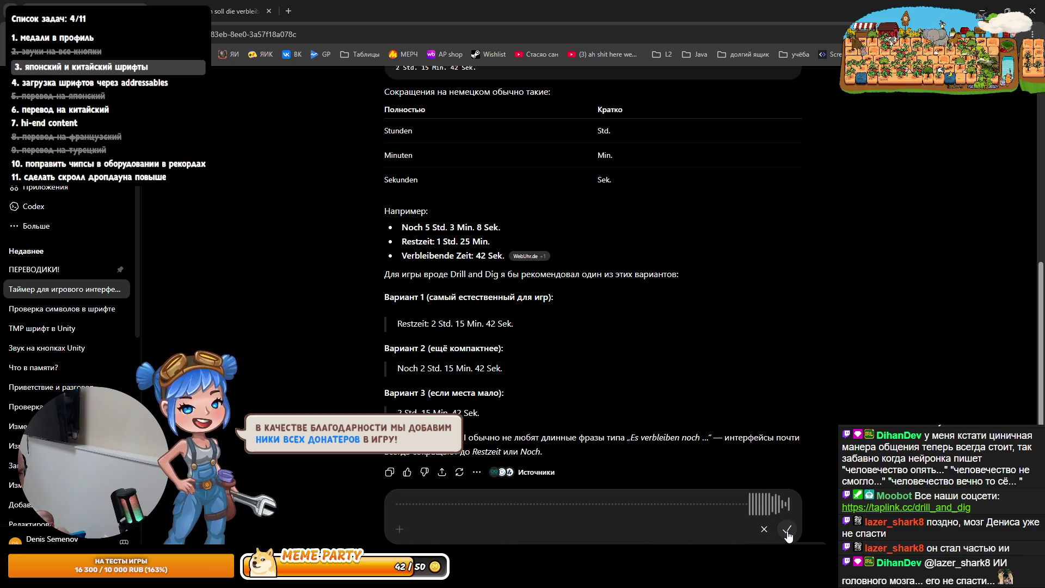
{"action": "left_click", "coordinate": [787, 537]}
{"action": "left_click", "coordinate": [786, 528]}
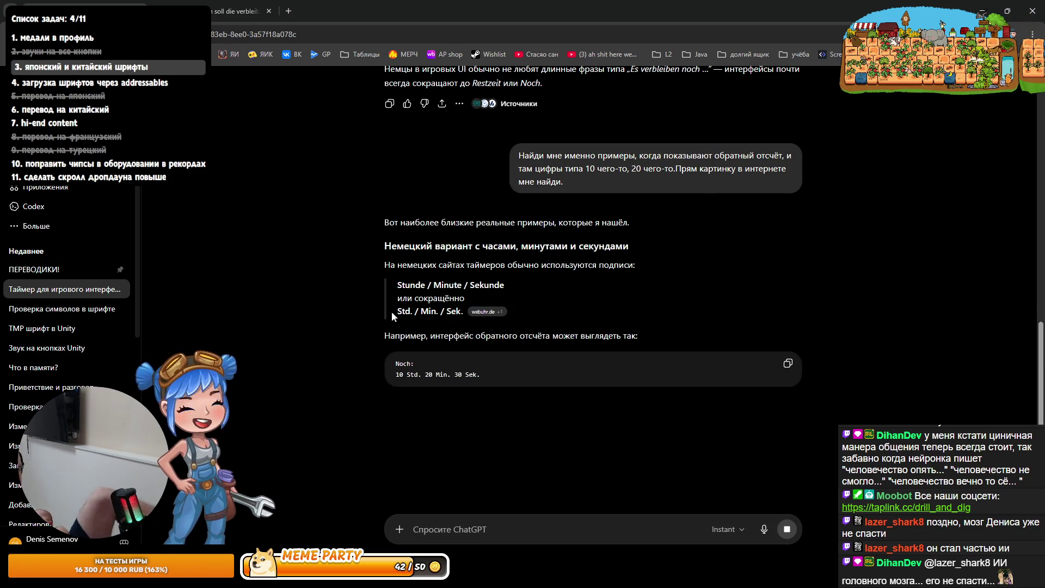
{"action": "left_click", "coordinate": [490, 314]}
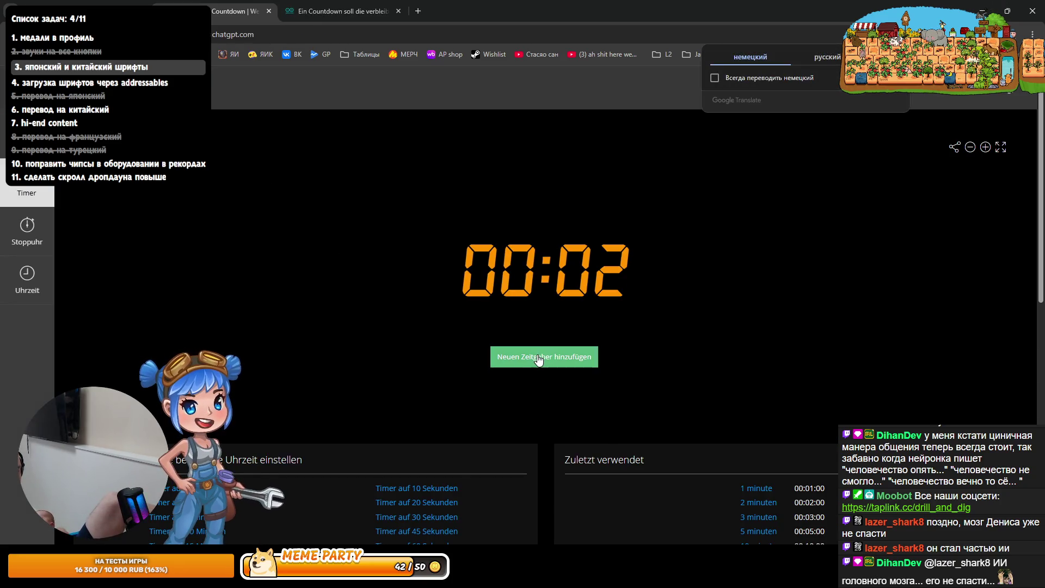
Open and apply the webuhr.de countdown settings, browse to the preset timer lists, and return to ChatGPT
{"action": "left_click", "coordinate": [533, 357]}
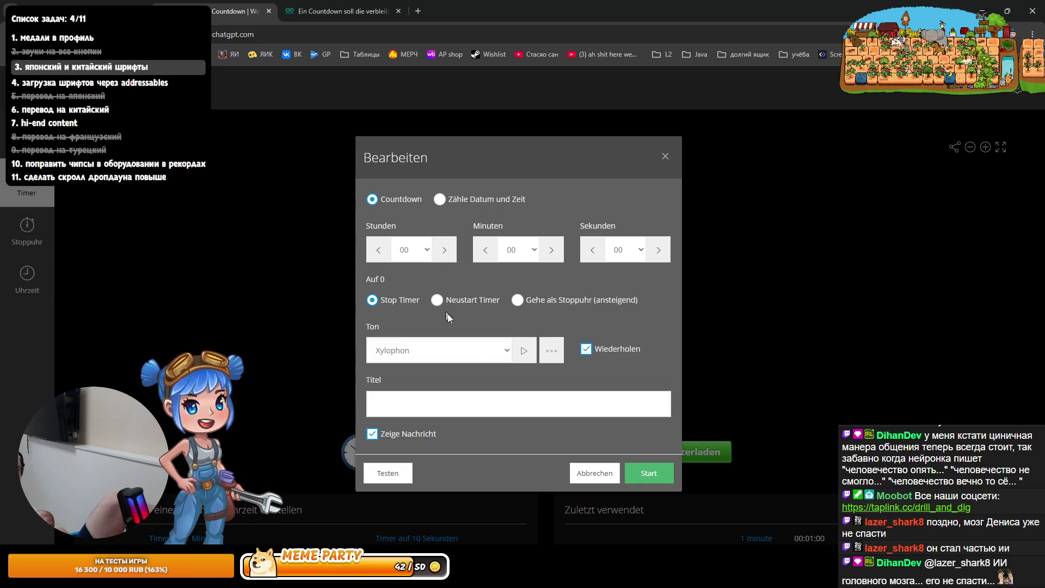
{"action": "left_click", "coordinate": [634, 477]}
{"action": "scroll", "coordinate": [527, 358], "scroll_direction": "down", "scroll_amount": 10}
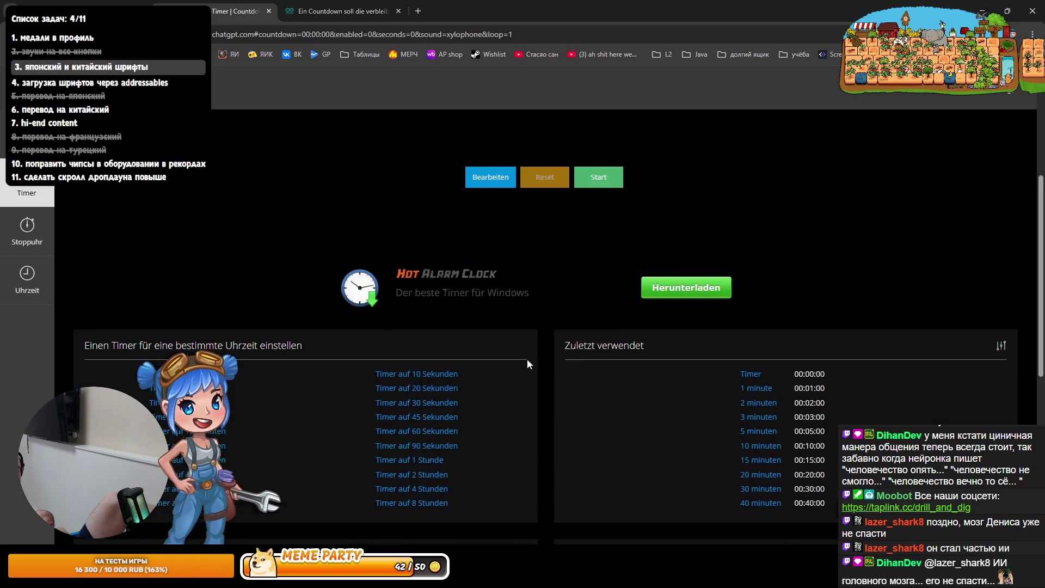
{"action": "scroll", "coordinate": [520, 389], "scroll_direction": "up", "scroll_amount": 4}
{"action": "scroll", "coordinate": [520, 390], "scroll_direction": "down", "scroll_amount": 4}
{"action": "scroll", "coordinate": [274, 367], "scroll_direction": "up", "scroll_amount": 10}
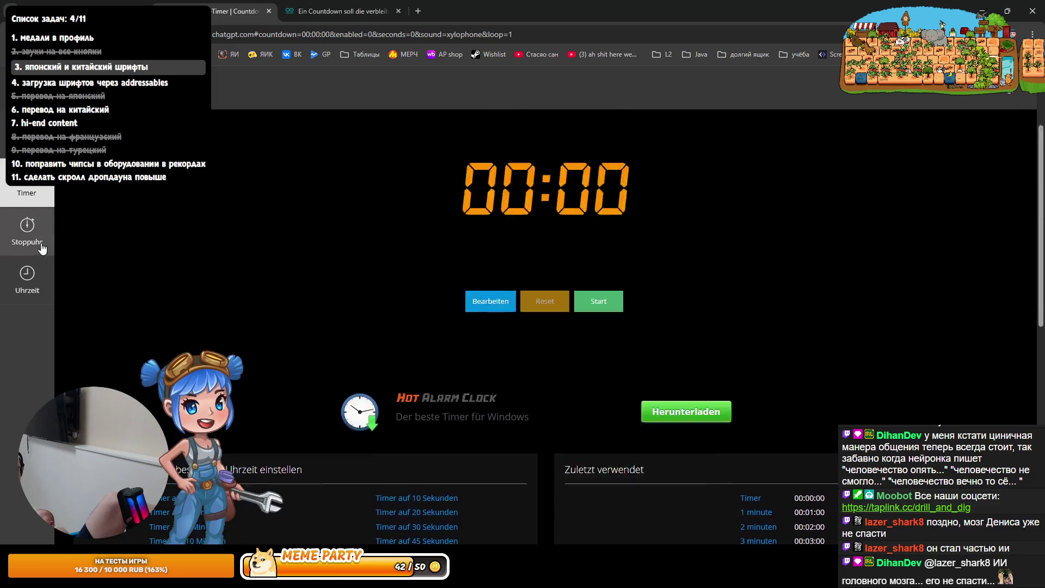
{"action": "scroll", "coordinate": [484, 282], "scroll_direction": "up", "scroll_amount": 2}
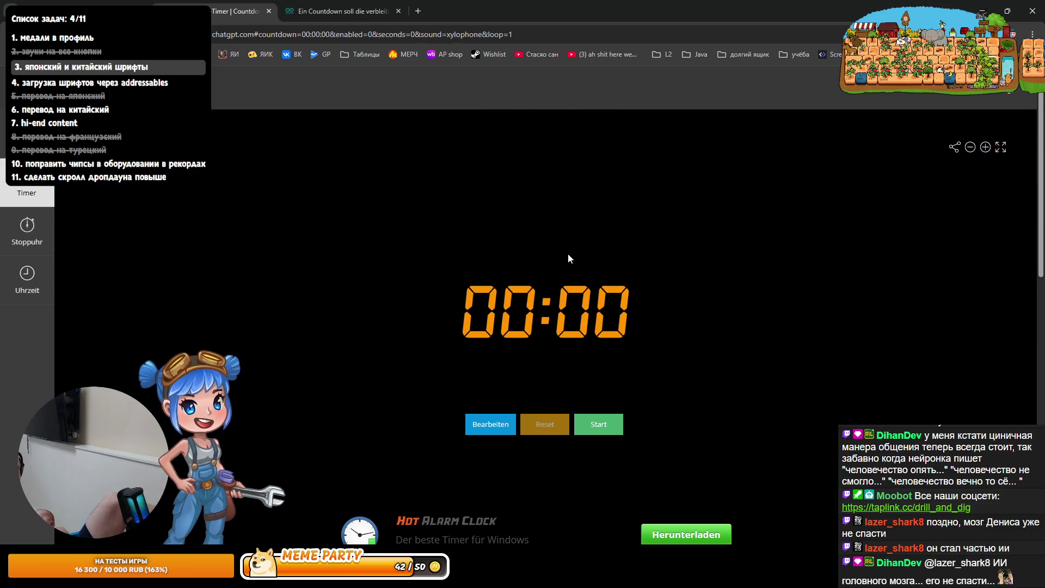
{"action": "scroll", "coordinate": [402, 289], "scroll_direction": "down", "scroll_amount": 3}
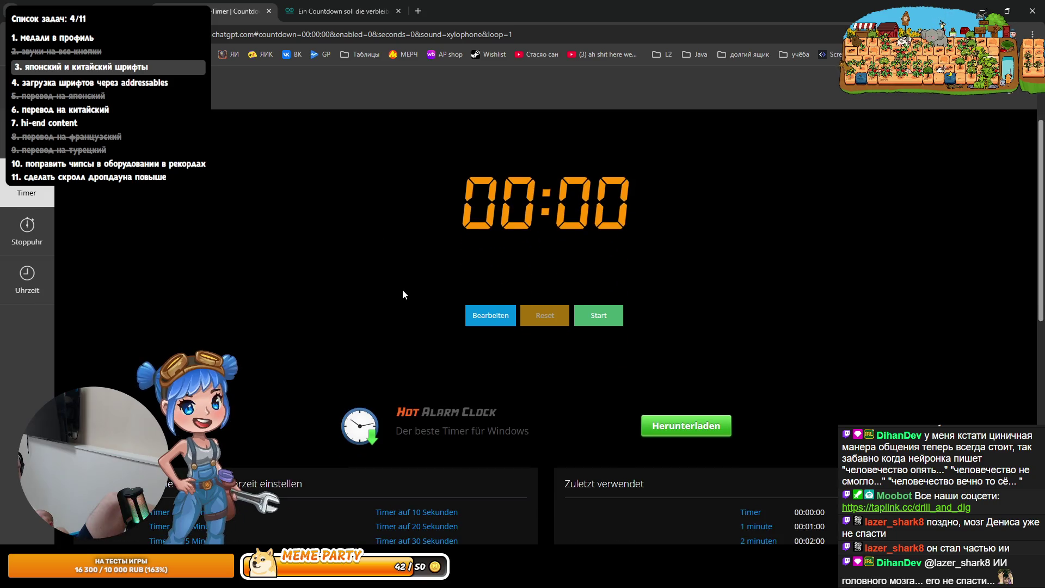
{"action": "scroll", "coordinate": [394, 289], "scroll_direction": "down", "scroll_amount": 2}
{"action": "scroll", "coordinate": [390, 294], "scroll_direction": "down", "scroll_amount": 4}
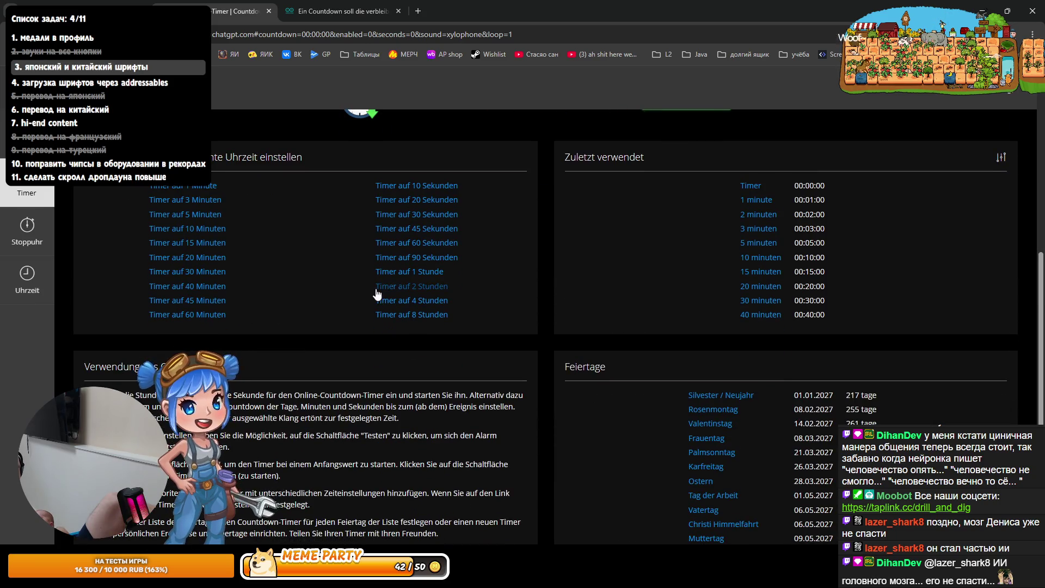
{"action": "left_click", "coordinate": [119, 4]}
{"action": "scroll", "coordinate": [288, 367], "scroll_direction": "down", "scroll_amount": 8}
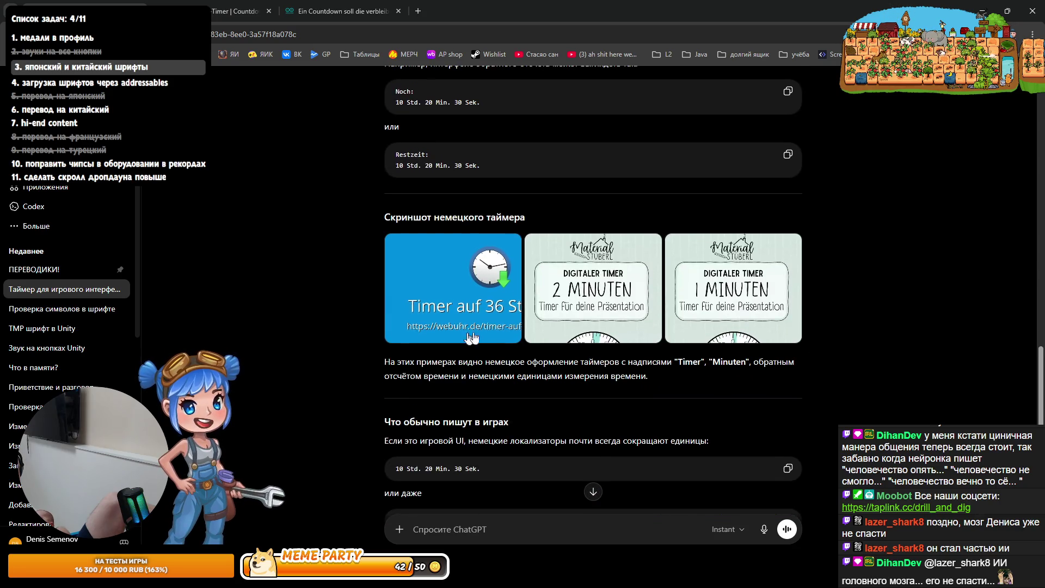
Open and close the cited webuhr.de image link, then switch to Unity and start Play mode
{"action": "scroll", "coordinate": [434, 364], "scroll_direction": "down", "scroll_amount": 2}
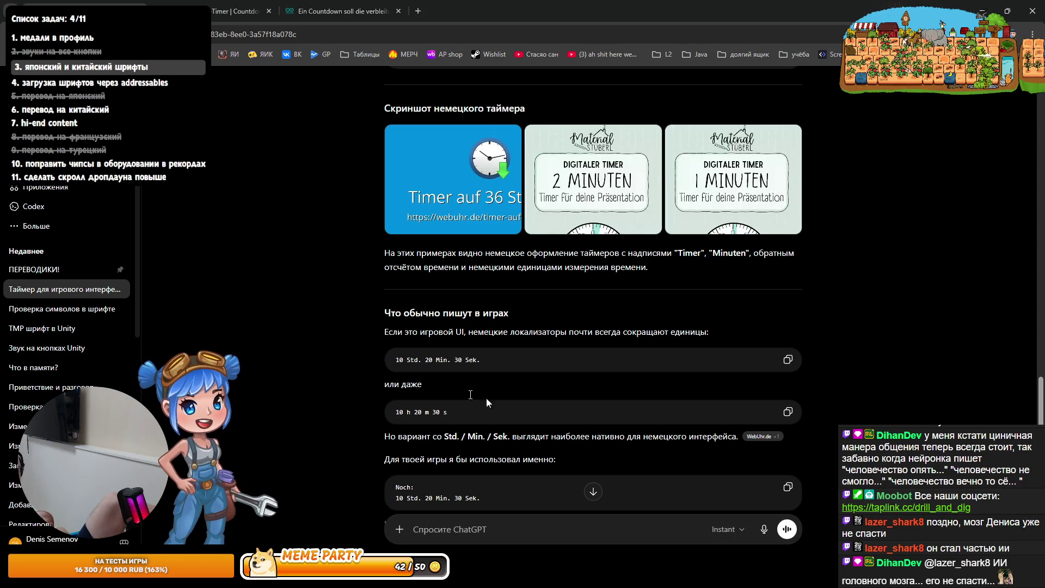
{"action": "left_click", "coordinate": [759, 437]}
{"action": "key", "text": "ctrl+w"}
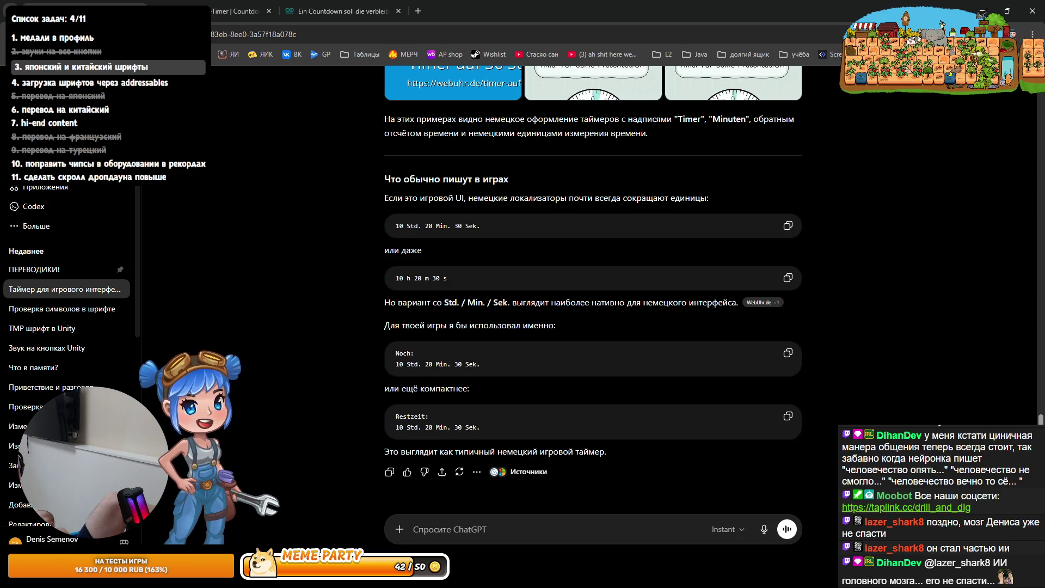
{"action": "key", "text": "alt+Tab"}
{"action": "key", "text": "alt+Tab"}
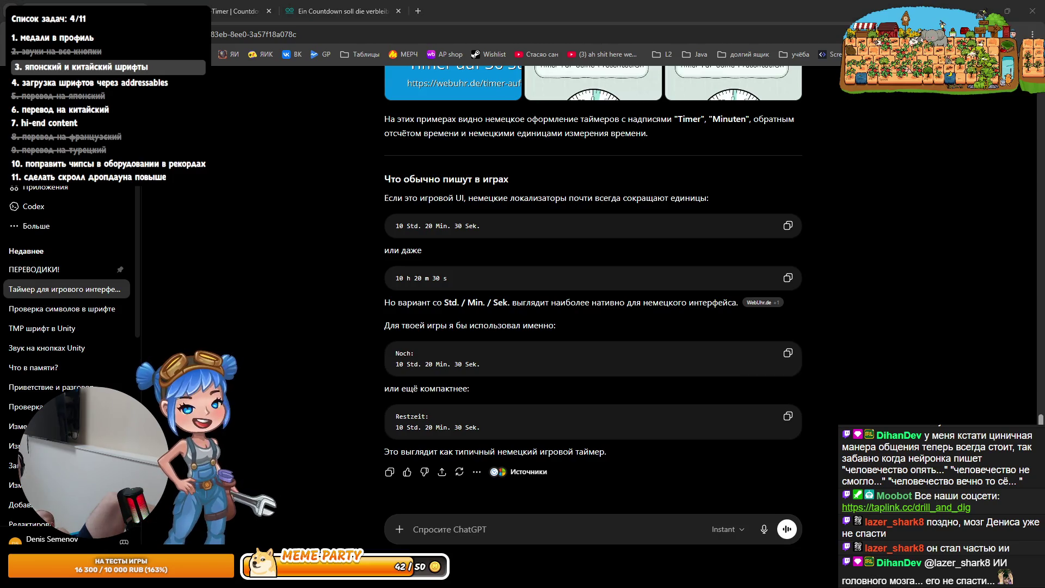
{"action": "key", "text": "alt+Tab"}
{"action": "left_click", "coordinate": [505, 35]}
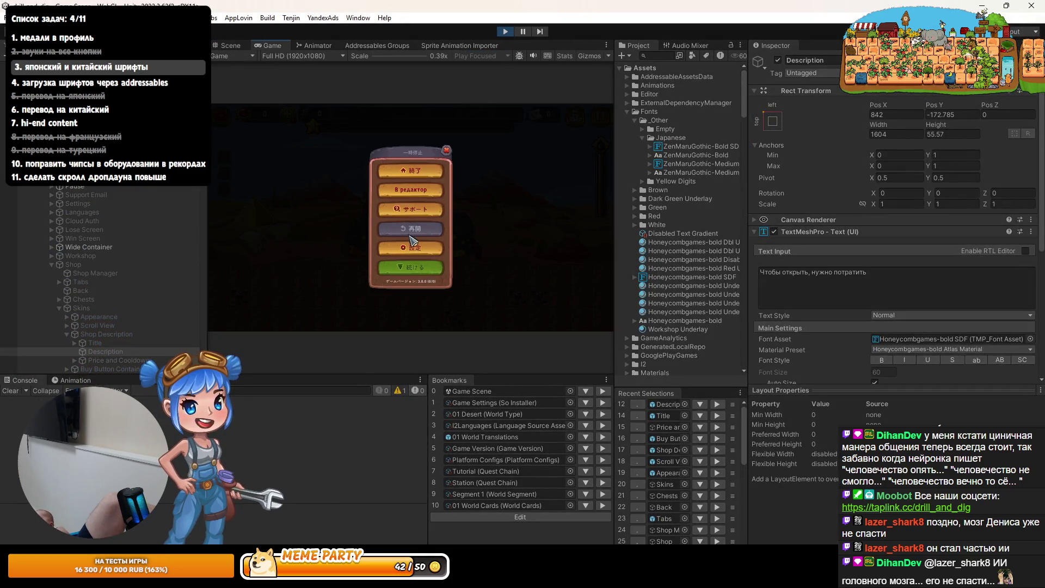
Switch the game's text language to German in Settings and resume the game
{"action": "left_click", "coordinate": [410, 247]}
{"action": "left_click", "coordinate": [420, 165]}
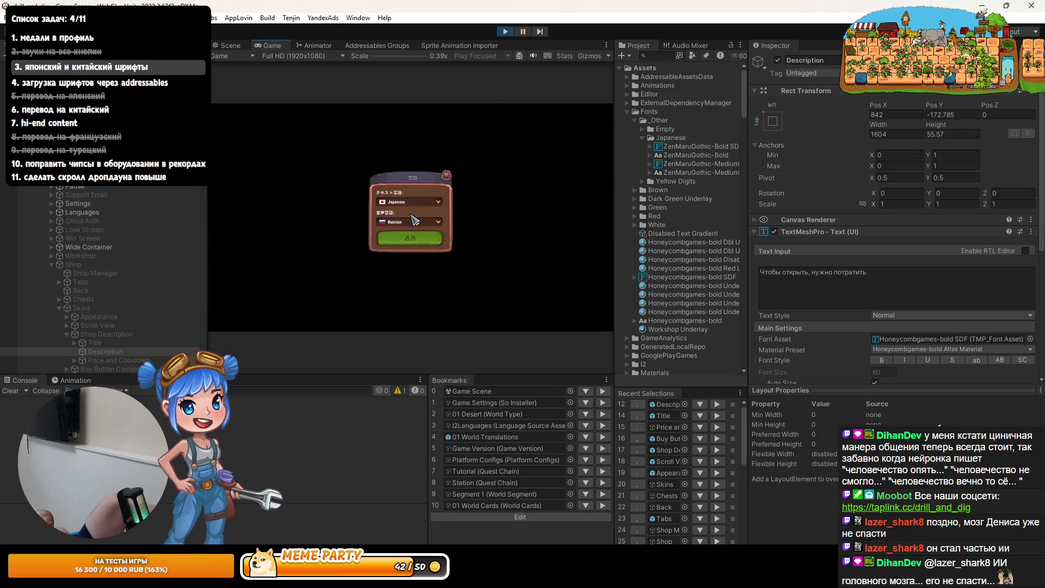
{"action": "double_click", "coordinate": [266, 41]}
{"action": "left_click", "coordinate": [511, 271]}
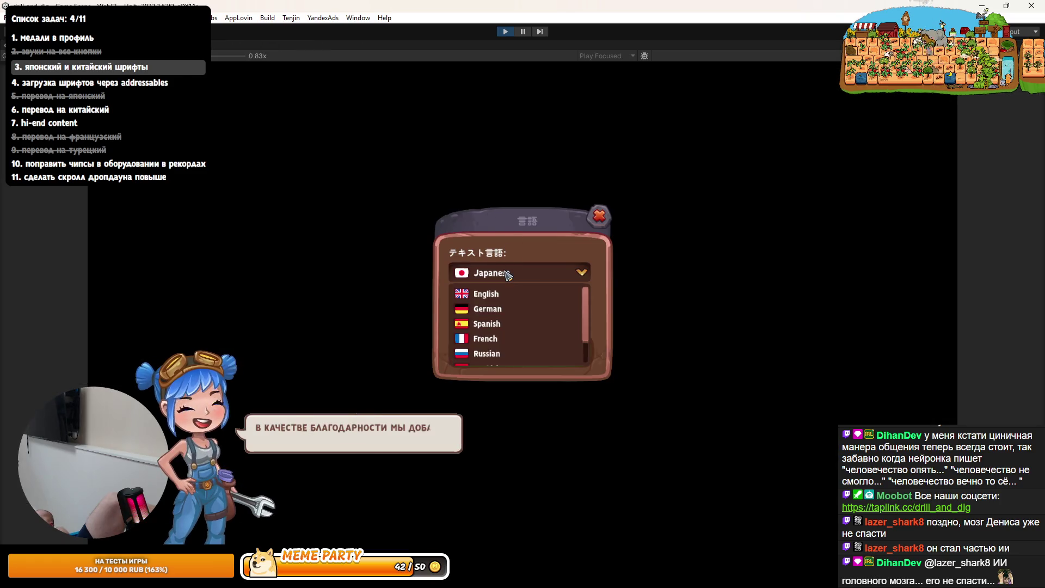
{"action": "left_click", "coordinate": [501, 306]}
{"action": "left_click", "coordinate": [536, 352]}
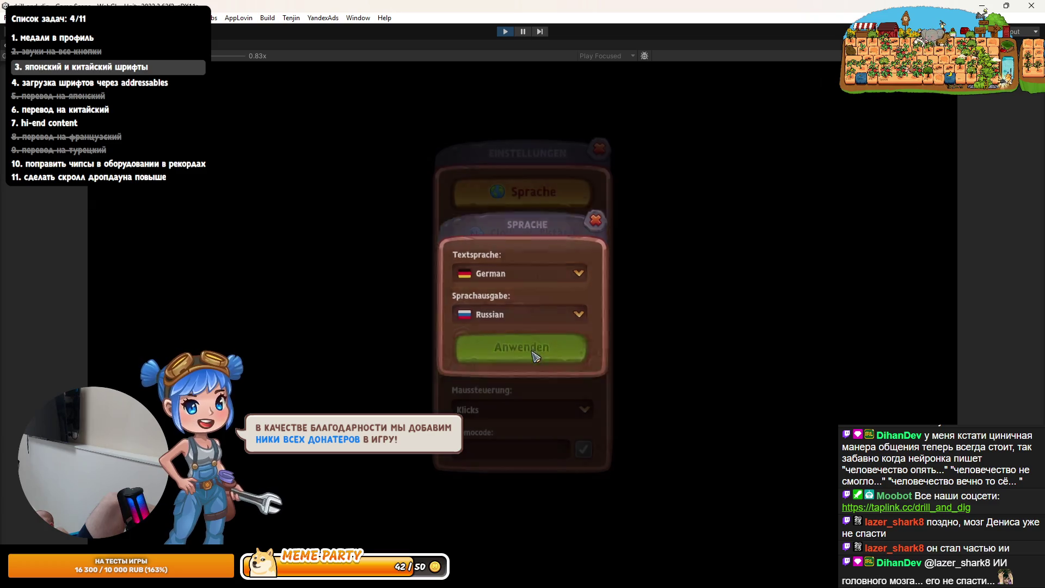
{"action": "left_click", "coordinate": [596, 152]}
{"action": "left_click", "coordinate": [591, 164]}
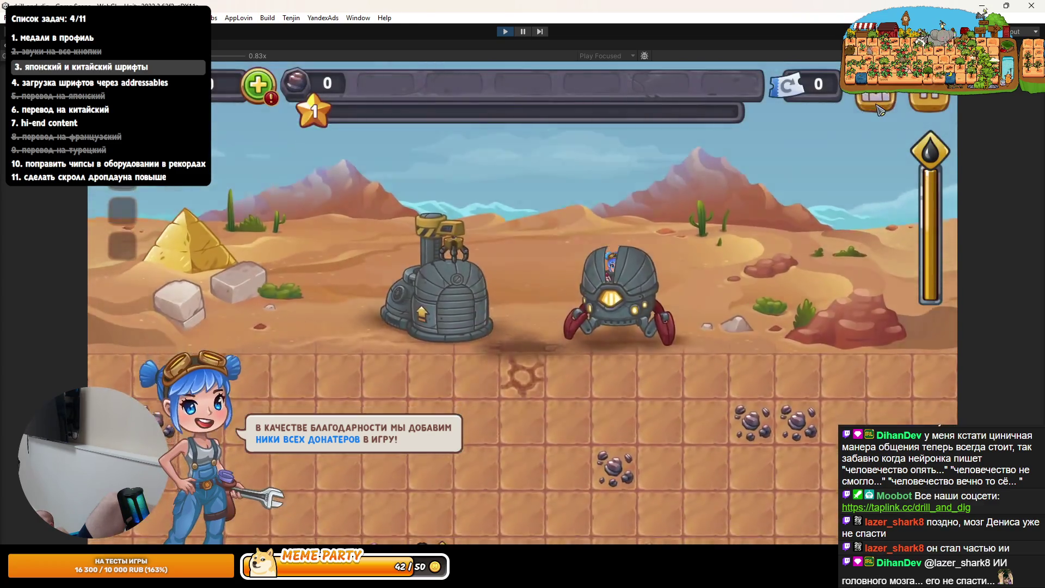
Check the leaderboard's next-day countdown, stop Play mode, and return to the chat
{"action": "left_click", "coordinate": [542, 232]}
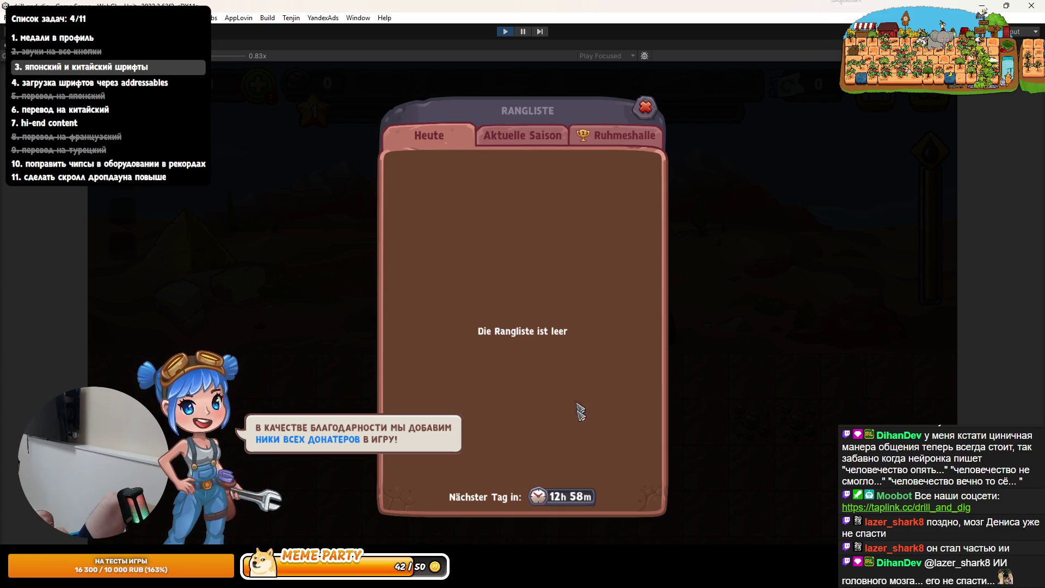
{"action": "left_click", "coordinate": [644, 109]}
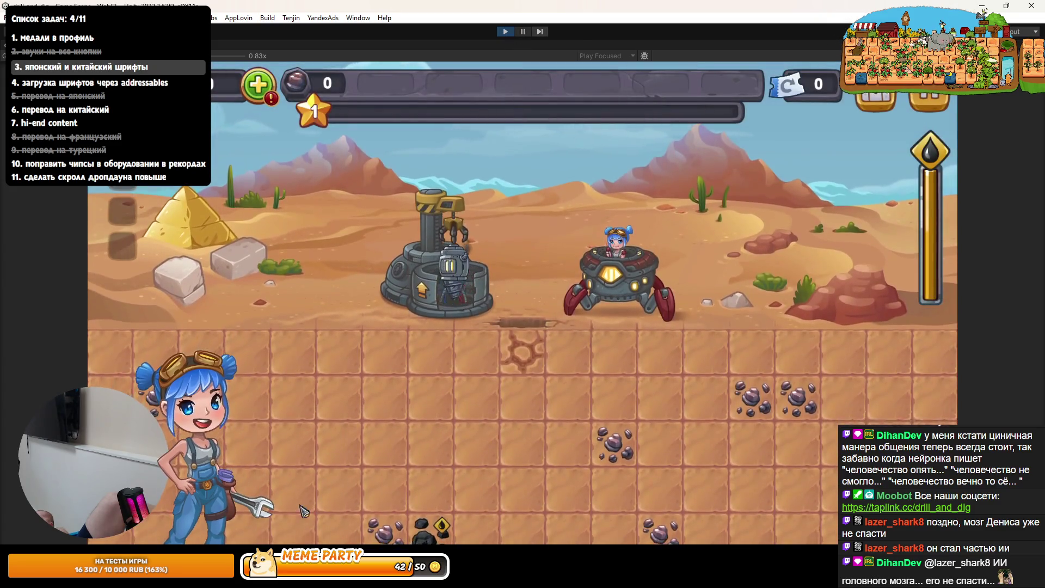
{"action": "key", "text": "ctrl+p"}
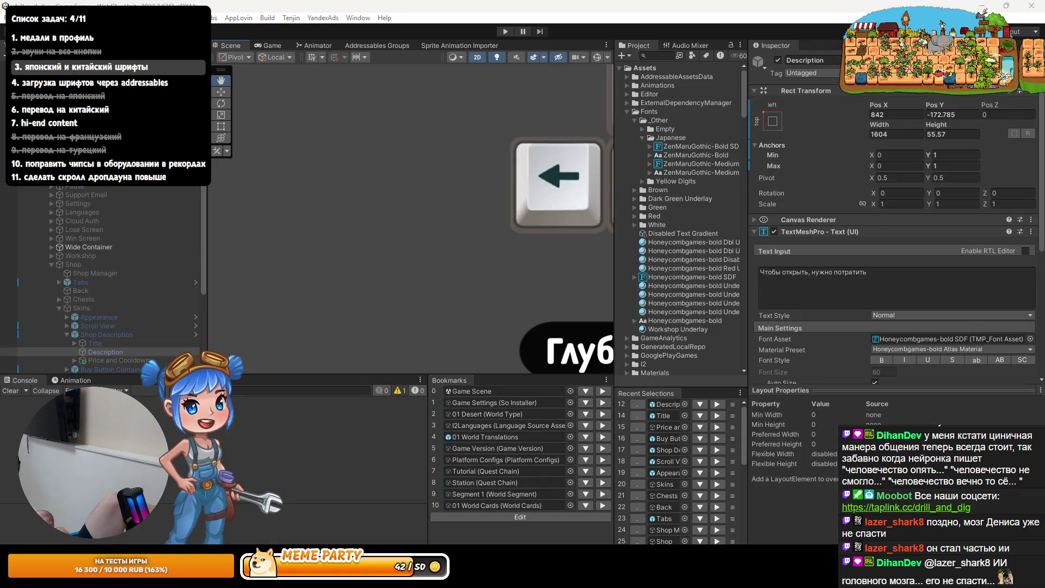
{"action": "key", "text": "alt+Tab"}
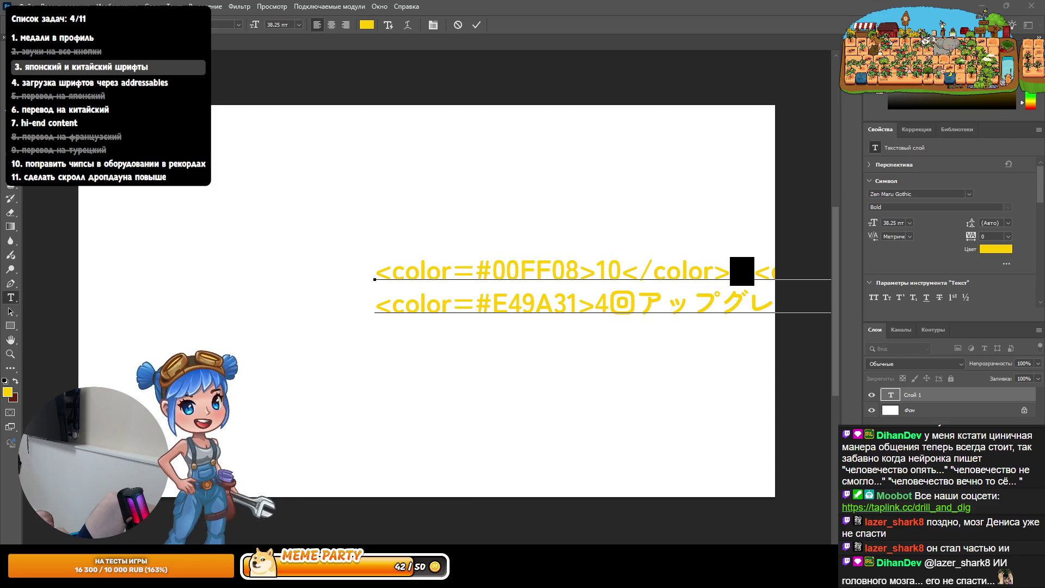
{"action": "key", "text": "alt+Tab"}
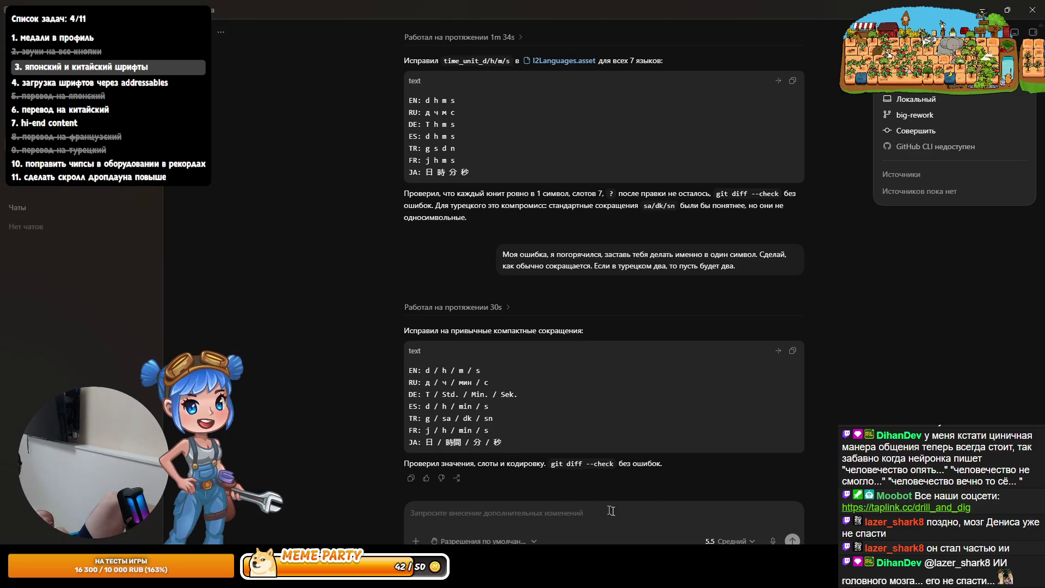
Dictate and send a request for the shortest natural time-unit abbreviations
{"action": "left_click", "coordinate": [773, 541]}
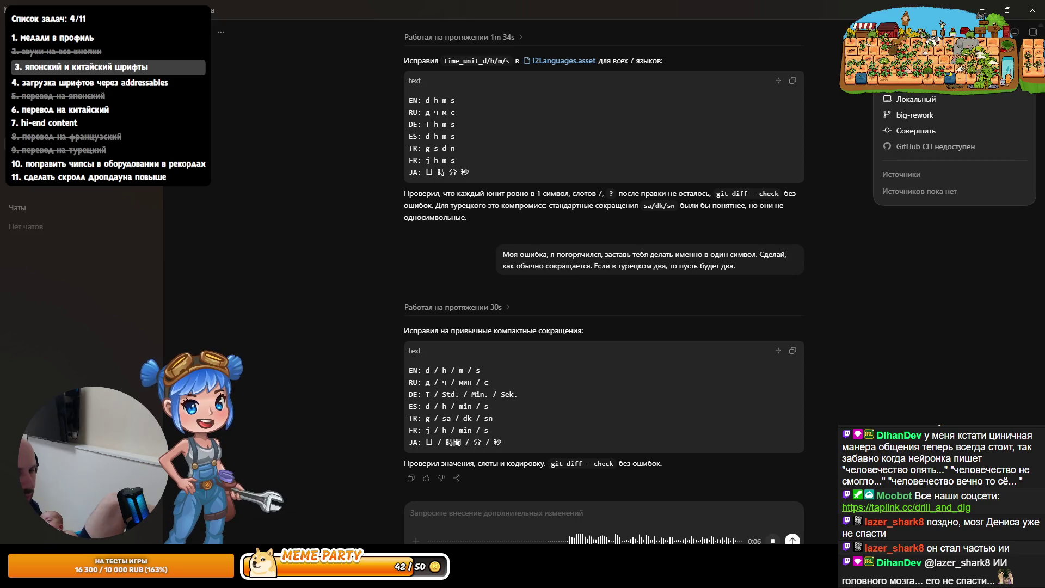
{"action": "key", "text": "Return"}
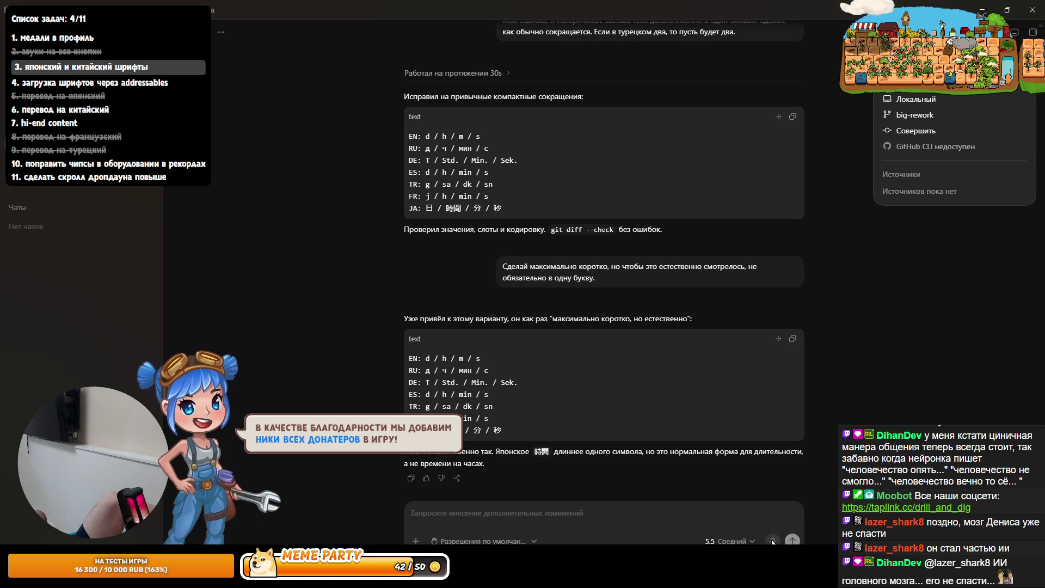
Dictate a clarification that the units are for a countdown timer, starting the Russian example '10 д 5 ч'
{"action": "left_click", "coordinate": [773, 541]}
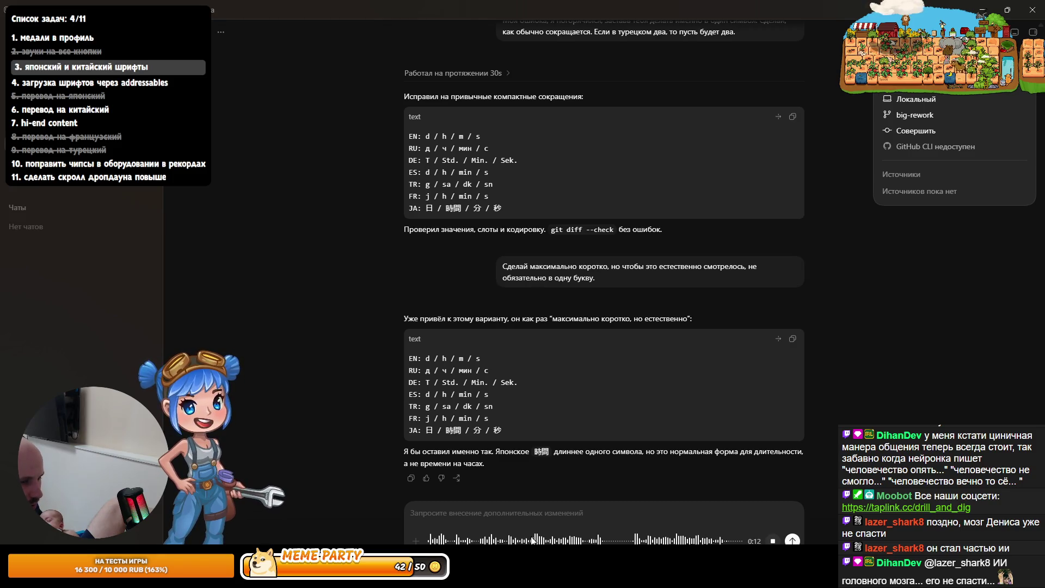
{"action": "key", "text": "ctrl+m"}
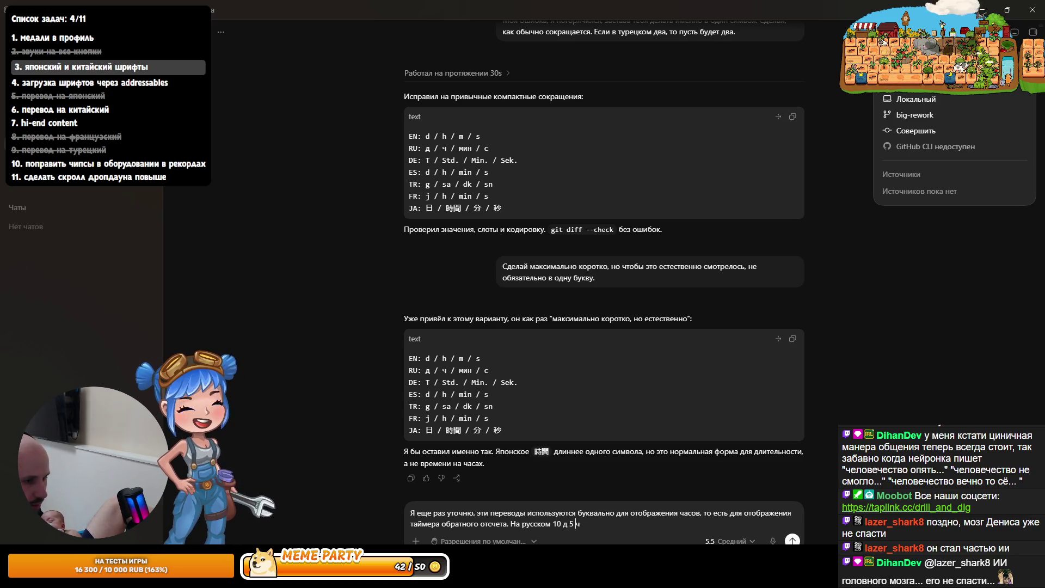
Fix the spacing, add 'пример на', and send the clarification with the 10д 5ч 12м 30с example
{"action": "key", "text": "BackSpace"}
{"action": "key", "text": "Right"}
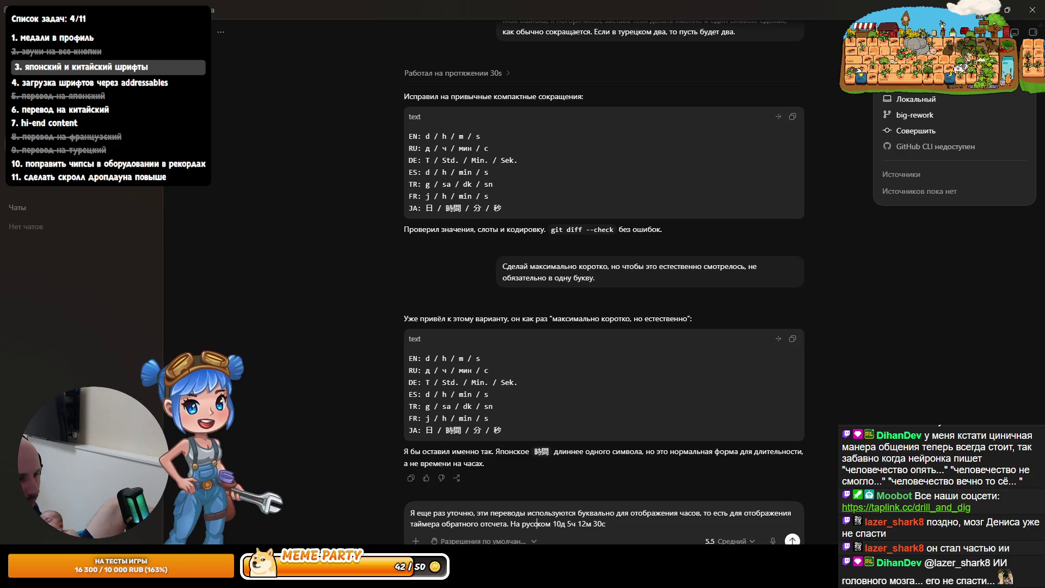
{"action": "type", "text": "пример"}
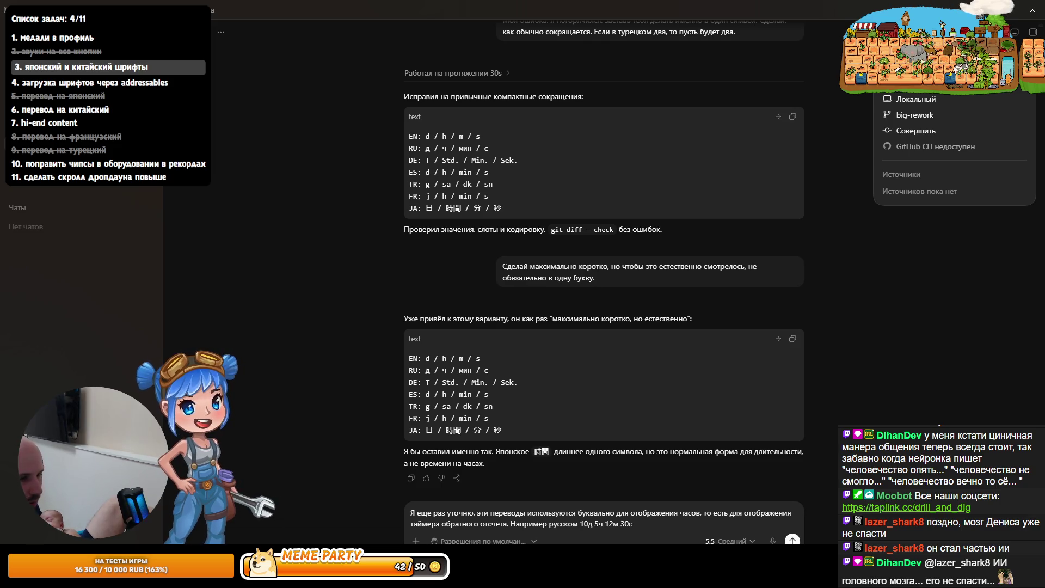
{"action": "type", "text": " на"}
{"action": "key", "text": "BackSpace"}
{"action": "key", "text": "Return"}
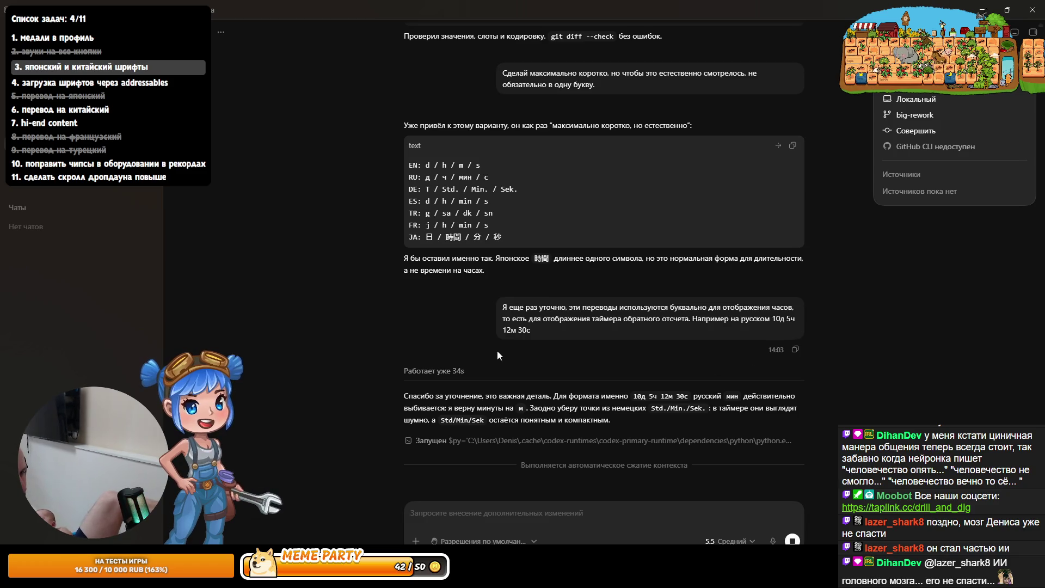
Search Google for the Japanese 時間 from the JA line
{"action": "double_click", "coordinate": [453, 235]}
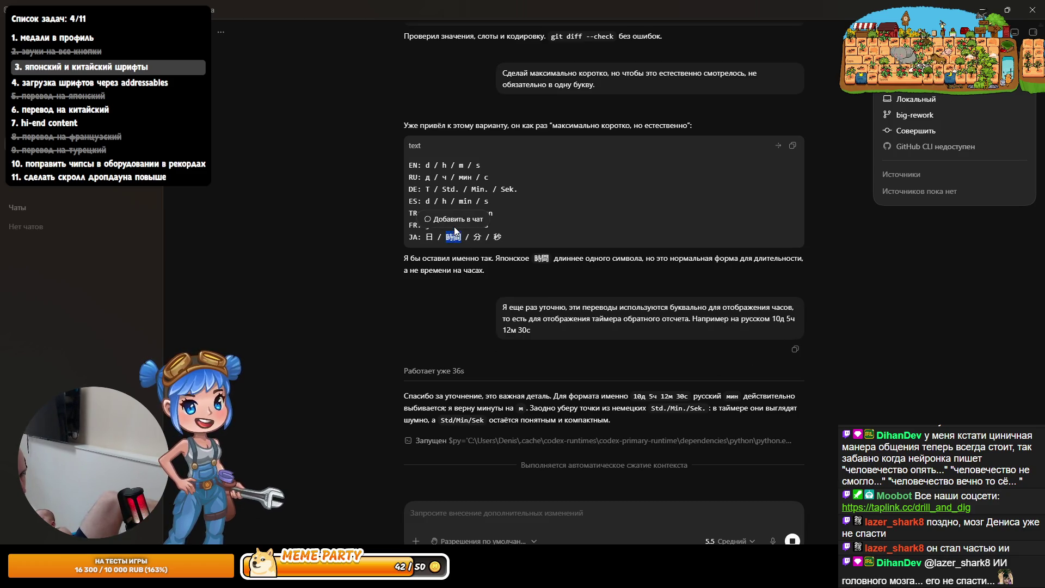
{"action": "right_click", "coordinate": [452, 239]}
{"action": "left_click", "coordinate": [468, 252]}
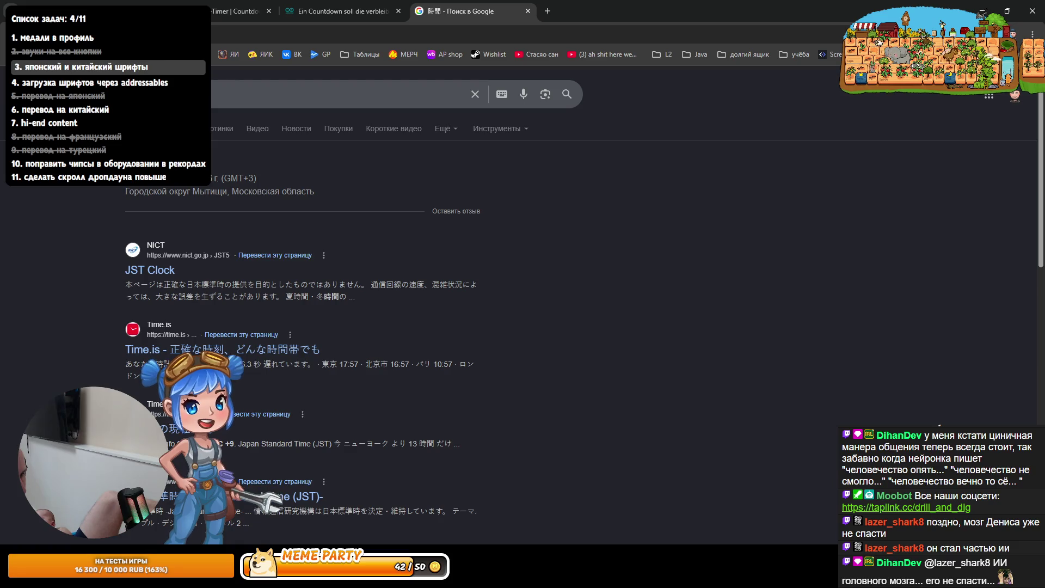
Open the JST Clock search result, dismiss its translation popup and return to the results
{"action": "left_click", "coordinate": [153, 269]}
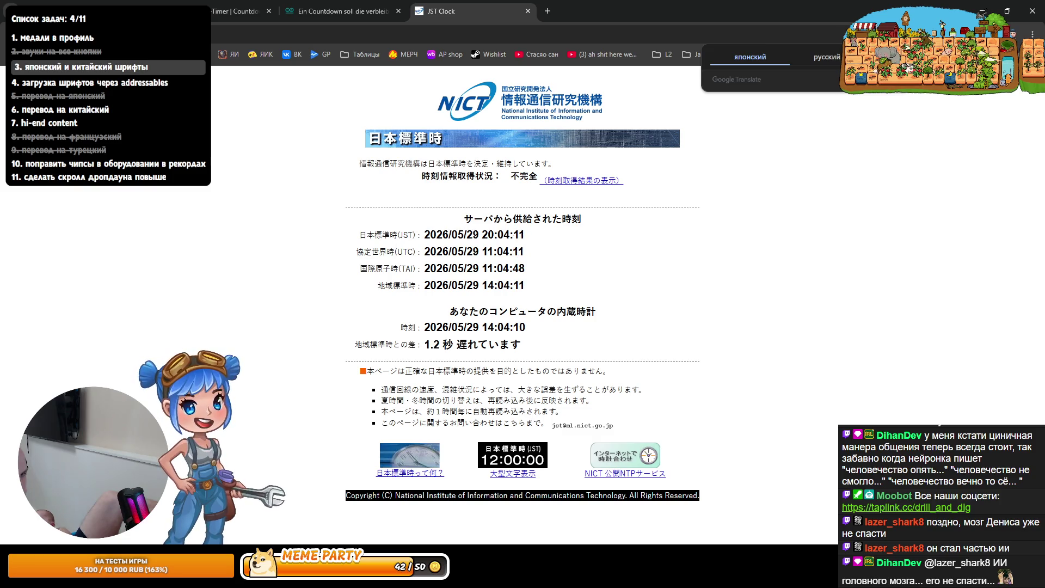
{"action": "left_click", "coordinate": [691, 231]}
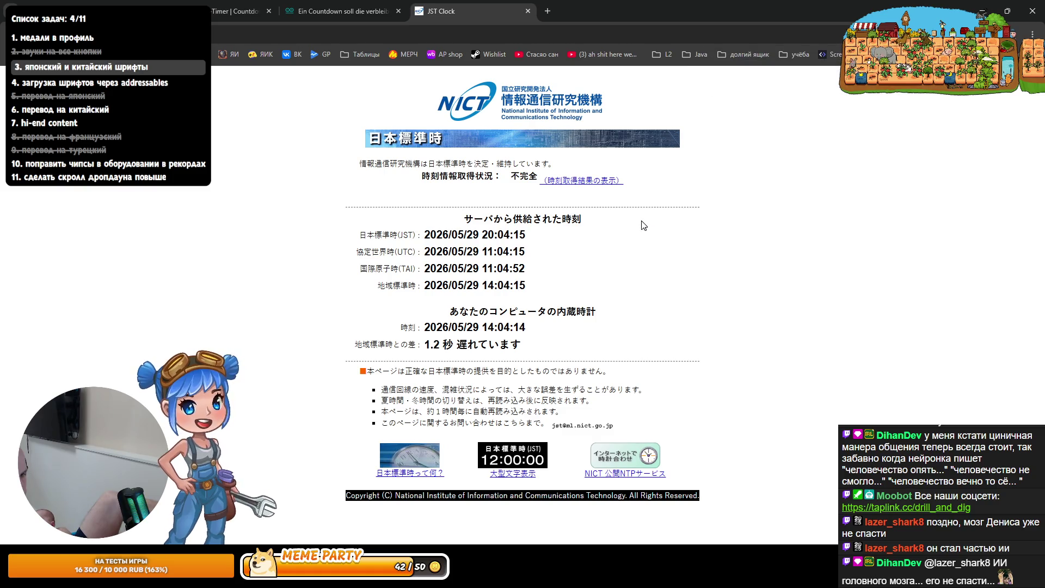
{"action": "key", "text": "alt+Left"}
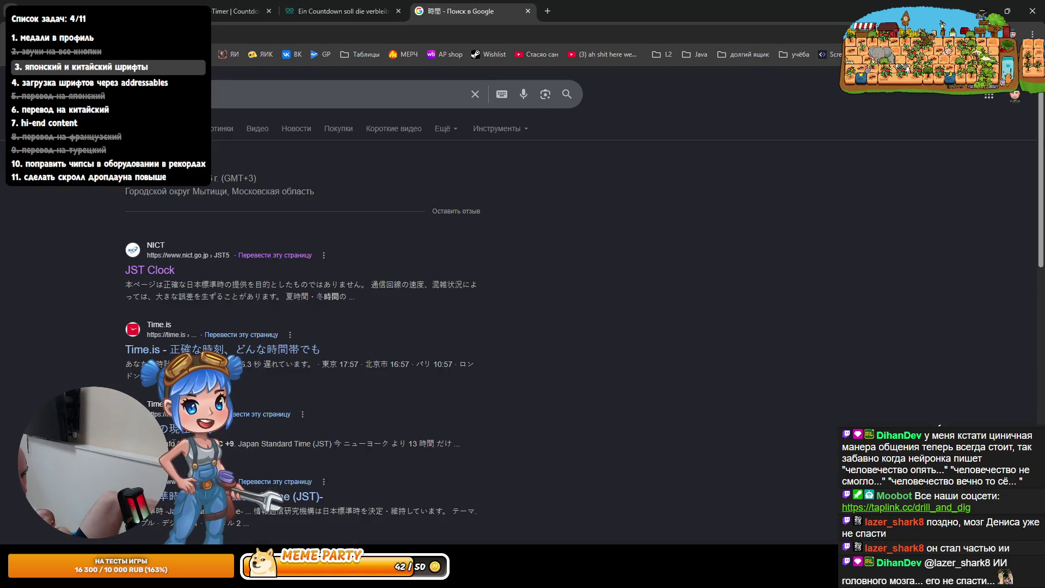
Open Time.is, dismiss its privacy and adblock notices, read the page, then return to the AI chat
{"action": "left_click", "coordinate": [136, 350]}
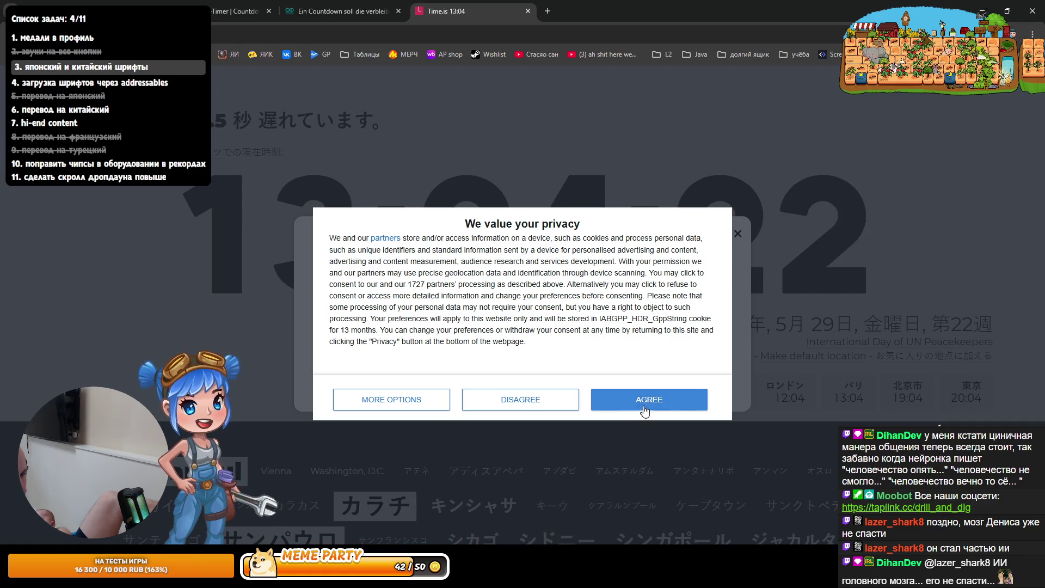
{"action": "left_click", "coordinate": [644, 408]}
{"action": "left_click", "coordinate": [737, 234]}
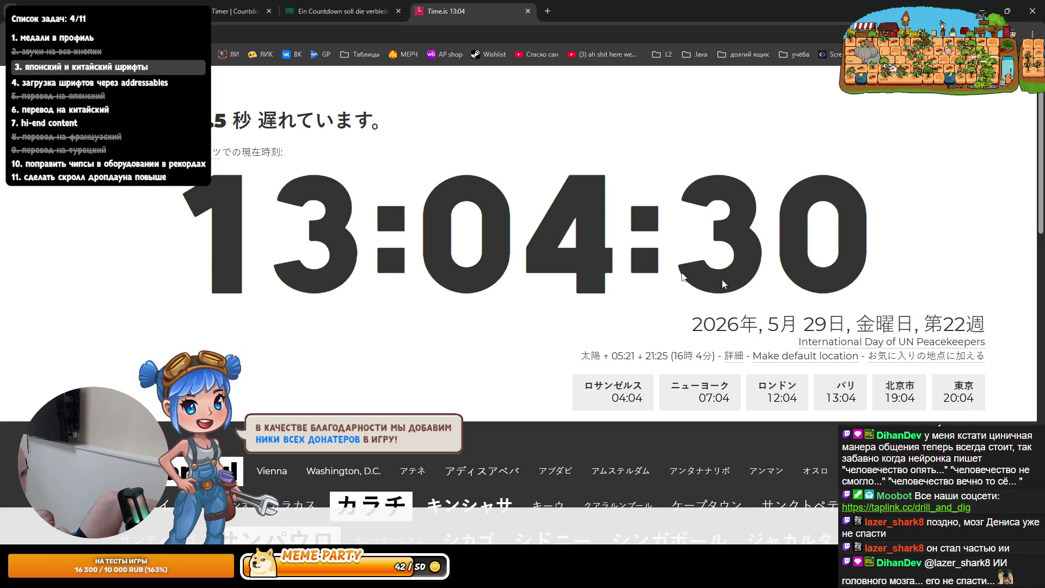
{"action": "scroll", "coordinate": [723, 283], "scroll_direction": "down", "scroll_amount": 5}
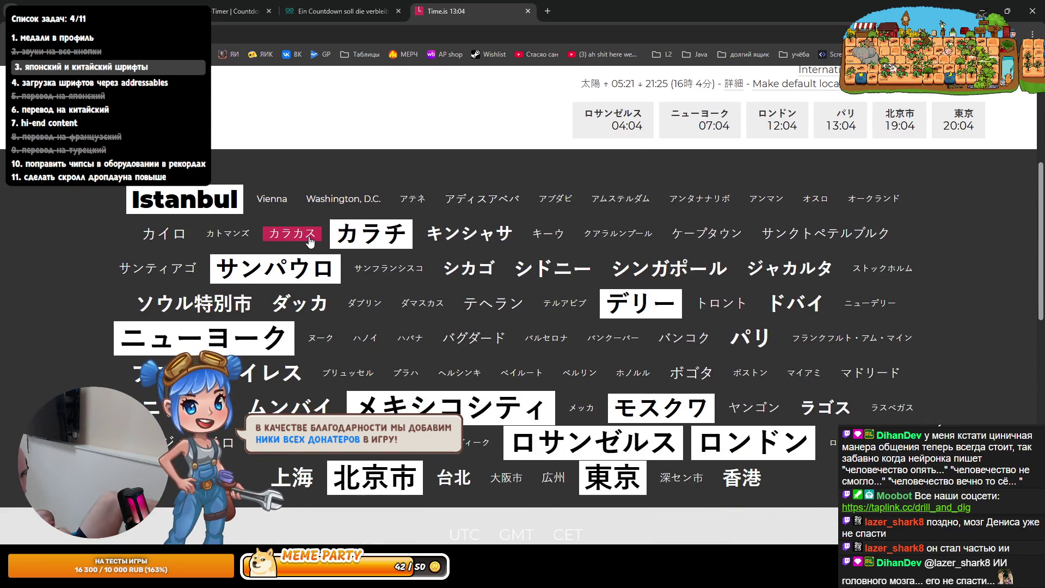
{"action": "scroll", "coordinate": [432, 334], "scroll_direction": "down", "scroll_amount": 3}
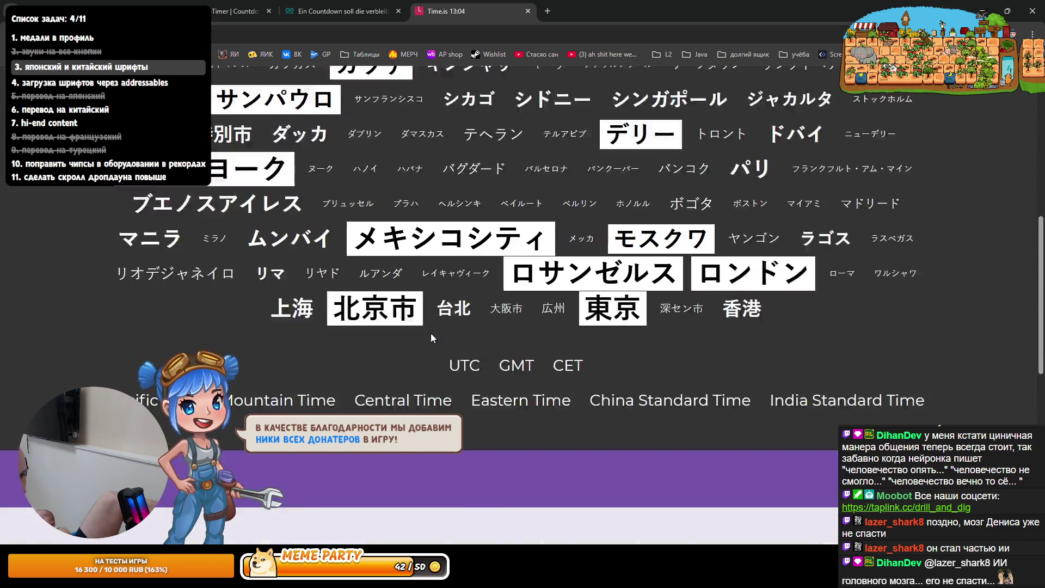
{"action": "scroll", "coordinate": [426, 332], "scroll_direction": "down", "scroll_amount": 2}
{"action": "scroll", "coordinate": [408, 325], "scroll_direction": "up", "scroll_amount": 4}
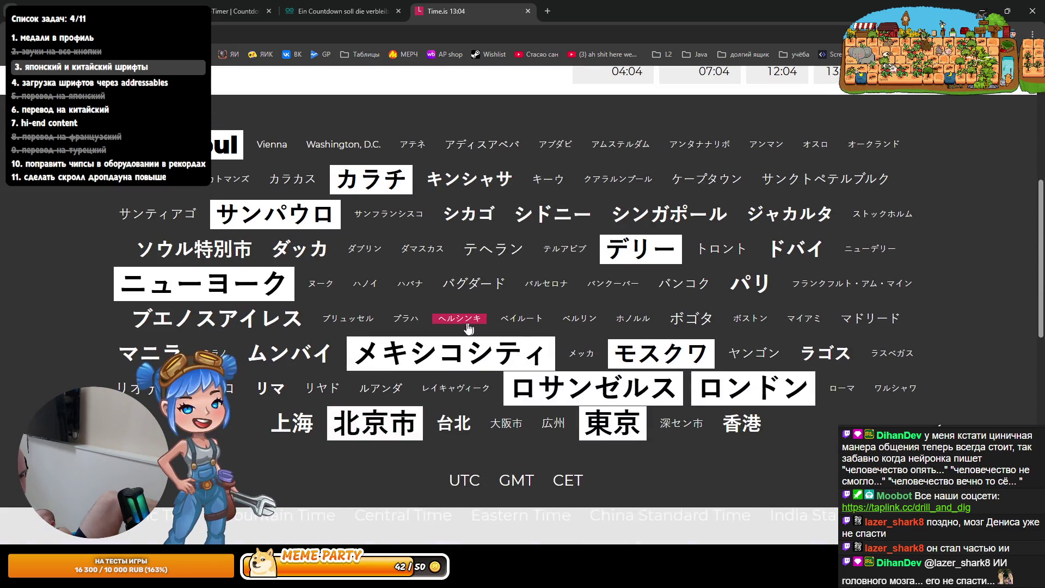
{"action": "scroll", "coordinate": [457, 348], "scroll_direction": "up", "scroll_amount": 5}
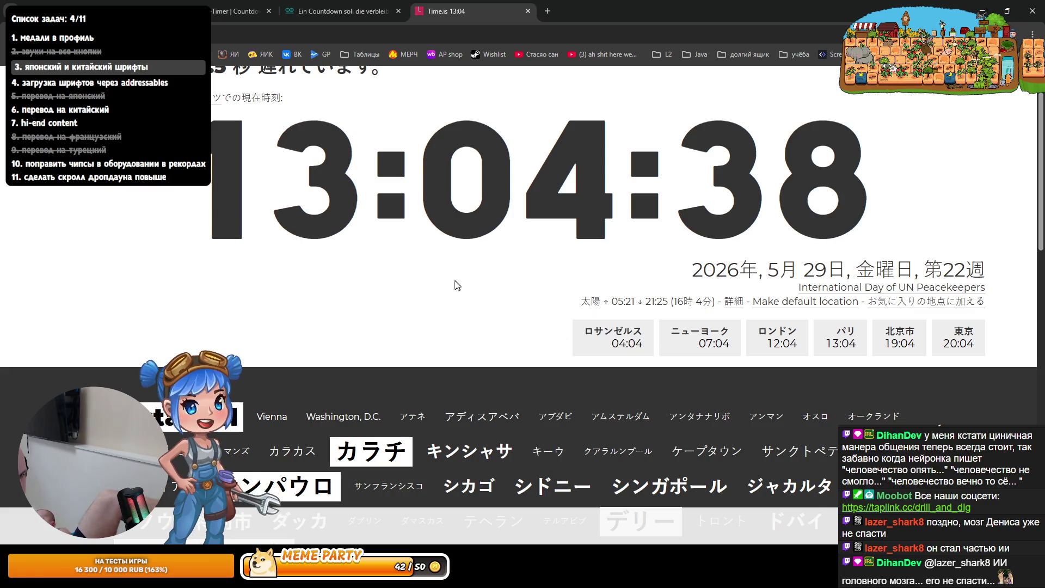
{"action": "scroll", "coordinate": [457, 286], "scroll_direction": "down", "scroll_amount": 10}
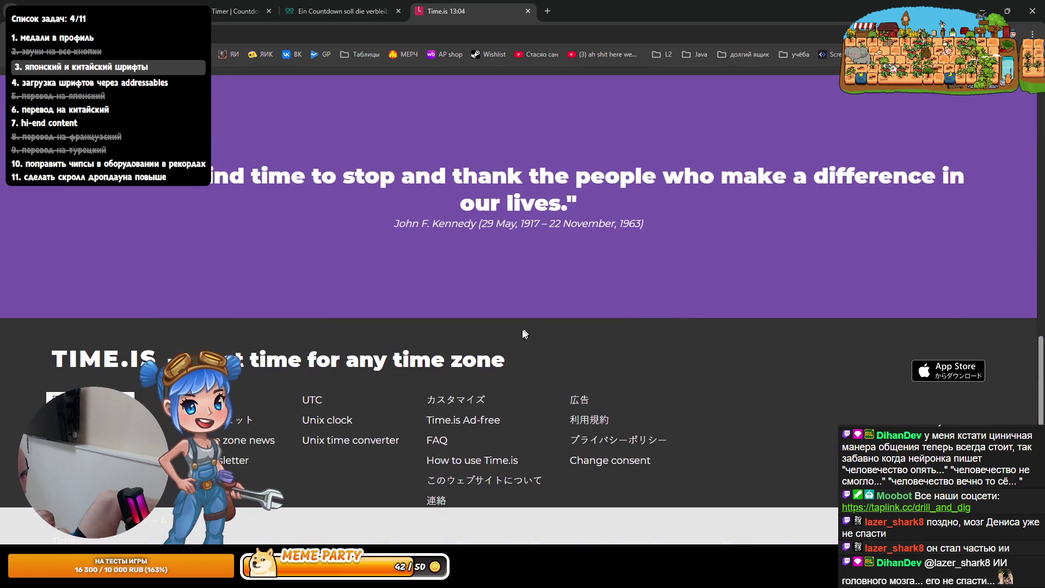
{"action": "scroll", "coordinate": [524, 333], "scroll_direction": "down", "scroll_amount": 3}
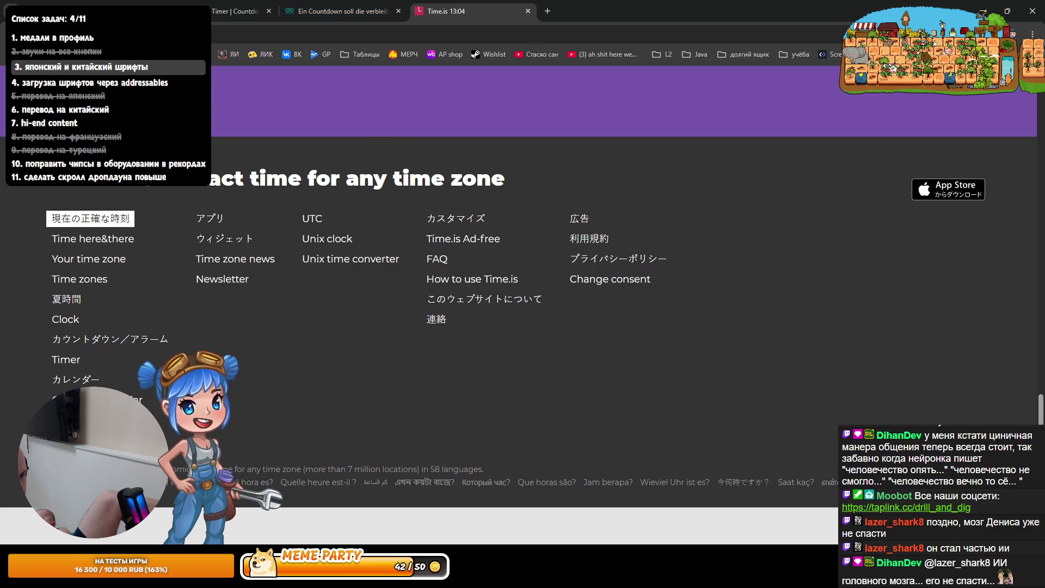
{"action": "key", "text": "alt+Tab"}
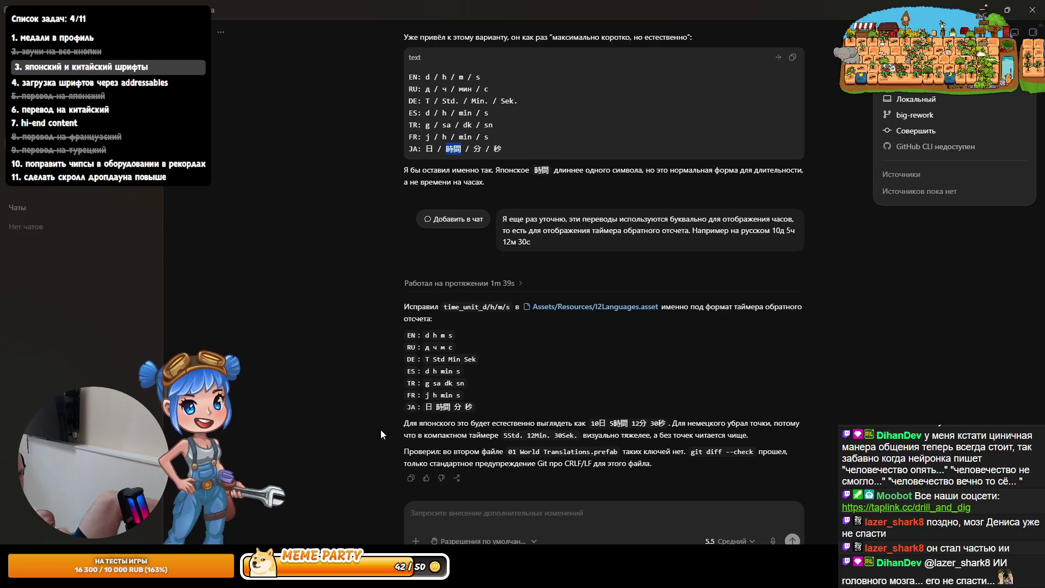
Review the reply on dot-free time_unit_d/h/m/s abbreviations, then go back to Unity
{"action": "left_click", "coordinate": [668, 422]}
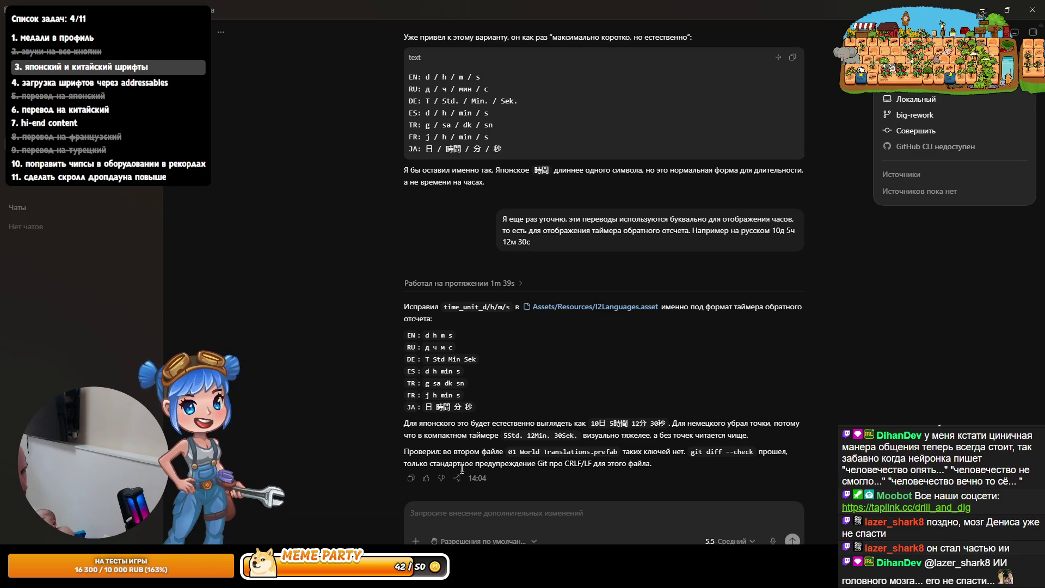
{"action": "key", "text": "alt+Tab"}
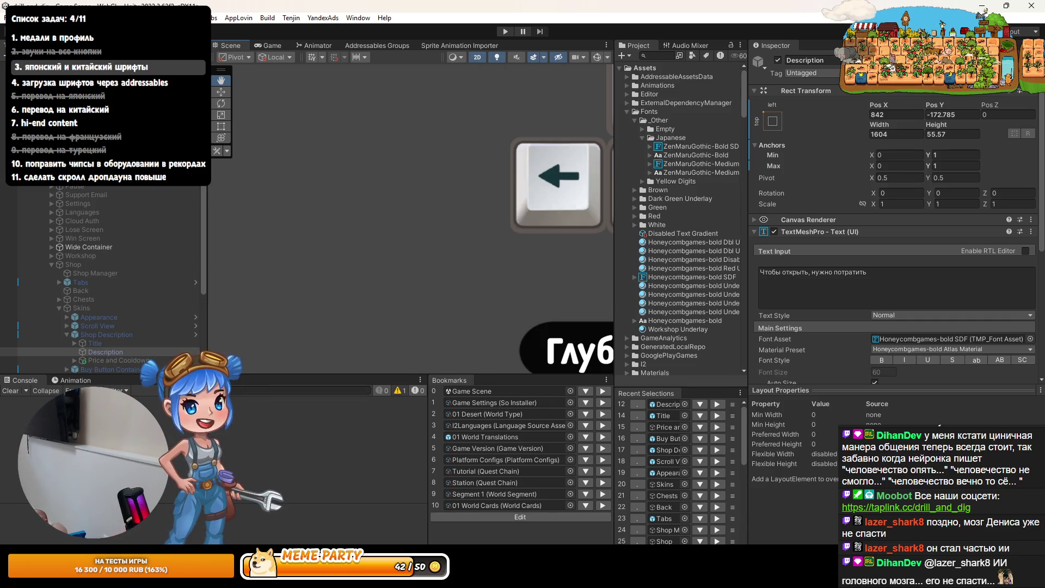
Play the game and compare German countdowns on Aktuelle Saison and Heute (12 Std 54 Min)
{"action": "left_click", "coordinate": [190, 17]}
{"action": "left_click", "coordinate": [243, 147]}
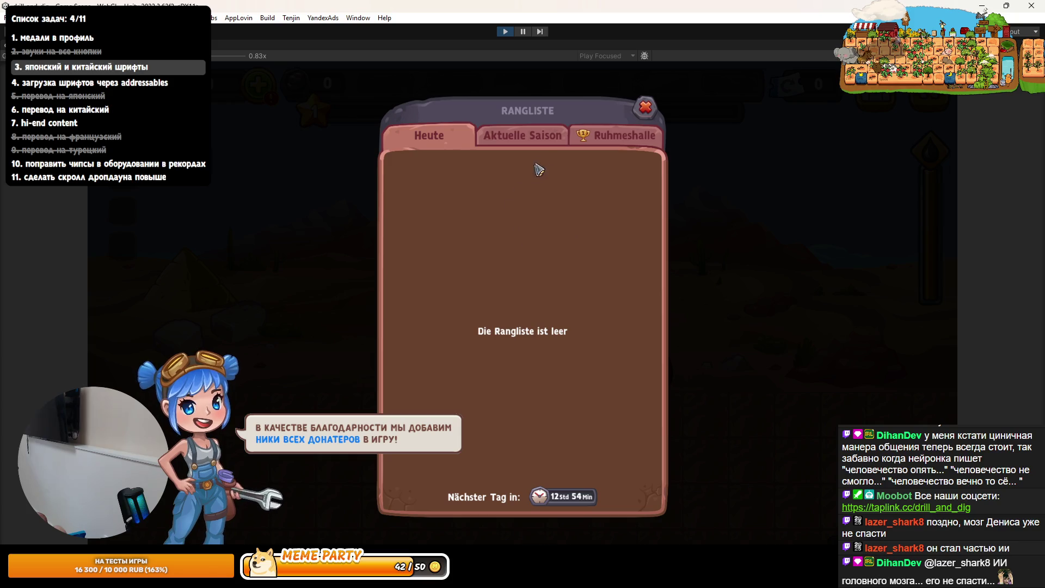
{"action": "left_click", "coordinate": [543, 141]}
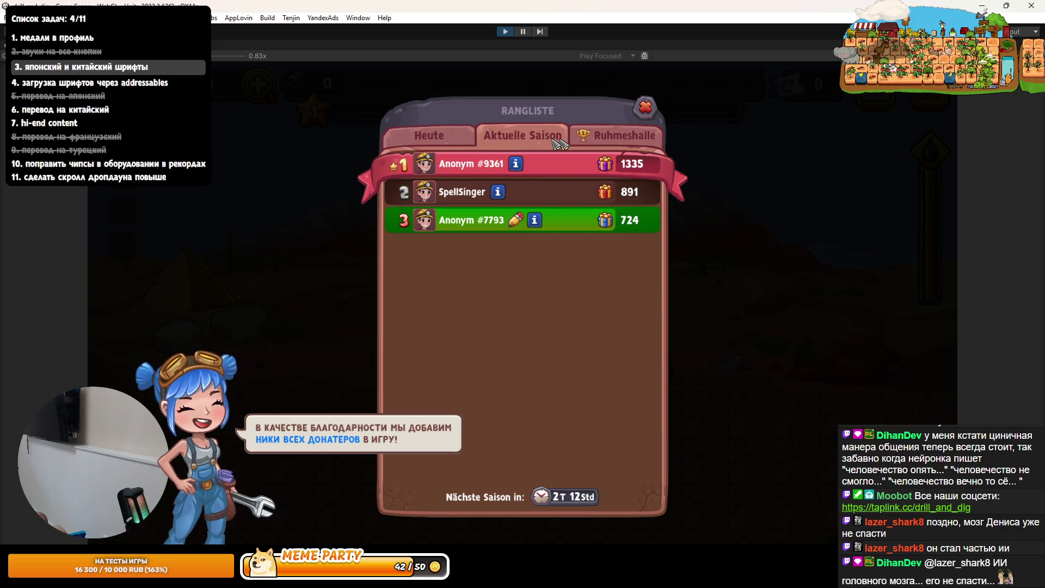
{"action": "left_click", "coordinate": [435, 145]}
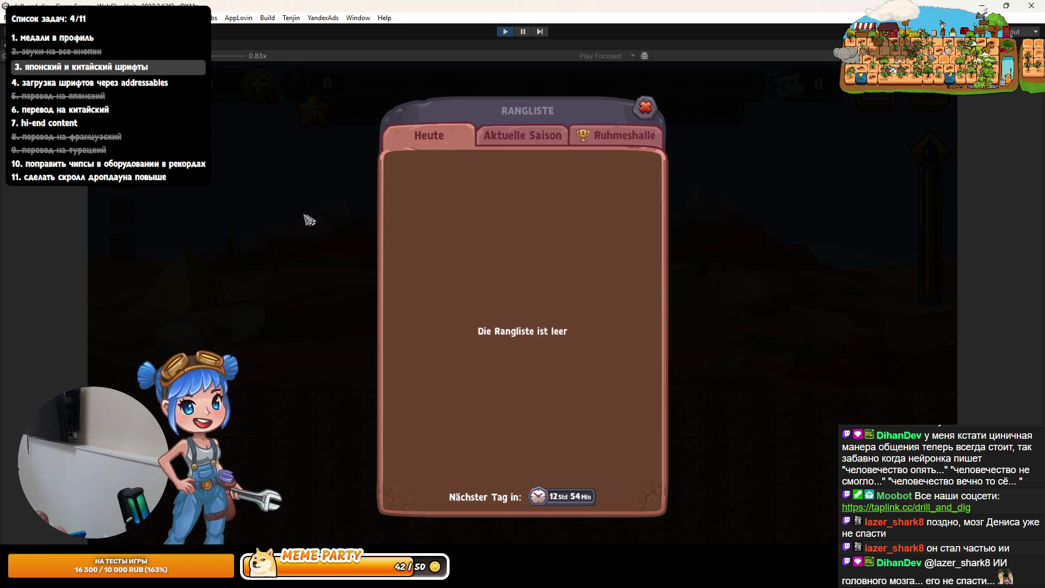
{"action": "key", "text": "shift+space"}
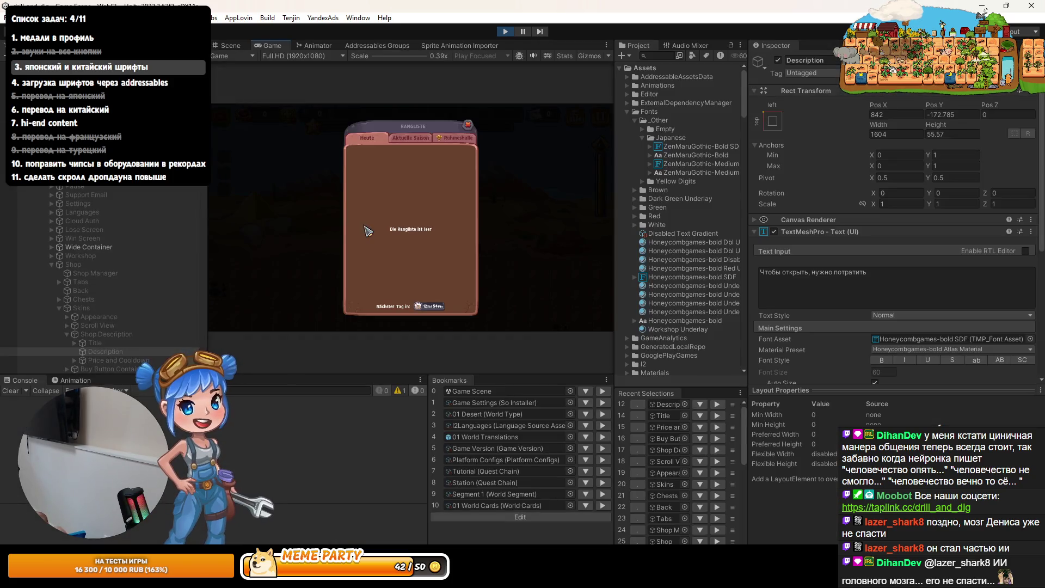
Switch to the Scene view and pan to the leaderboard's timer badge
{"action": "left_click", "coordinate": [230, 47]}
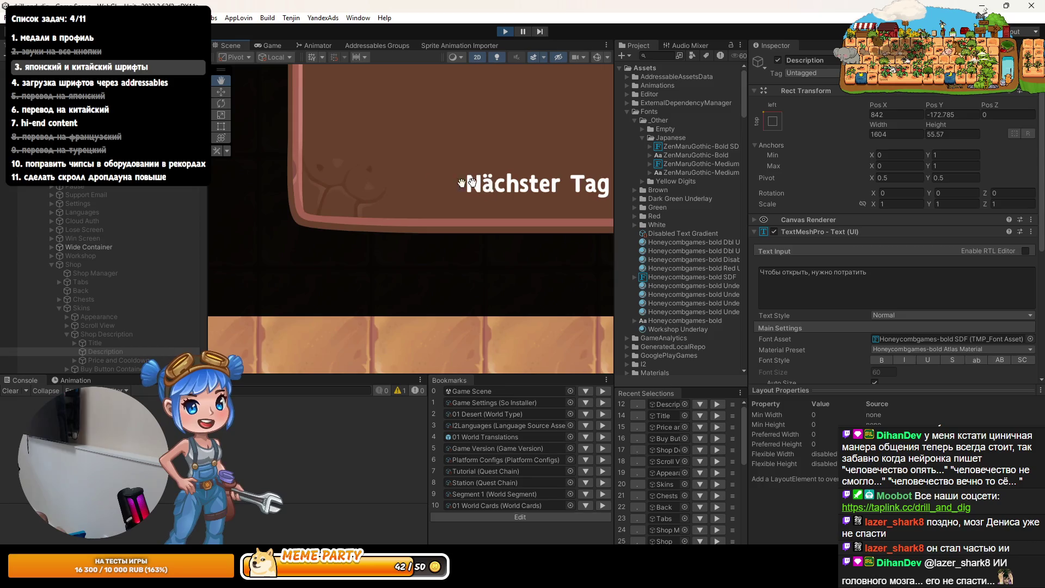
{"action": "left_click_drag", "start_coordinate": [472, 182], "coordinate": [212, 218]}
{"action": "scroll", "coordinate": [116, 305], "scroll_direction": "down", "scroll_amount": 5}
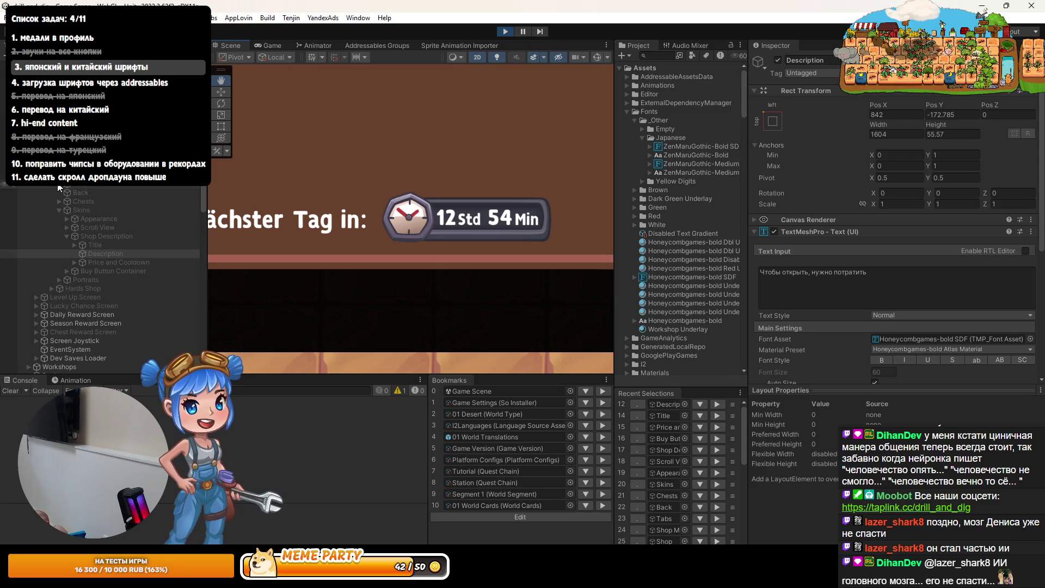
{"action": "scroll", "coordinate": [103, 272], "scroll_direction": "up", "scroll_amount": 5}
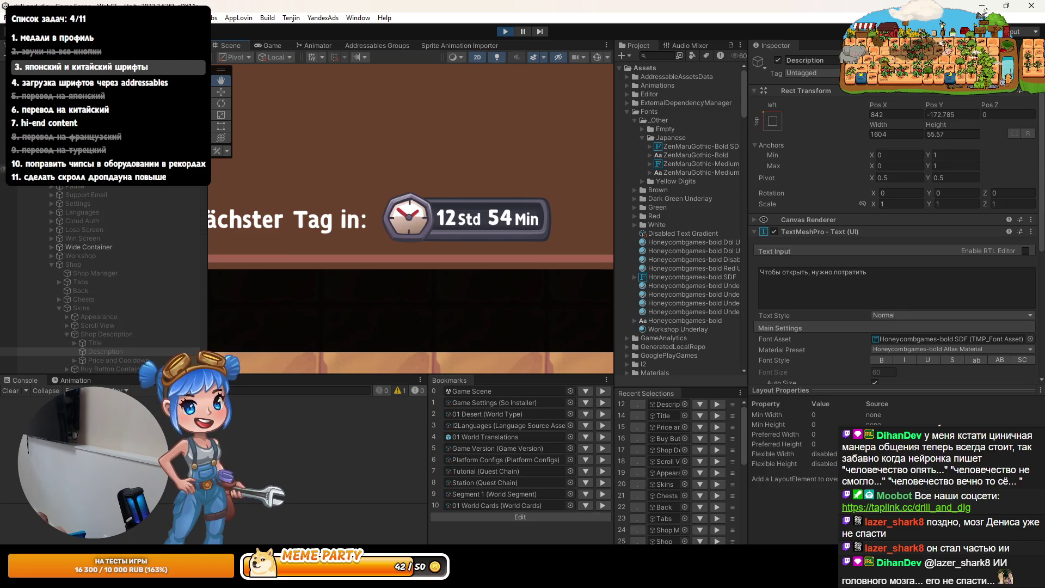
{"action": "scroll", "coordinate": [103, 272], "scroll_direction": "down", "scroll_amount": 10}
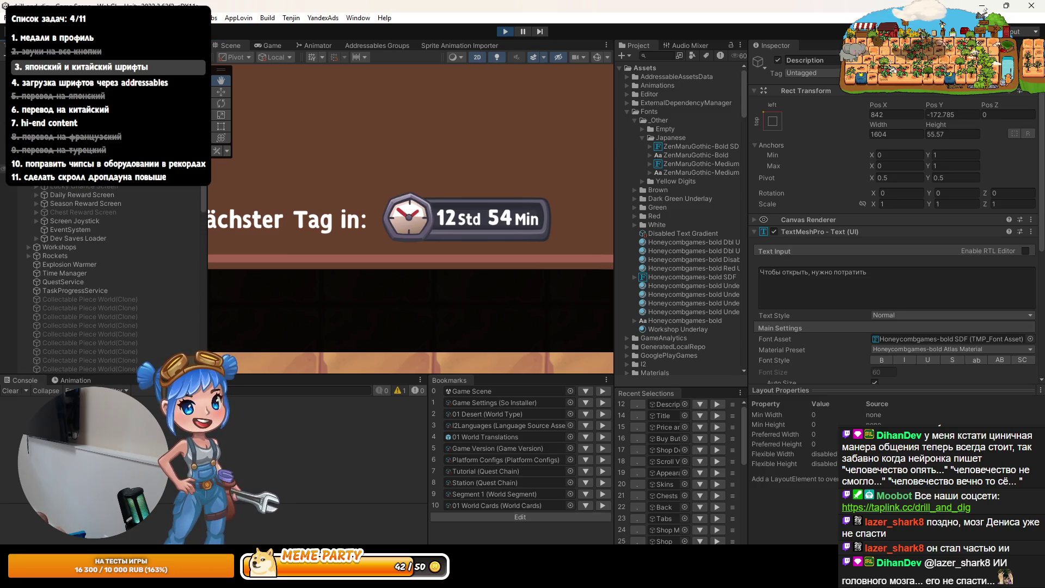
{"action": "scroll", "coordinate": [57, 275], "scroll_direction": "up", "scroll_amount": 10}
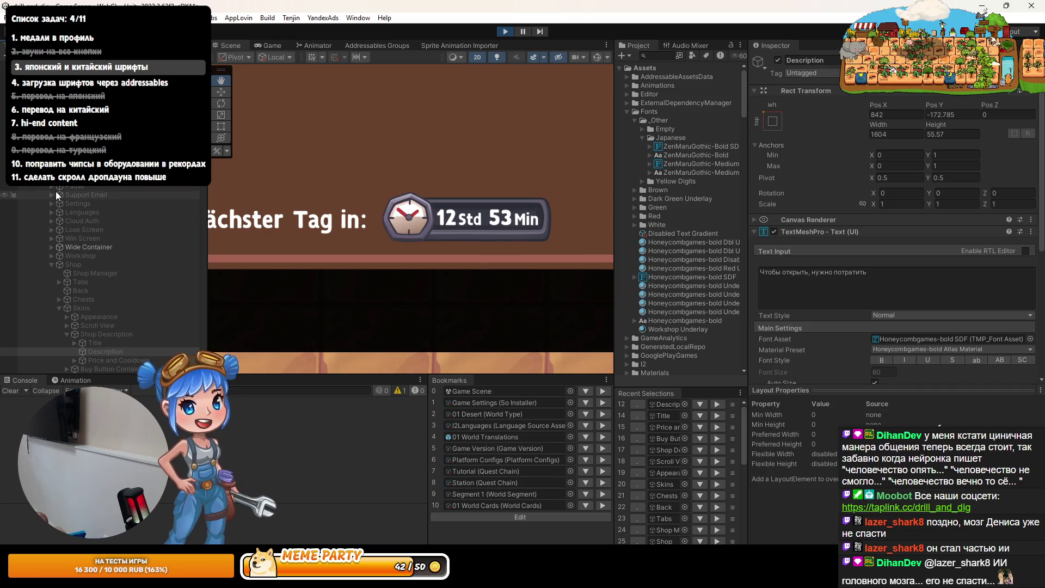
Expand Wide Container > Leaderboard and select Leaderboard Manager to see its timer references
{"action": "left_click", "coordinate": [52, 264]}
{"action": "left_click", "coordinate": [51, 247]}
{"action": "left_click", "coordinate": [59, 255]}
{"action": "scroll", "coordinate": [70, 255], "scroll_direction": "down", "scroll_amount": 2}
{"action": "left_click", "coordinate": [99, 233]}
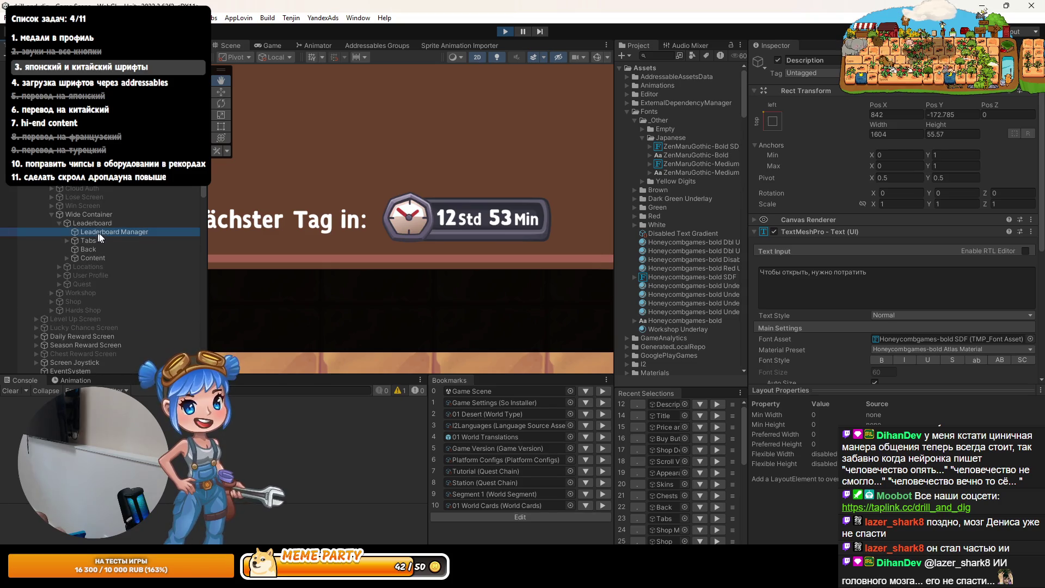
{"action": "scroll", "coordinate": [850, 350], "scroll_direction": "down", "scroll_amount": 1}
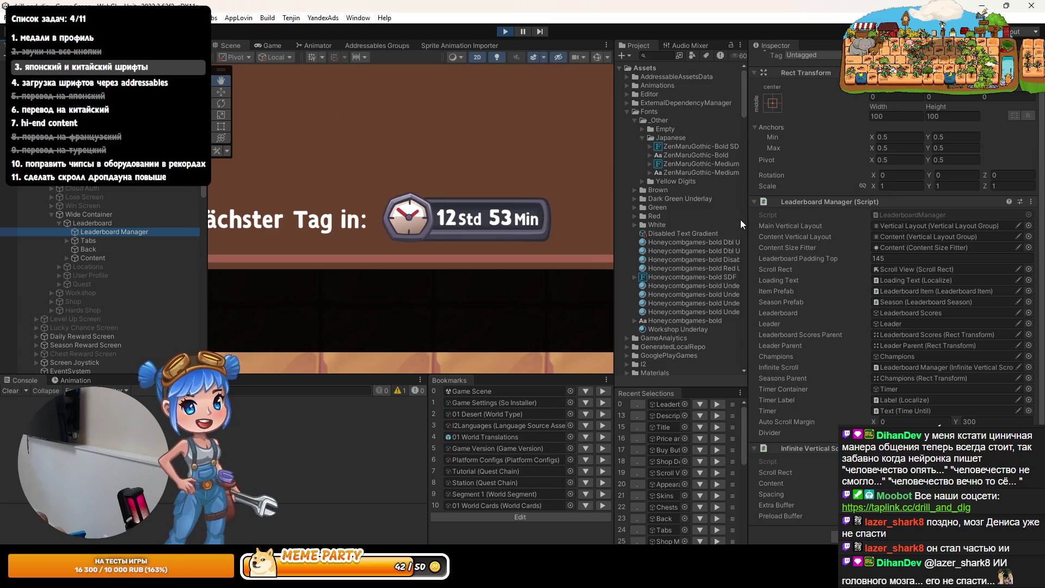
Expand Content > Vertical Layout > Timer > Time and inspect its Back, Text and Icon children
{"action": "left_click", "coordinate": [67, 258]}
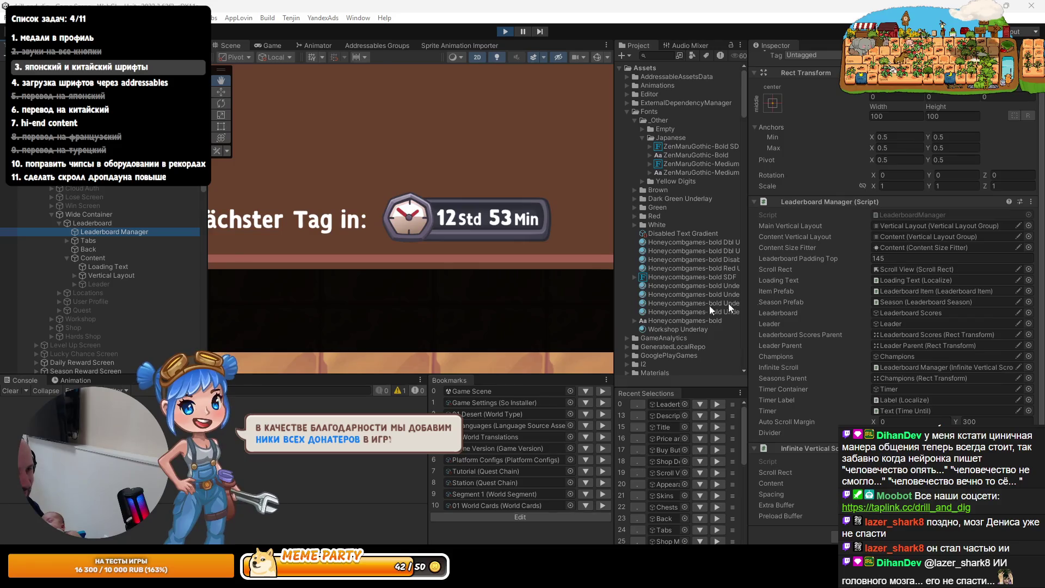
{"action": "left_click", "coordinate": [74, 275]}
{"action": "left_click", "coordinate": [82, 294]}
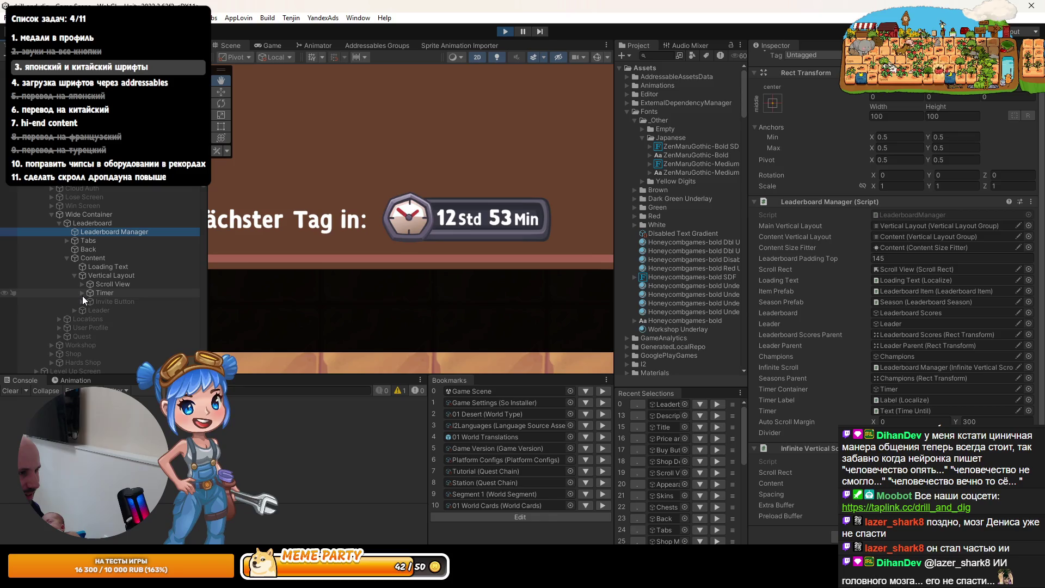
{"action": "left_click", "coordinate": [89, 311]}
{"action": "left_click", "coordinate": [109, 319]}
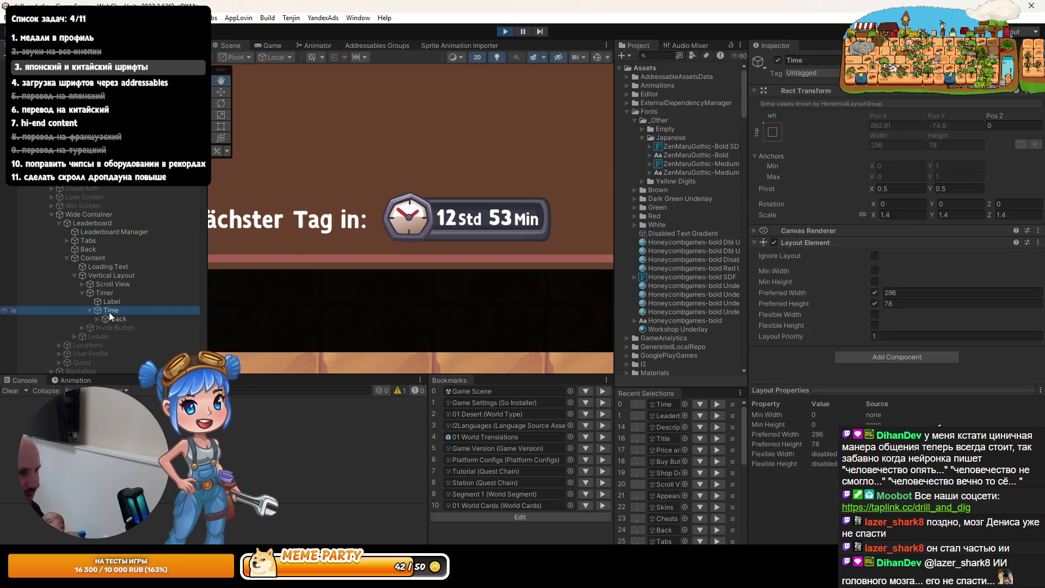
{"action": "left_click", "coordinate": [98, 319]}
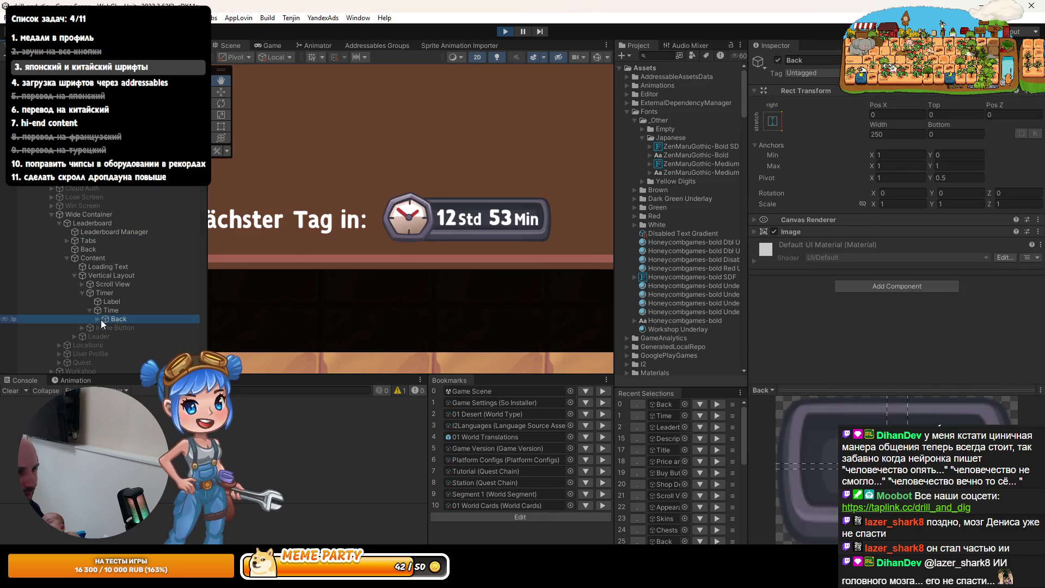
{"action": "left_click", "coordinate": [113, 328]}
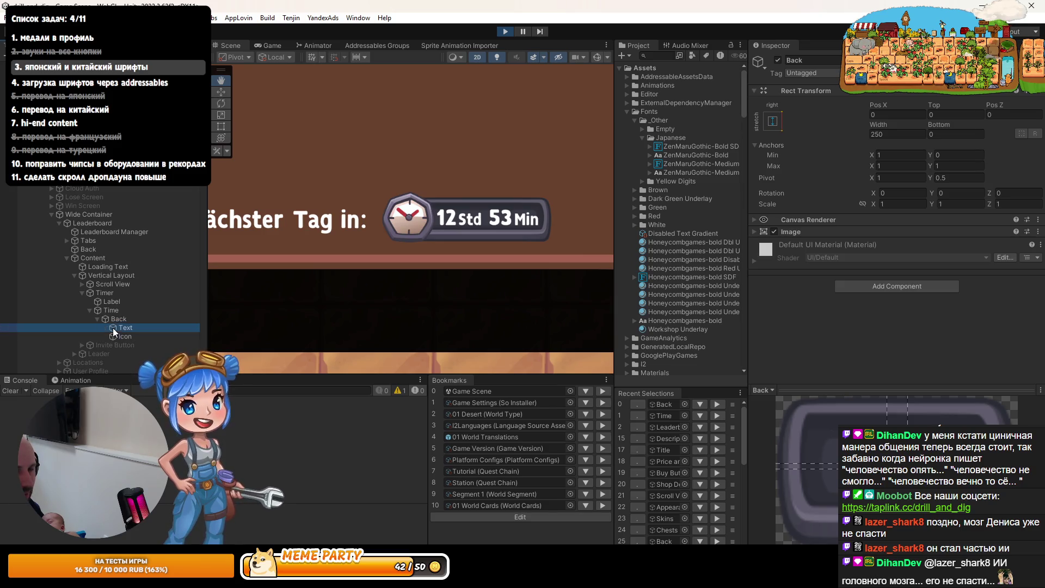
{"action": "left_click", "coordinate": [115, 334]}
{"action": "left_click", "coordinate": [117, 328]}
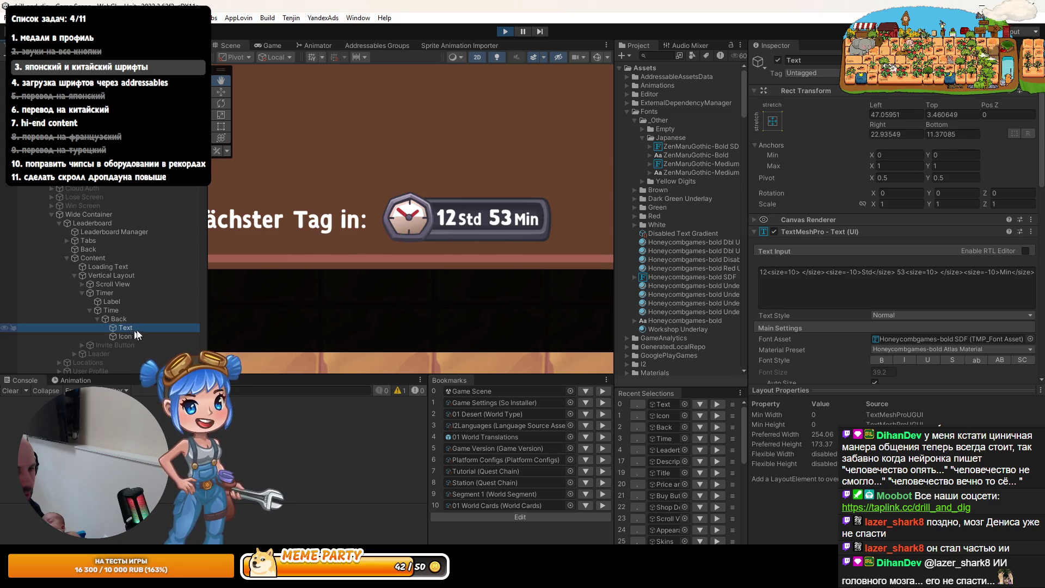
{"action": "scroll", "coordinate": [847, 308], "scroll_direction": "down", "scroll_amount": 5}
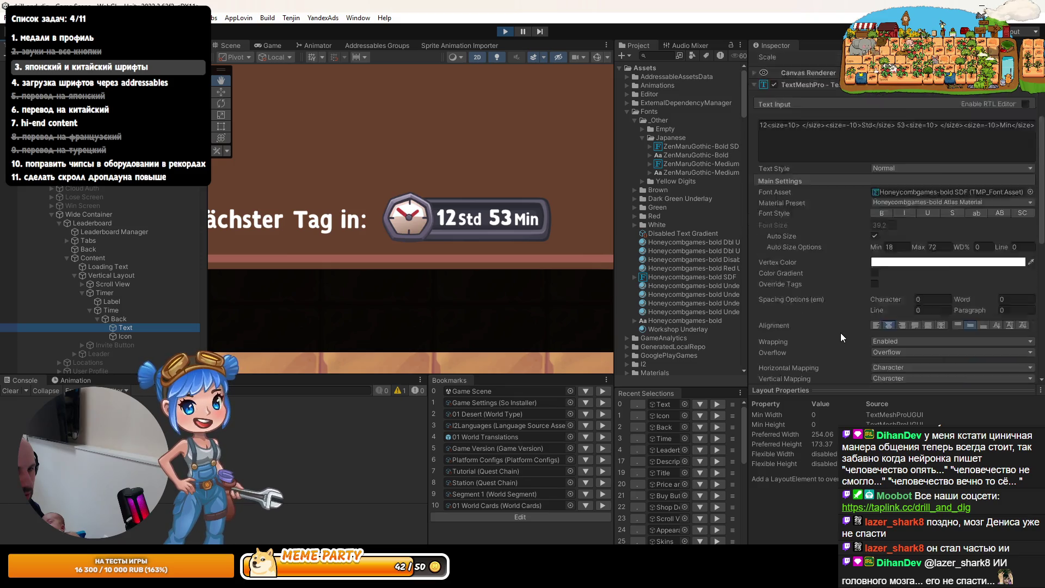
{"action": "left_click", "coordinate": [117, 320]}
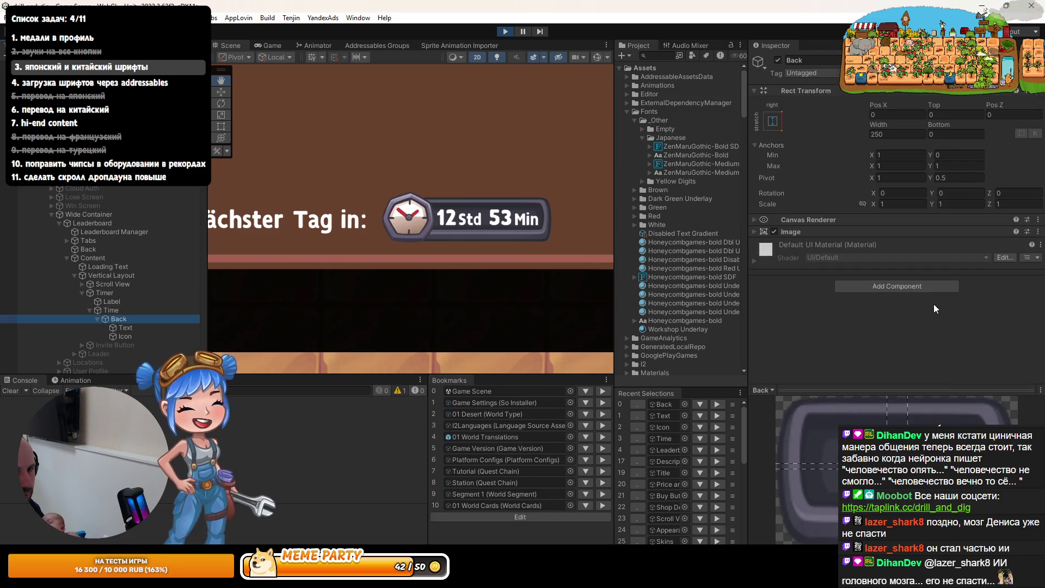
Try widening and narrowing the Back badge, revert it to width 250, and browse addable components
{"action": "left_click", "coordinate": [754, 231]}
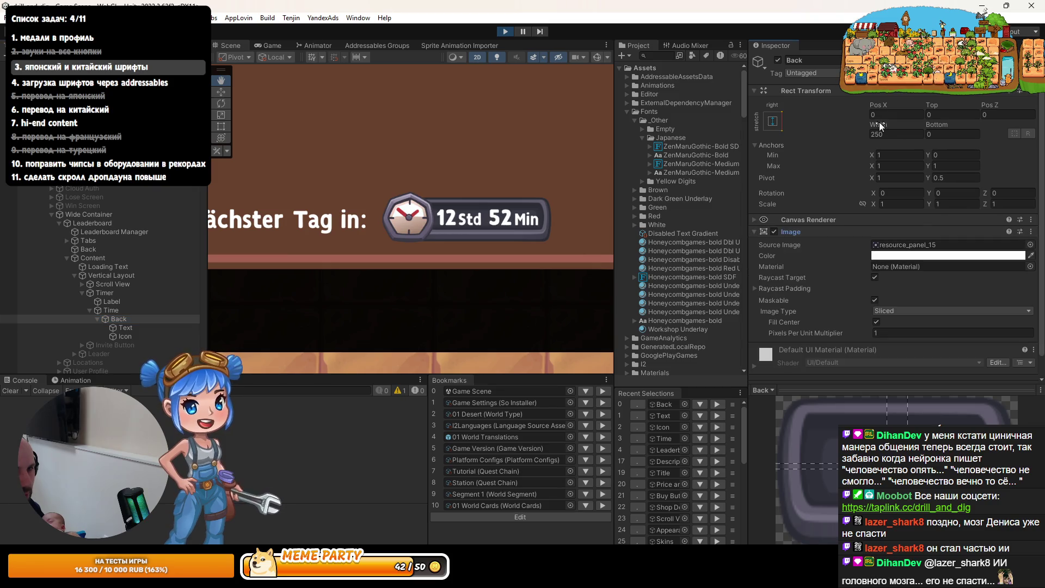
{"action": "left_click_drag", "start_coordinate": [877, 124], "coordinate": [922, 125]}
{"action": "mouse_move", "coordinate": [566, 153]}
{"action": "left_mouse_down"}
{"action": "mouse_move", "coordinate": [284, 154]}
{"action": "mouse_move", "coordinate": [381, 109]}
{"action": "left_mouse_up"}
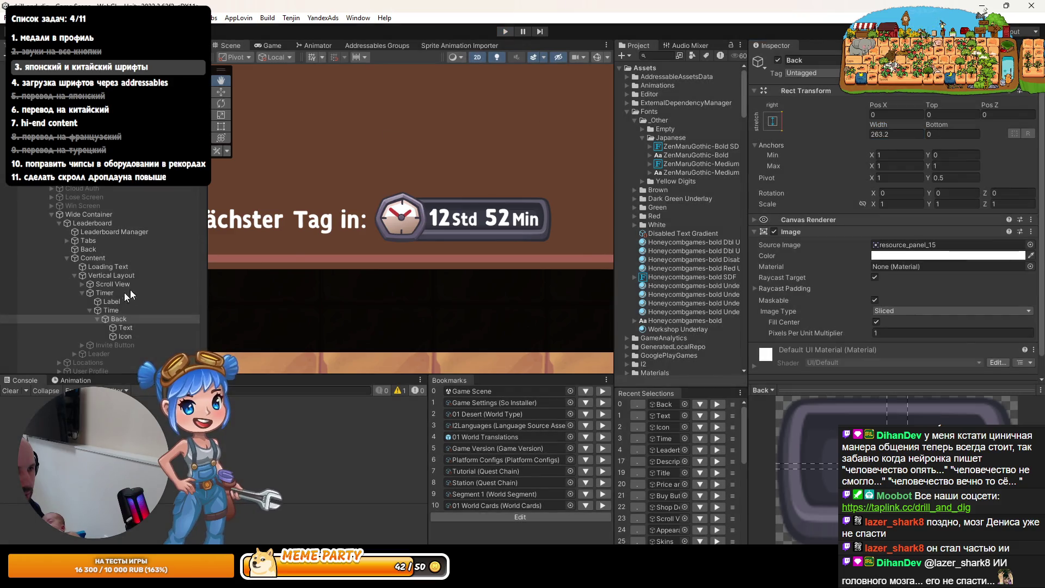
{"action": "key", "text": "ctrl+z"}
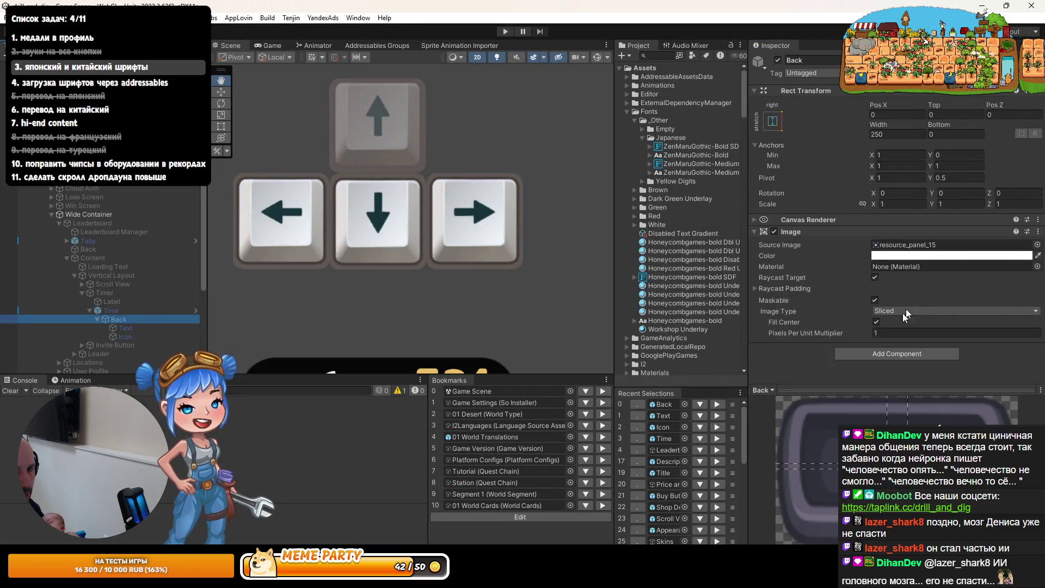
{"action": "left_click", "coordinate": [885, 355]}
{"action": "key", "text": "Down"}
{"action": "key", "text": "Down"}
{"action": "key", "text": "Down"}
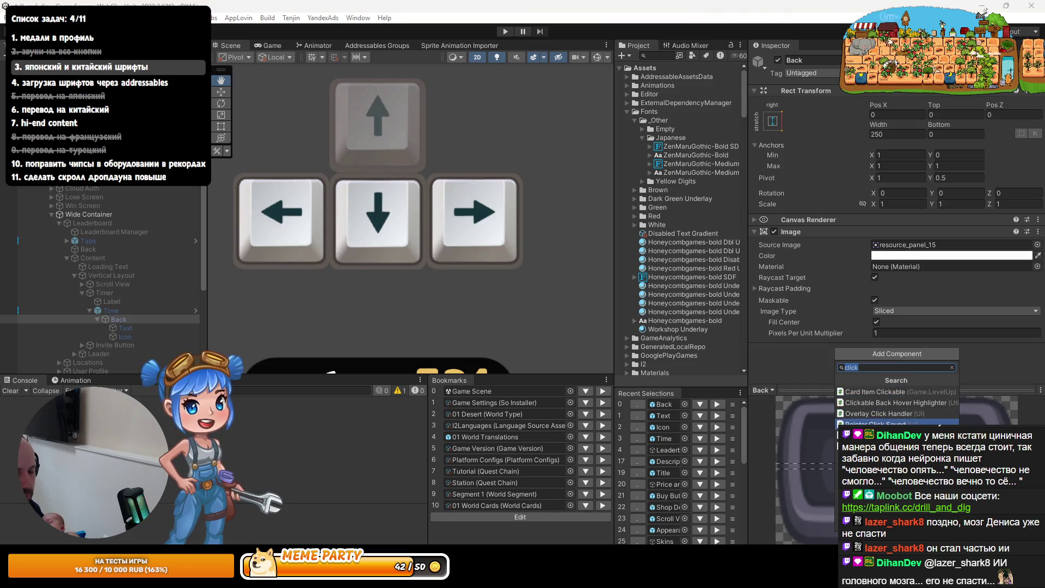
Recheck Time's Back, Text and Icon objects, then open the Time prefab in Prefab Mode
{"action": "left_click", "coordinate": [121, 311]}
{"action": "left_click", "coordinate": [116, 320]}
{"action": "left_click", "coordinate": [116, 327]}
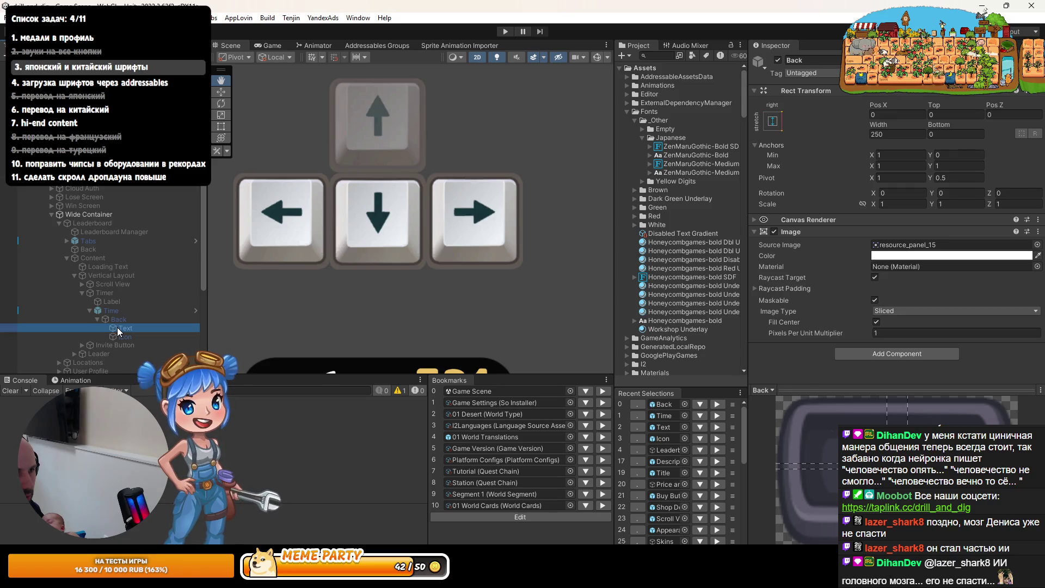
{"action": "left_click", "coordinate": [124, 337]}
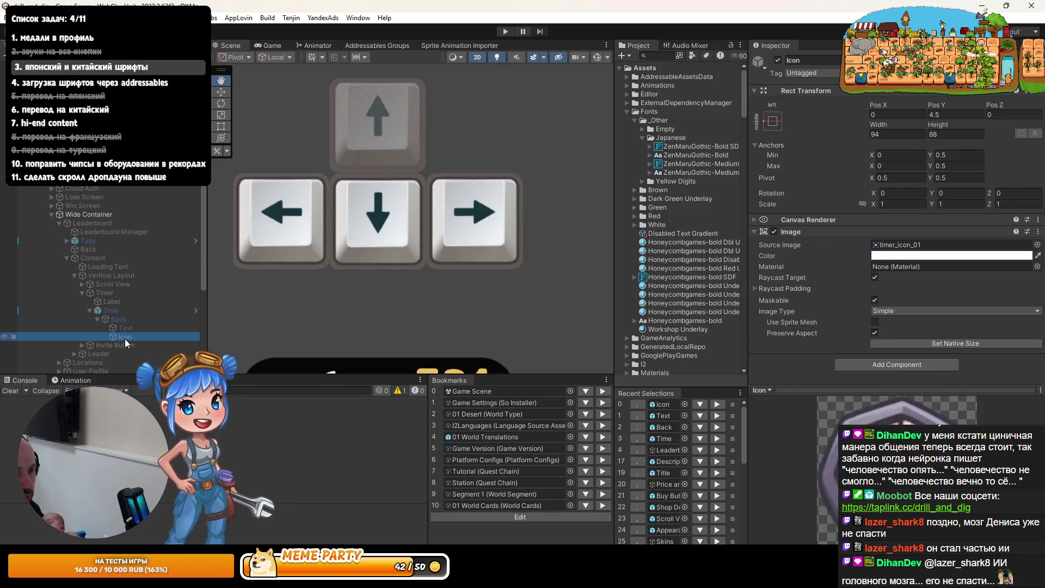
{"action": "left_click", "coordinate": [124, 328]}
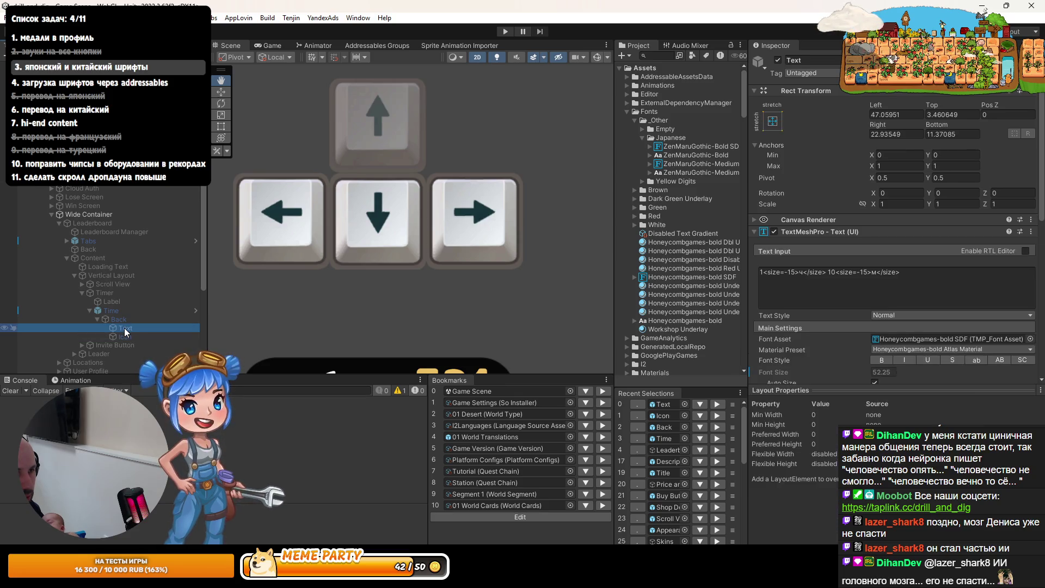
{"action": "left_click", "coordinate": [124, 336]}
{"action": "left_click", "coordinate": [873, 364]}
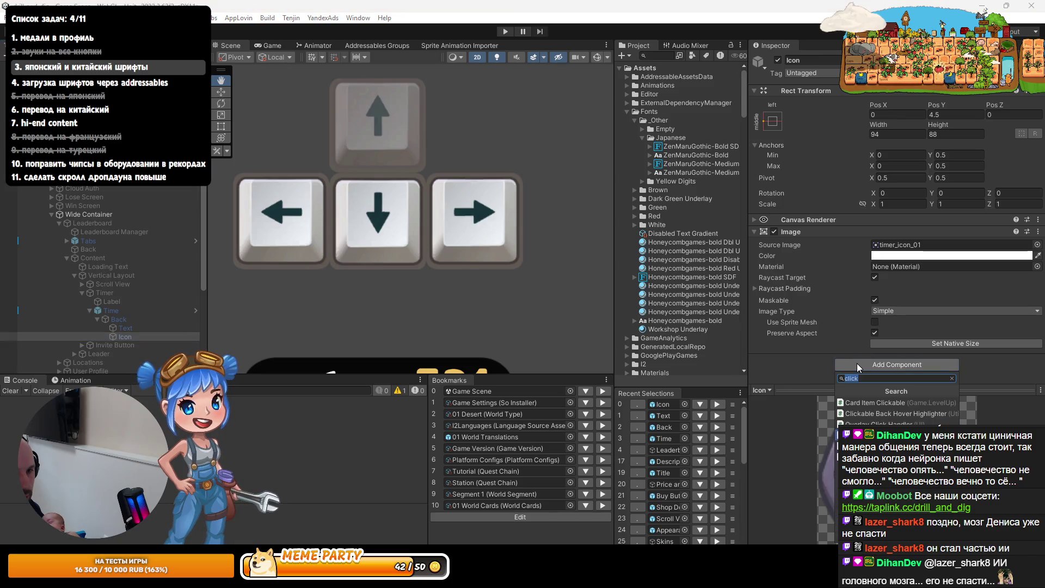
{"action": "left_click", "coordinate": [111, 310]}
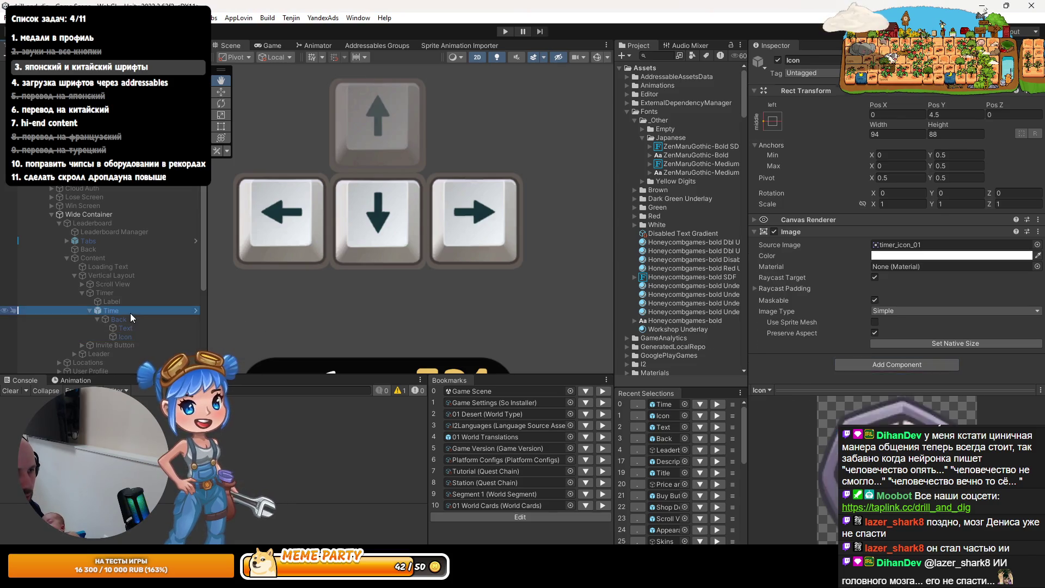
{"action": "double_click", "coordinate": [802, 90]}
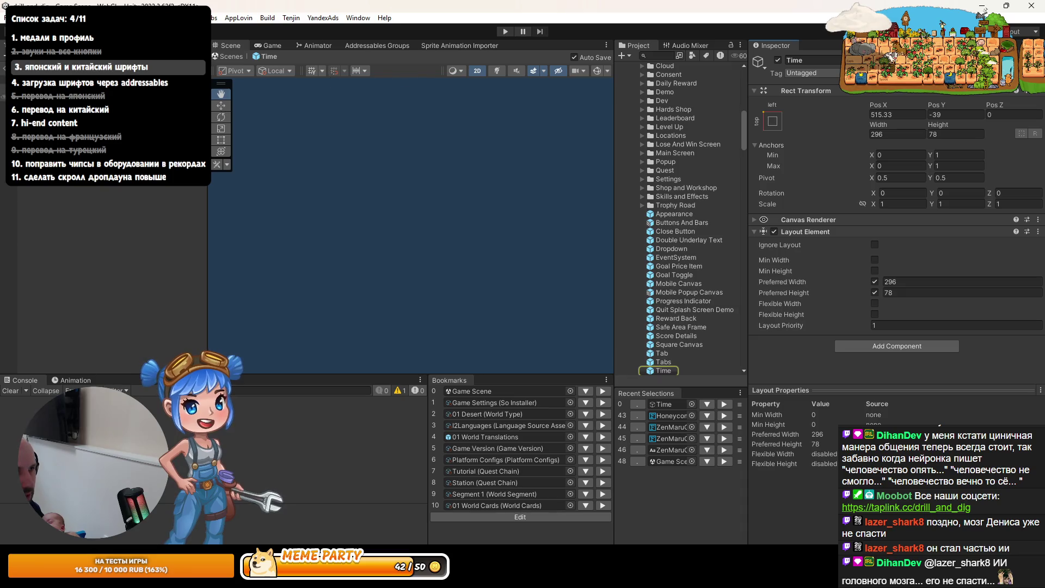
Add a Layout Element to the clock Icon with Ignore Layout ticked
{"action": "left_click", "coordinate": [43, 96]}
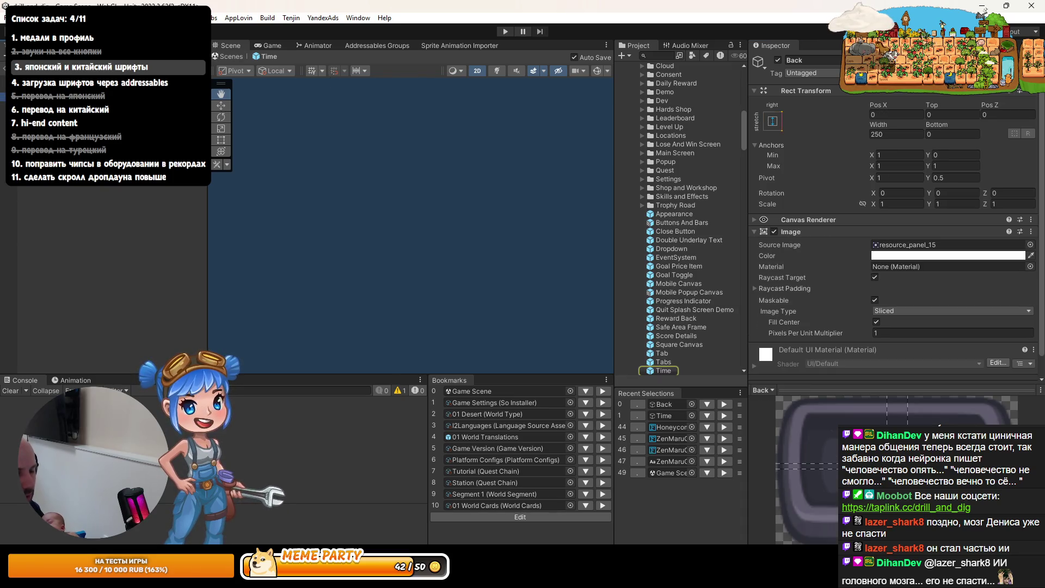
{"action": "key", "text": "Down"}
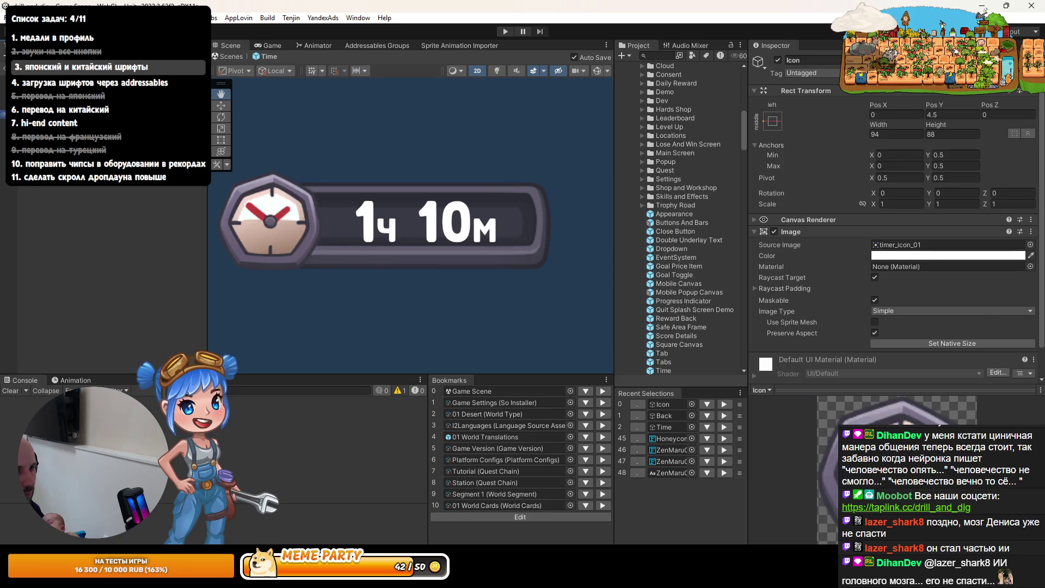
{"action": "key", "text": "Down"}
{"action": "left_click_drag", "start_coordinate": [283, 160], "coordinate": [325, 185]}
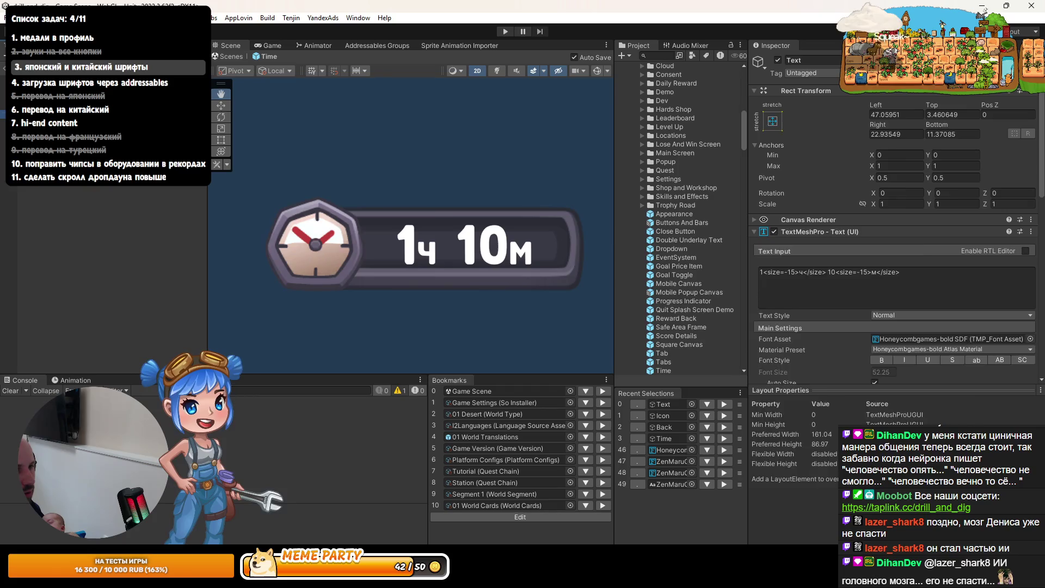
{"action": "left_click", "coordinate": [663, 415]}
{"action": "left_click", "coordinate": [893, 370]}
{"action": "type", "text": "clickдф"}
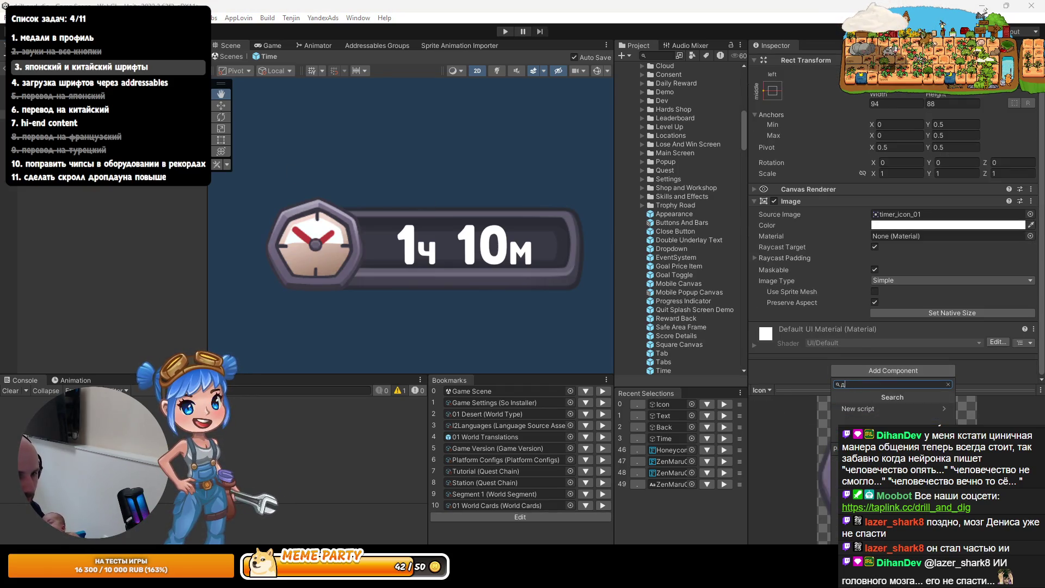
{"action": "key", "text": "BackSpace"}
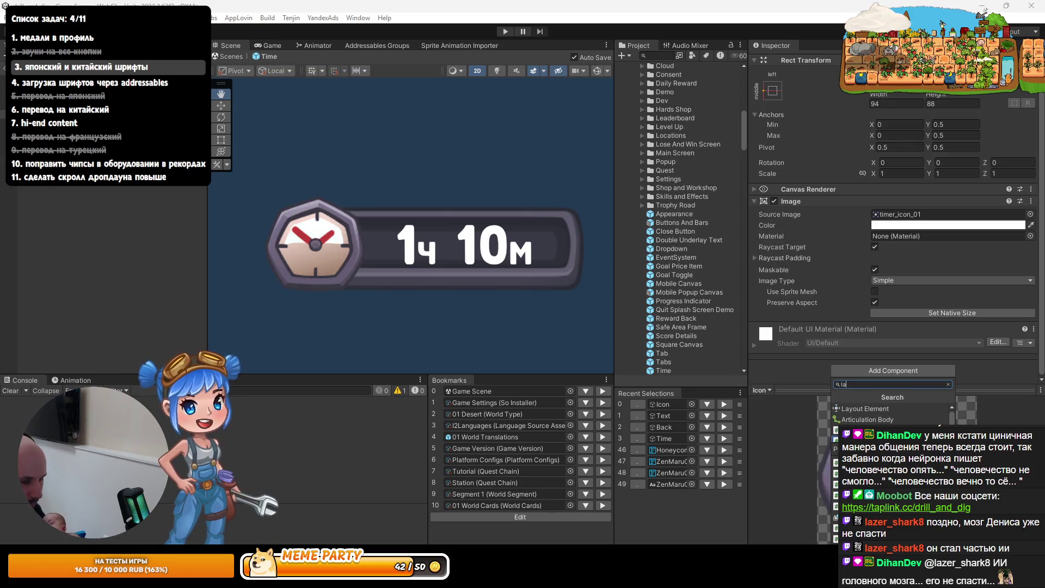
{"action": "type", "text": "lay"}
{"action": "key", "text": "Return"}
{"action": "scroll", "coordinate": [873, 268], "scroll_direction": "down", "scroll_amount": 3}
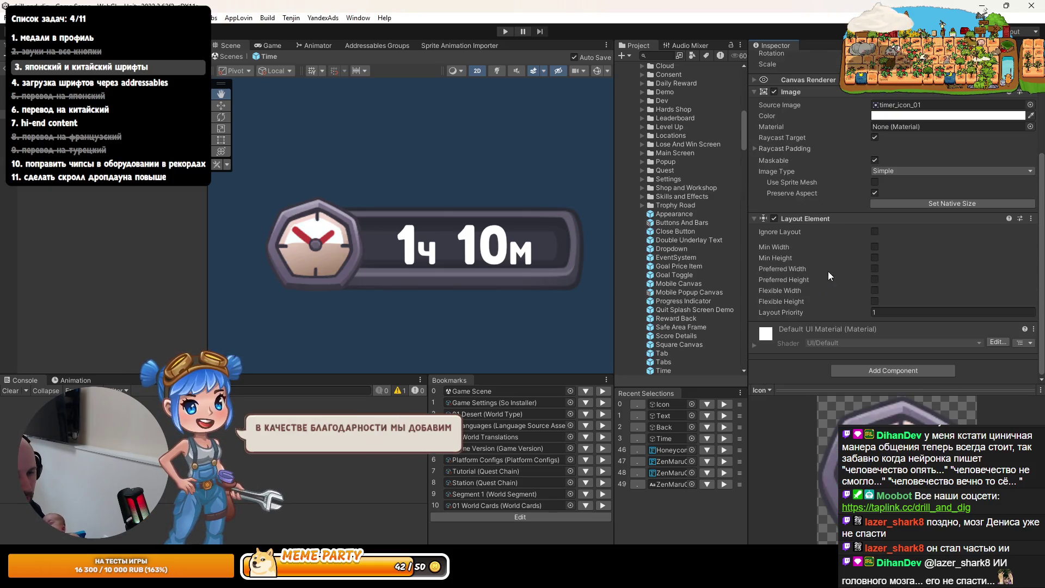
{"action": "left_click", "coordinate": [874, 233]}
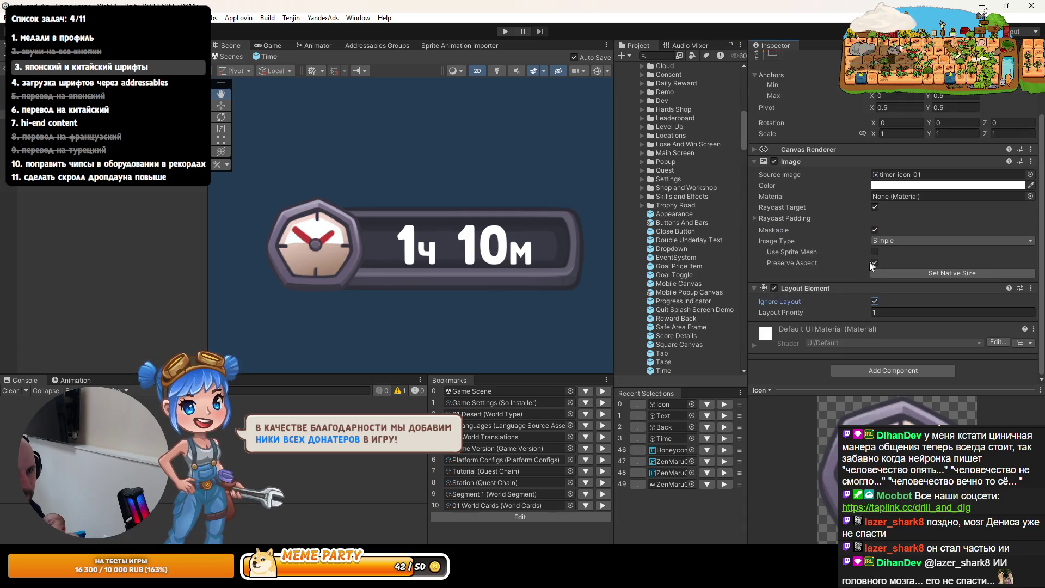
{"action": "scroll", "coordinate": [864, 175], "scroll_direction": "up", "scroll_amount": 3}
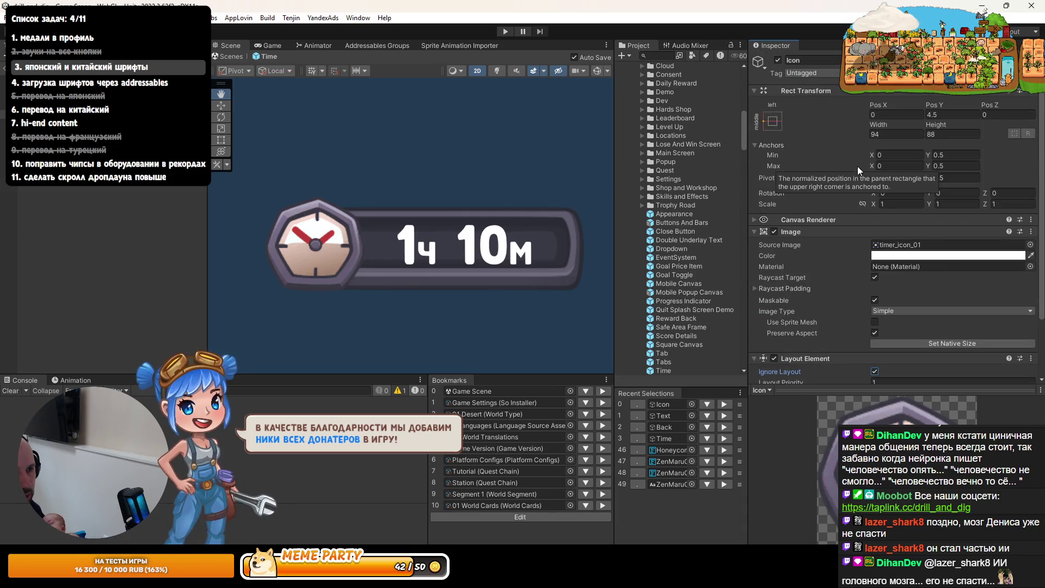
Give the timer Text object a Layout Element of its own
{"action": "key", "text": "Down"}
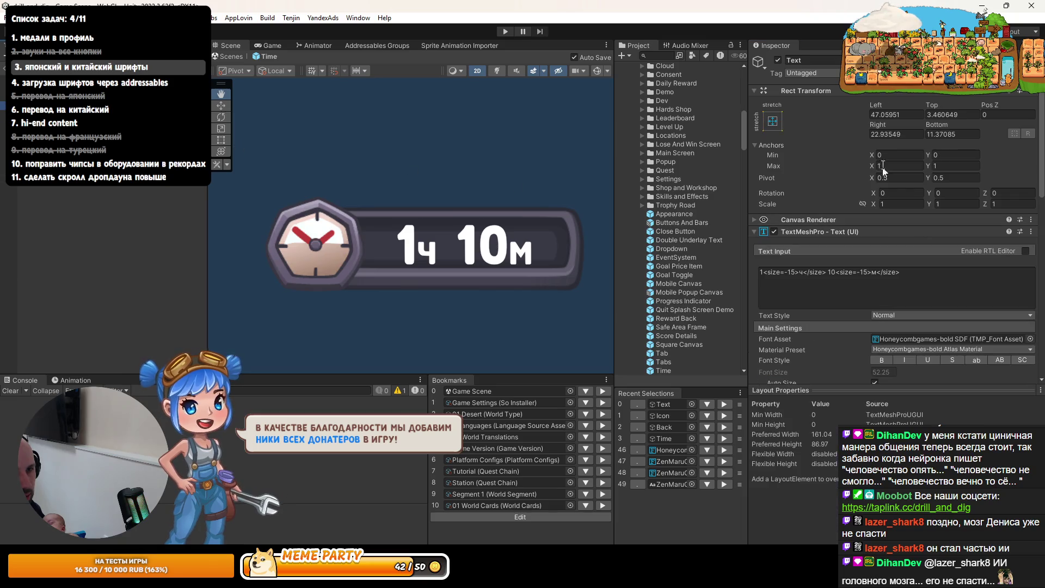
{"action": "scroll", "coordinate": [859, 322], "scroll_direction": "down", "scroll_amount": 10}
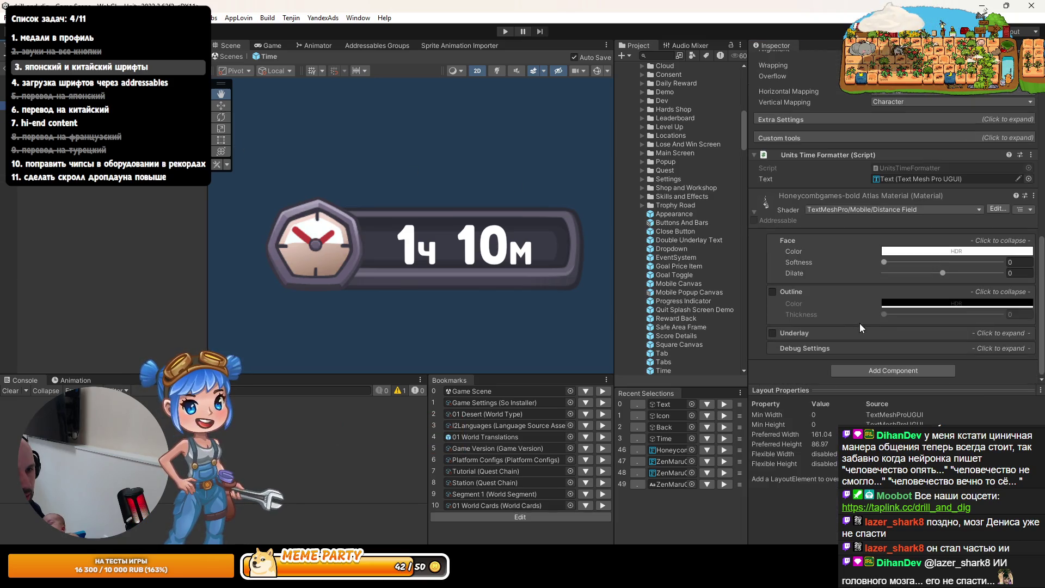
{"action": "scroll", "coordinate": [864, 328], "scroll_direction": "up", "scroll_amount": 10}
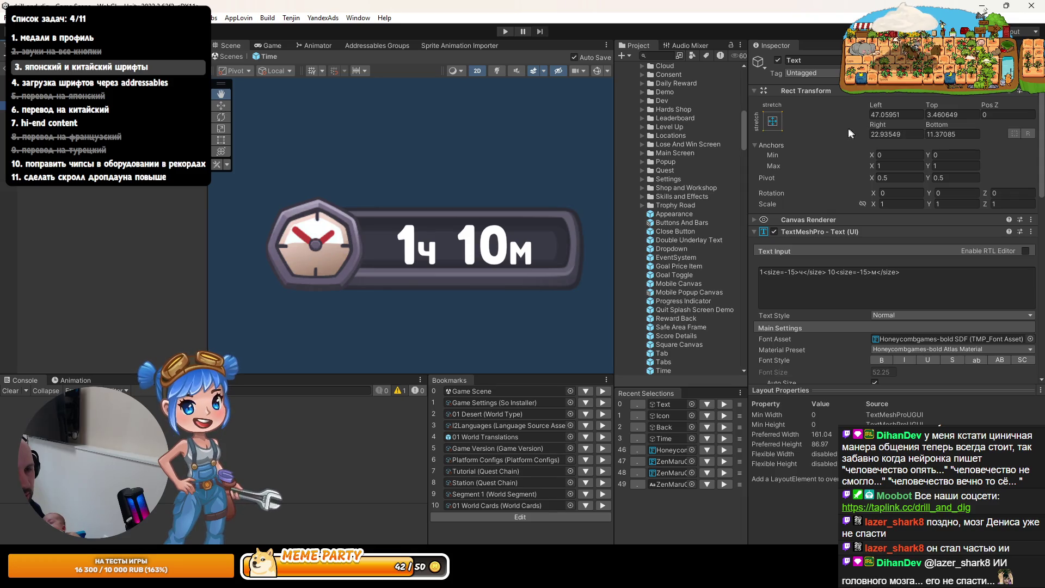
{"action": "scroll", "coordinate": [899, 350], "scroll_direction": "down", "scroll_amount": 10}
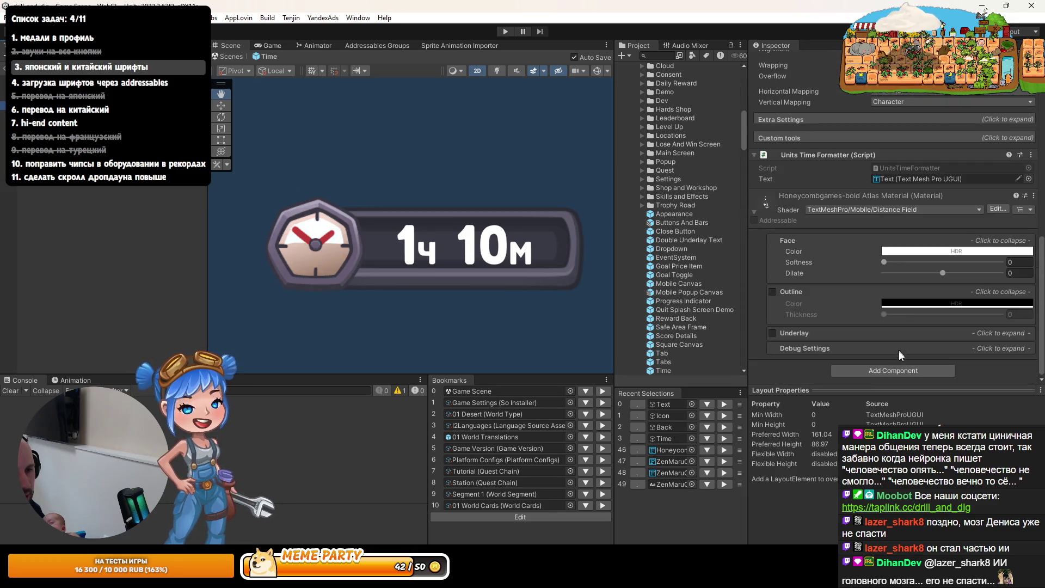
{"action": "key", "text": "ctrl+z"}
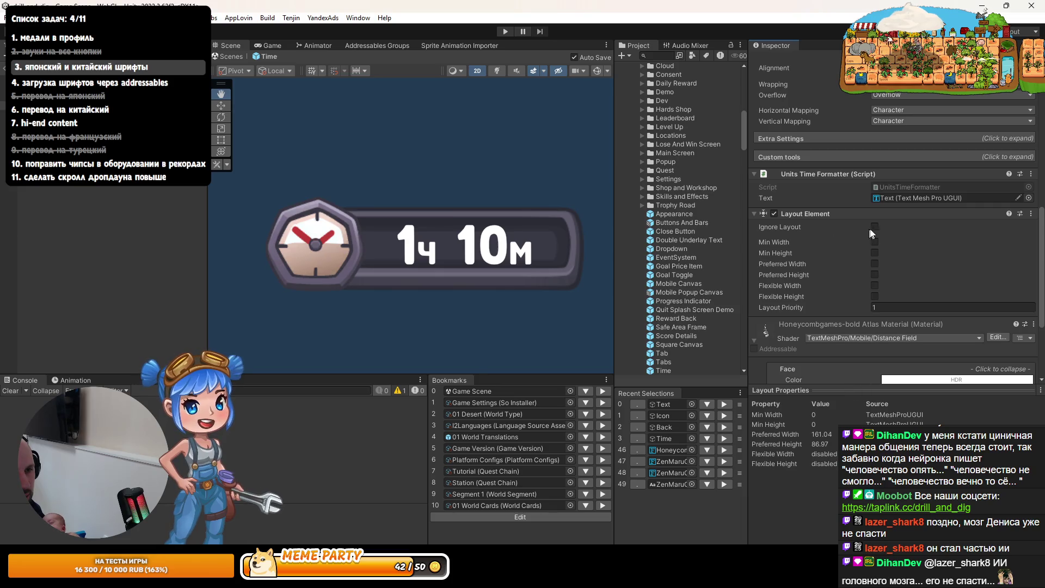
{"action": "scroll", "coordinate": [870, 232], "scroll_direction": "up", "scroll_amount": 10}
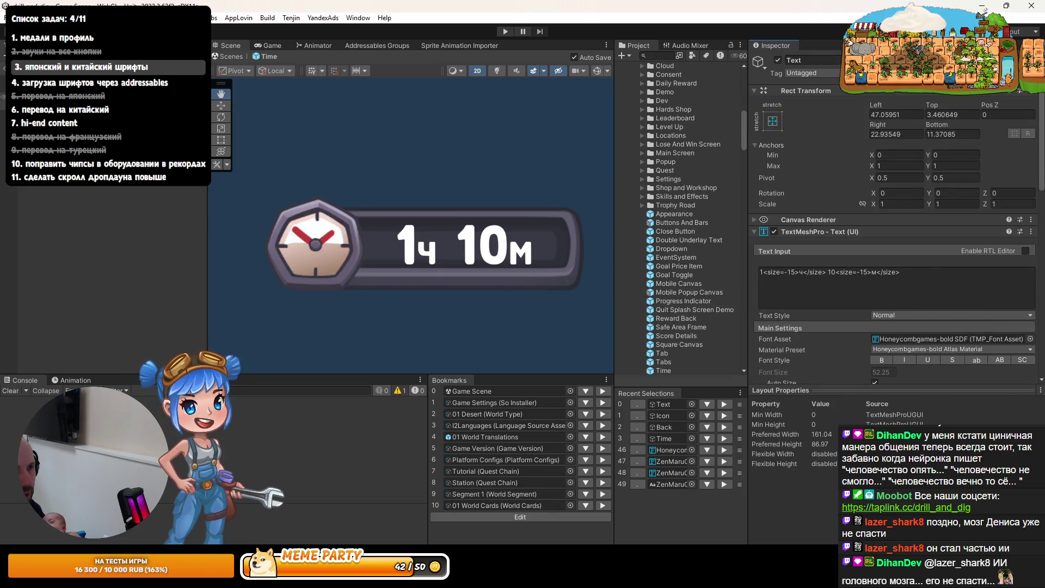
Select the Back panel and search its components for 'layho'
{"action": "left_click", "coordinate": [664, 427]}
{"action": "scroll", "coordinate": [882, 337], "scroll_direction": "down", "scroll_amount": 1}
{"action": "left_click", "coordinate": [877, 371]}
{"action": "type", "text": "lay"}
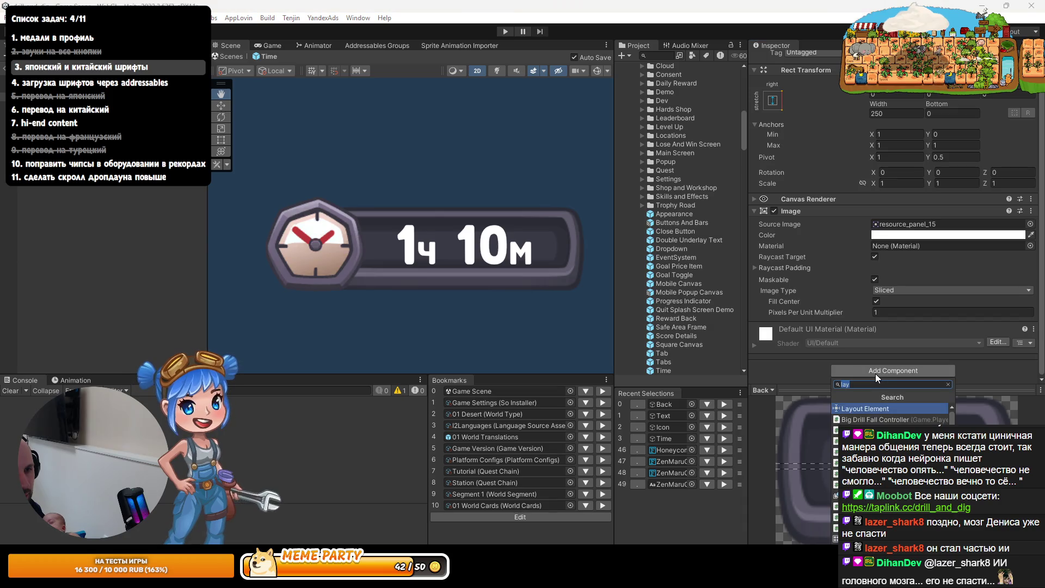
{"action": "type", "text": "ho"}
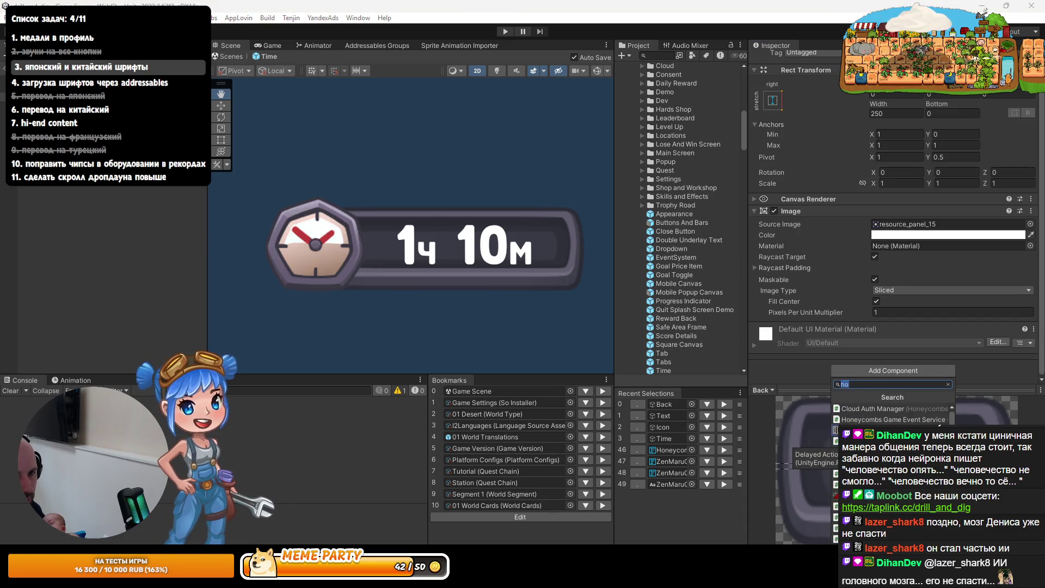
Add a Horizontal Layout Group to Back with left padding 47 and right padding 23
{"action": "left_click", "coordinate": [882, 430]}
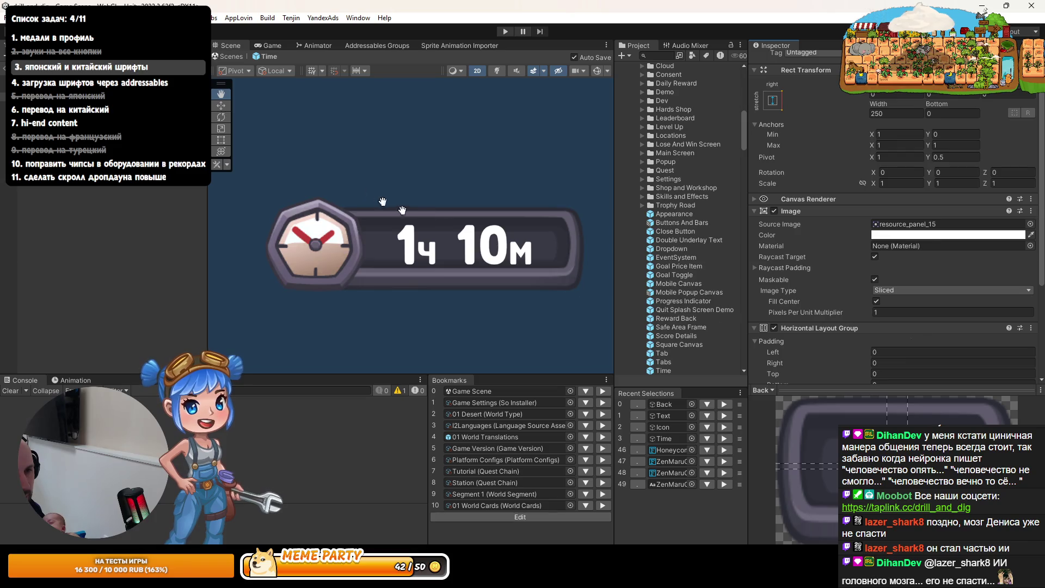
{"action": "left_click", "coordinate": [663, 415]}
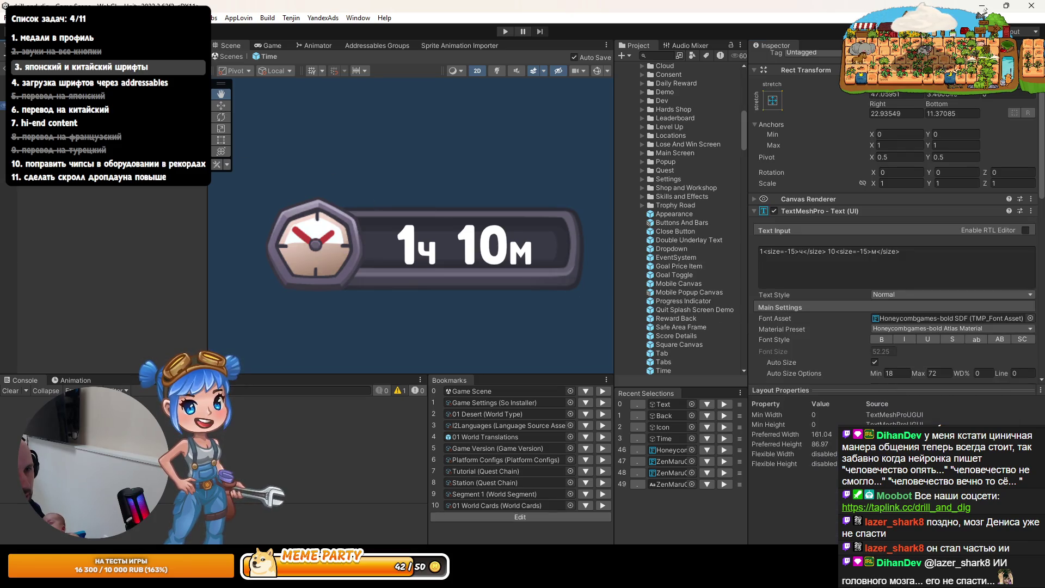
{"action": "left_click", "coordinate": [661, 416]}
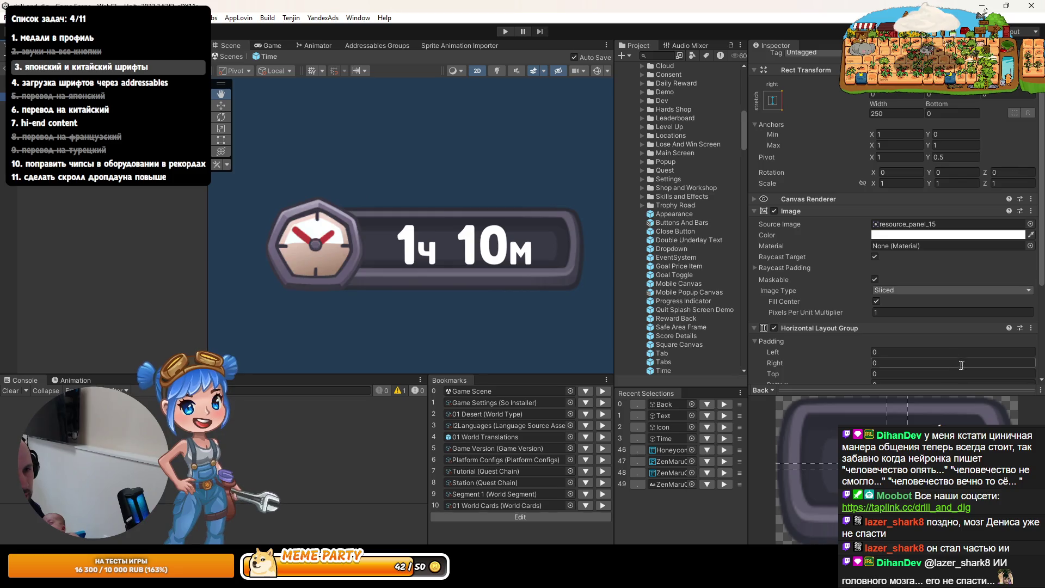
{"action": "left_click", "coordinate": [952, 352]}
{"action": "type", "text": "47"}
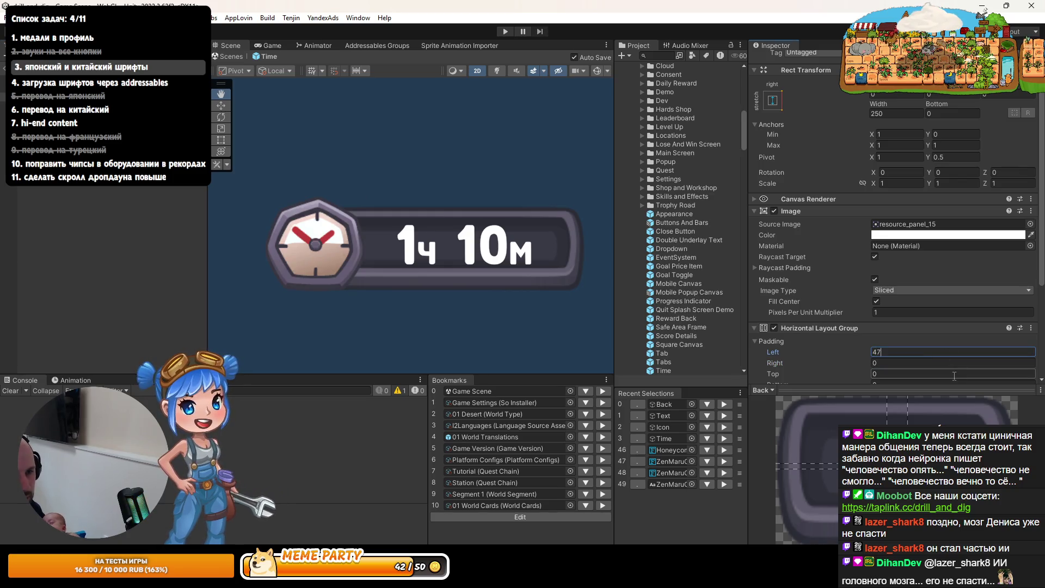
{"action": "key", "text": "Tab"}
{"action": "type", "text": "23"}
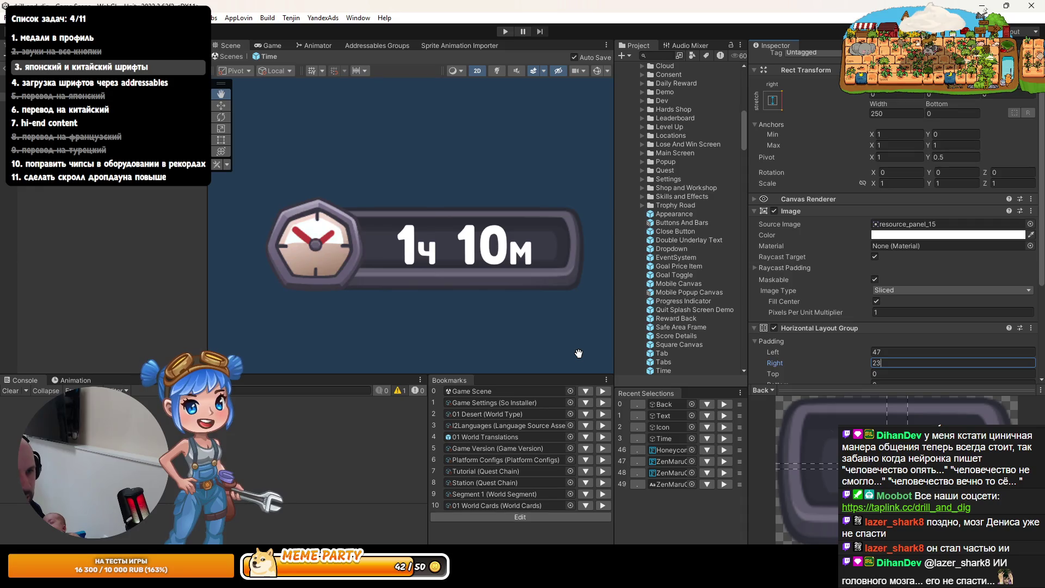
{"action": "key", "text": "Return"}
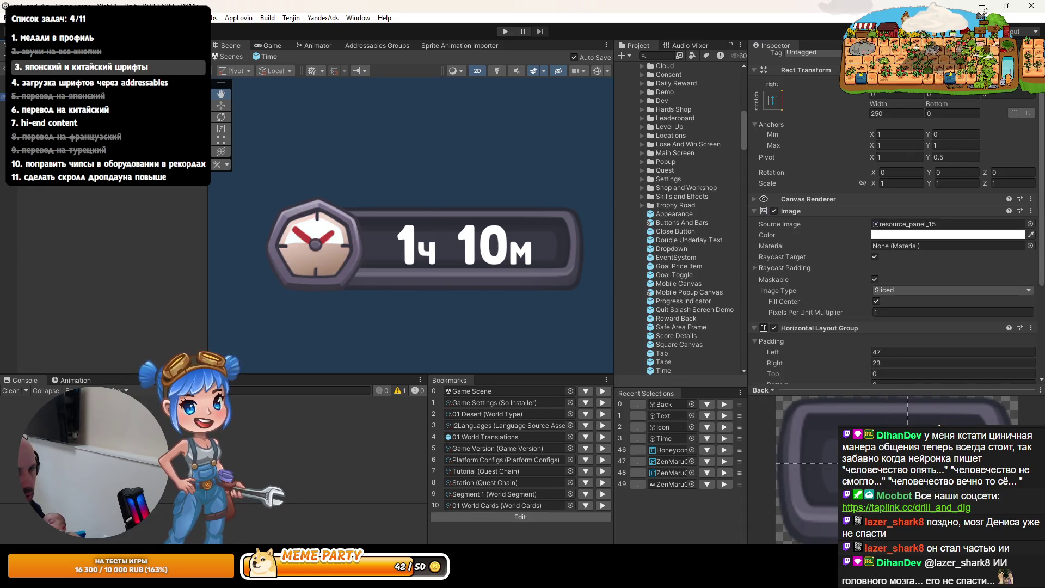
Set padding top 3 and bottom 11, disable Child Force Expand, enable Control Child Size Width
{"action": "left_click", "coordinate": [660, 415]}
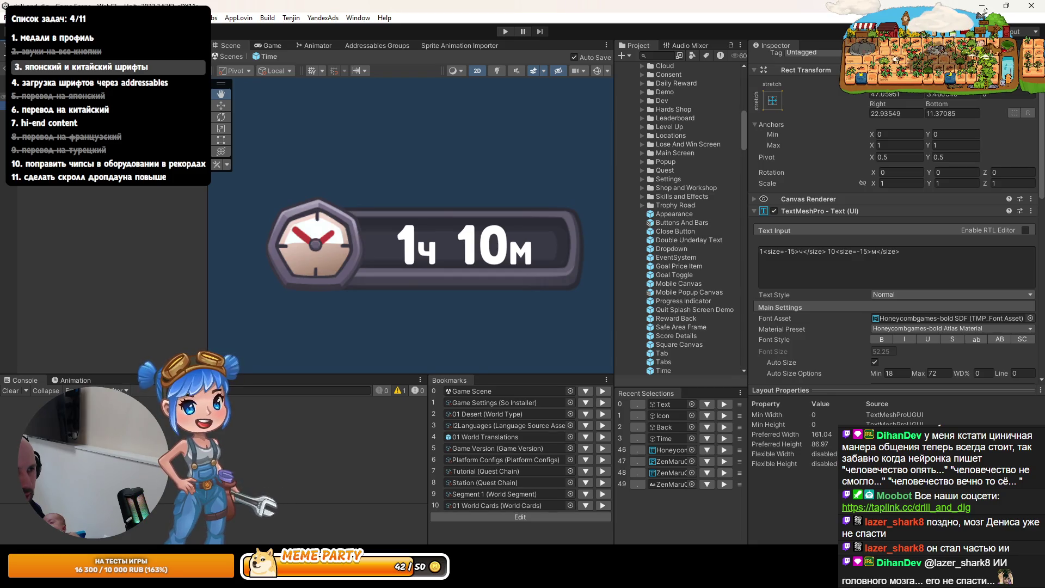
{"action": "left_click", "coordinate": [664, 426]}
{"action": "scroll", "coordinate": [937, 310], "scroll_direction": "down", "scroll_amount": 3}
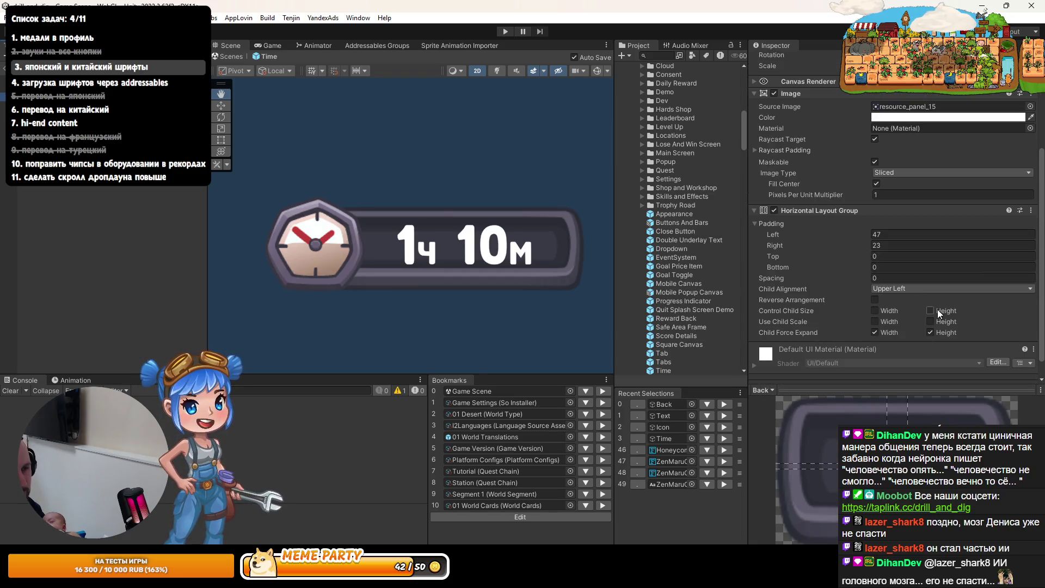
{"action": "left_click", "coordinate": [888, 255]}
{"action": "type", "text": "3"}
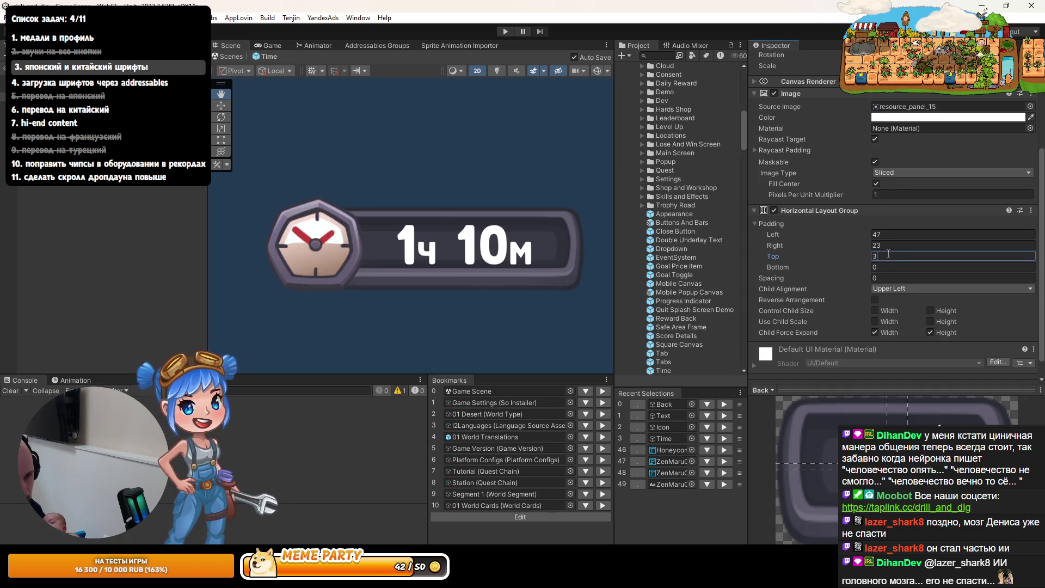
{"action": "type", "text": "11"}
{"action": "left_click", "coordinate": [895, 333]}
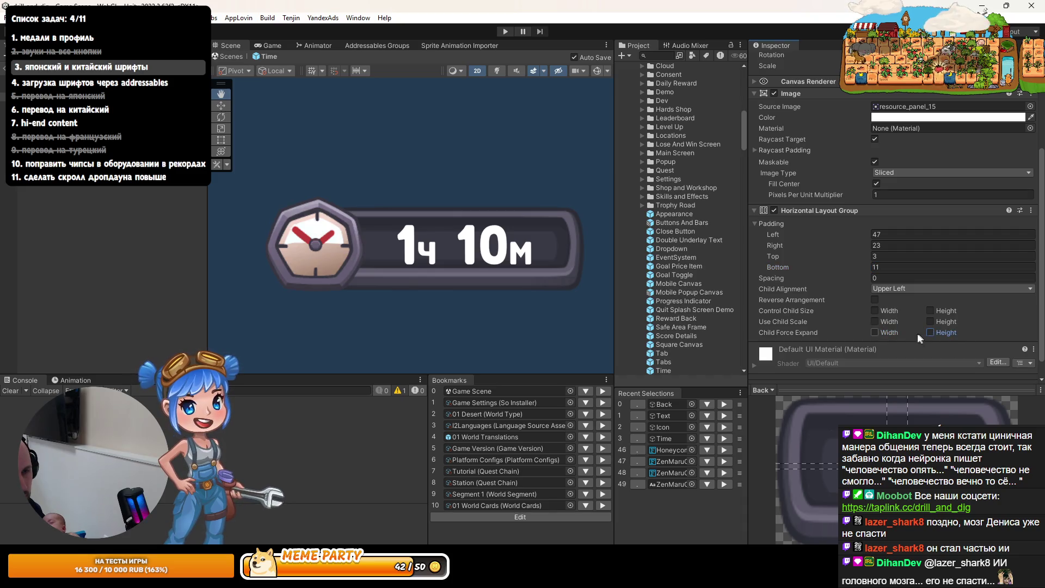
{"action": "left_click", "coordinate": [892, 312]}
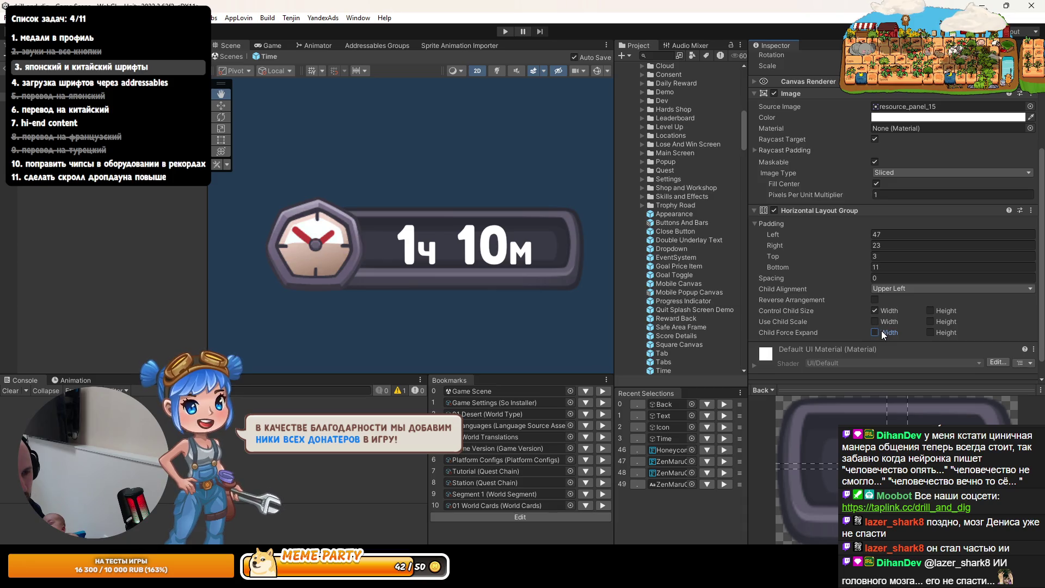
{"action": "left_click", "coordinate": [55, 69]}
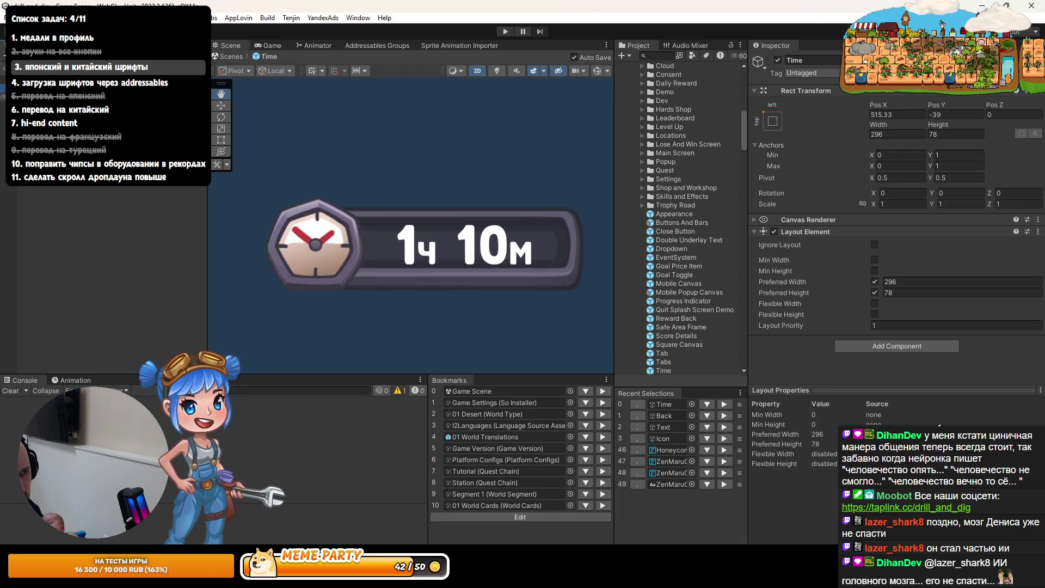
Compare the Back panel and Time root objects' components in the Inspector
{"action": "left_click", "coordinate": [82, 95]}
{"action": "scroll", "coordinate": [869, 292], "scroll_direction": "down", "scroll_amount": 5}
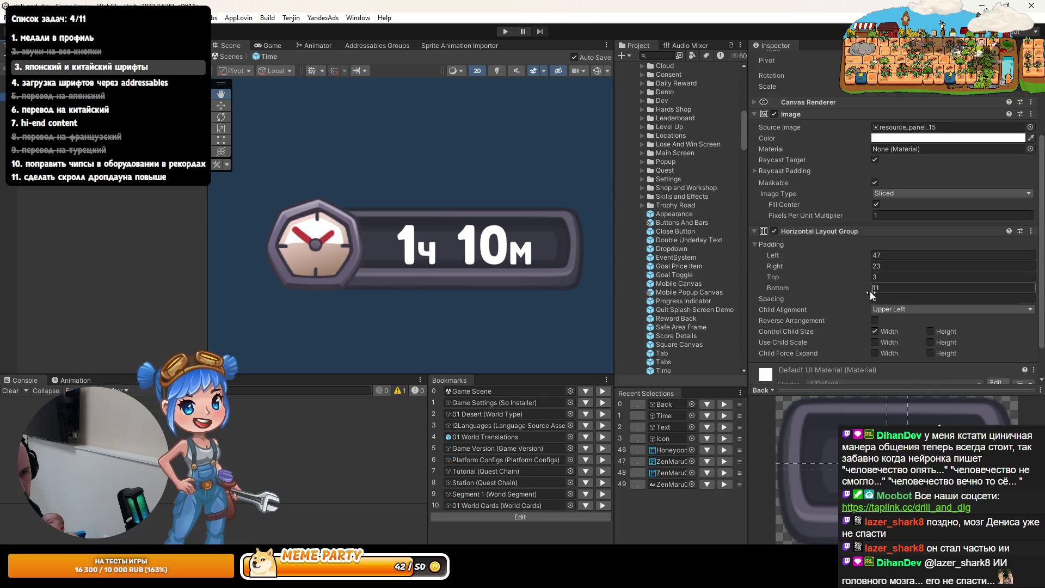
{"action": "scroll", "coordinate": [857, 296], "scroll_direction": "up", "scroll_amount": 3}
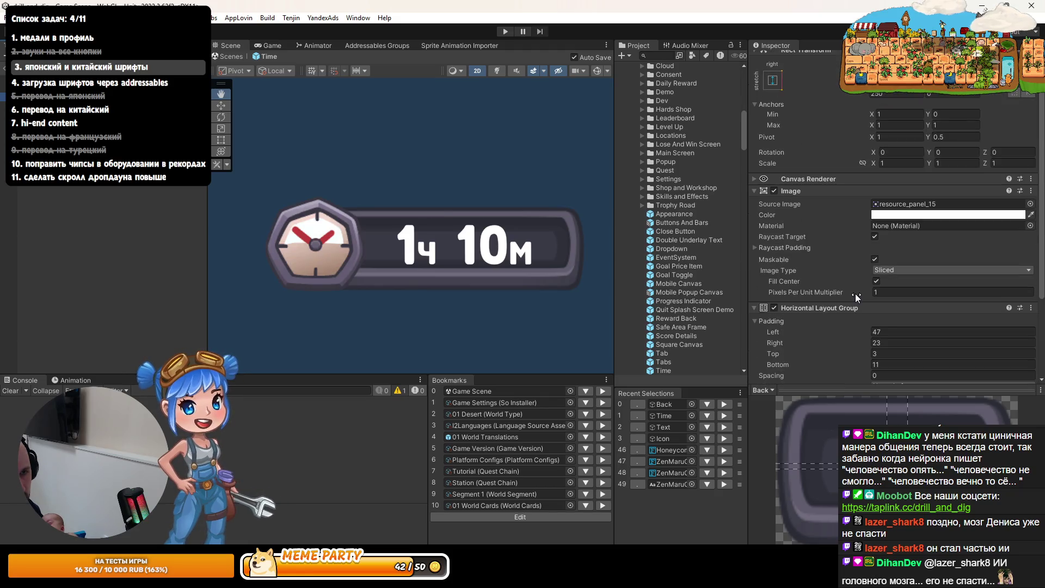
{"action": "scroll", "coordinate": [854, 293], "scroll_direction": "up", "scroll_amount": 2}
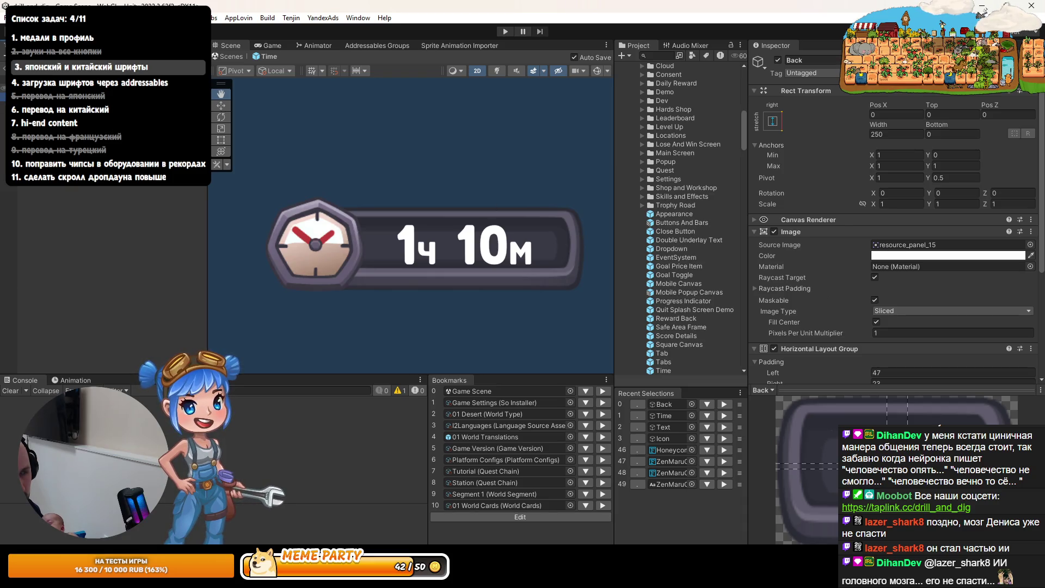
{"action": "left_click", "coordinate": [663, 415]}
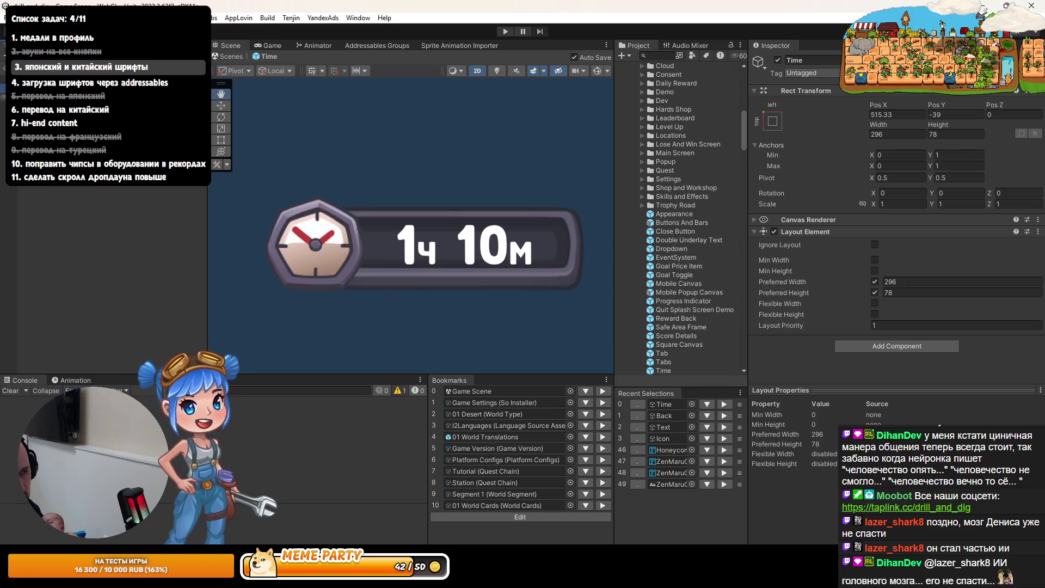
{"action": "left_click", "coordinate": [663, 416]}
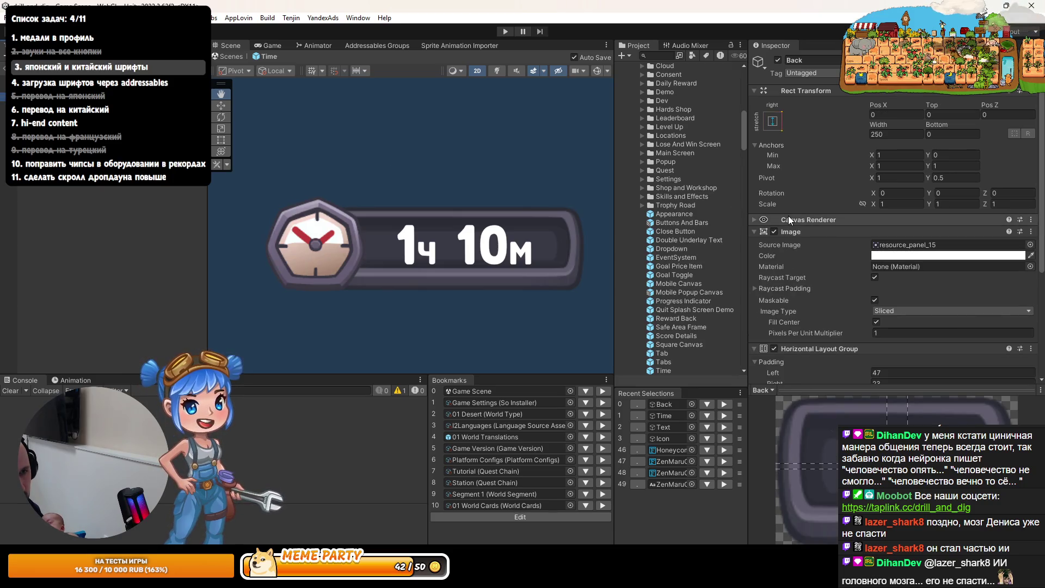
{"action": "left_click", "coordinate": [664, 416]}
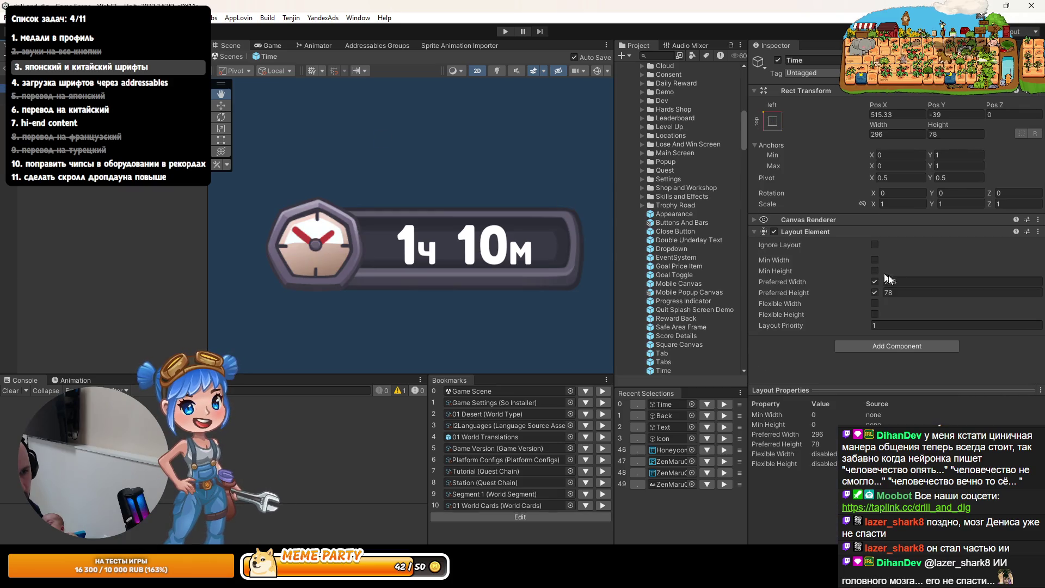
Remove Time's fixed 296×78 Layout Element through its component menu
{"action": "left_click", "coordinate": [1037, 232]}
{"action": "left_click", "coordinate": [967, 260]}
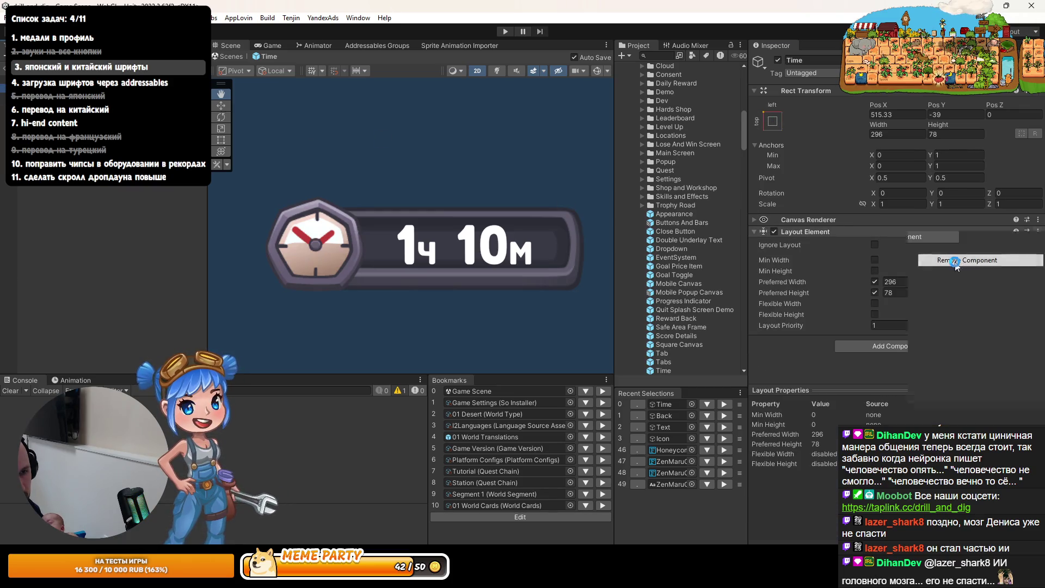
{"action": "left_click", "coordinate": [663, 415]}
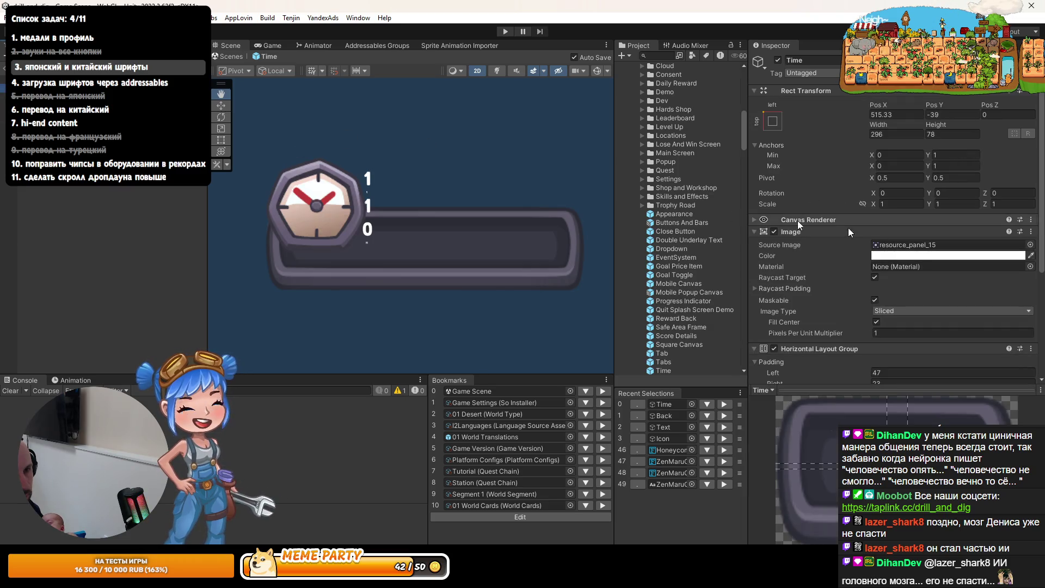
{"action": "scroll", "coordinate": [880, 228], "scroll_direction": "down", "scroll_amount": 3}
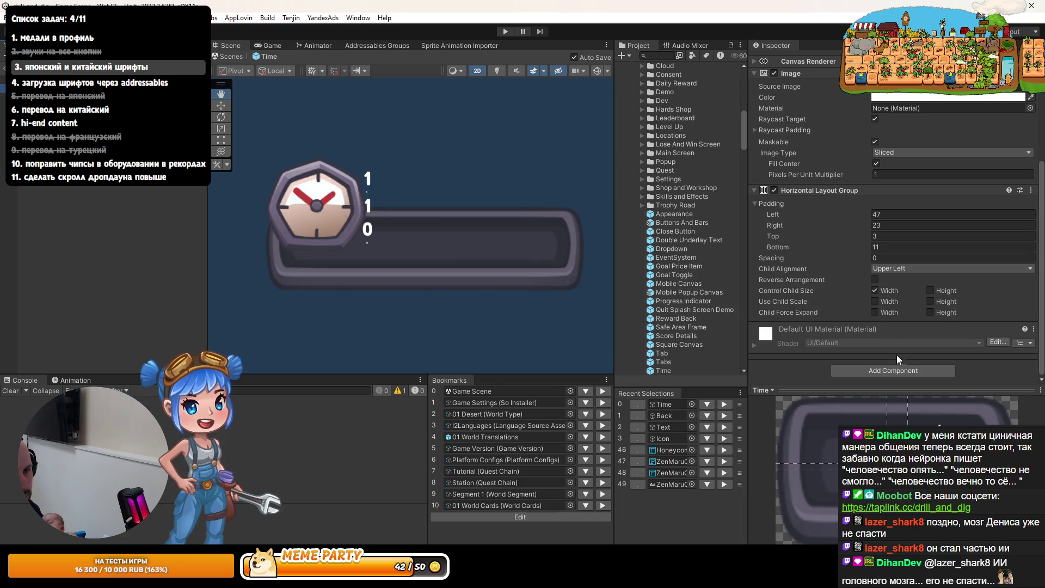
{"action": "left_click", "coordinate": [898, 368]}
Add a Layout Element to Time, then remove it again
{"action": "type", "text": "lay"}
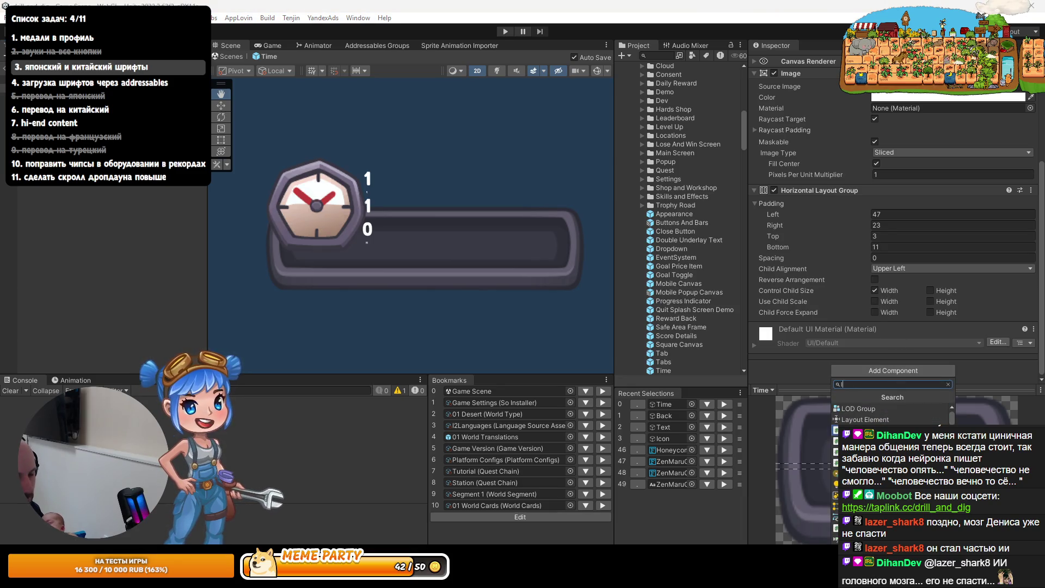
{"action": "key", "text": "Return"}
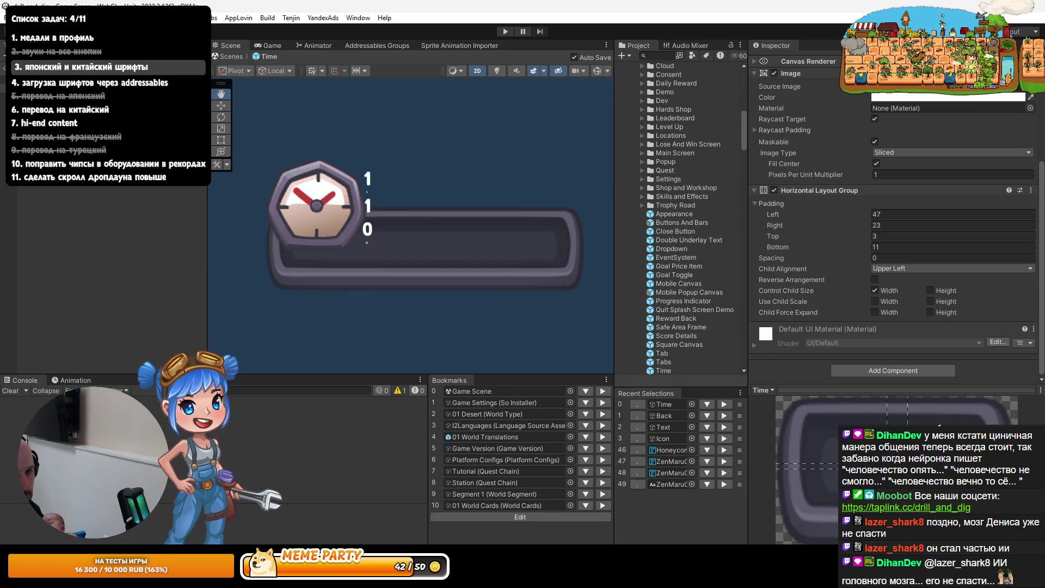
{"action": "left_click", "coordinate": [1030, 328]}
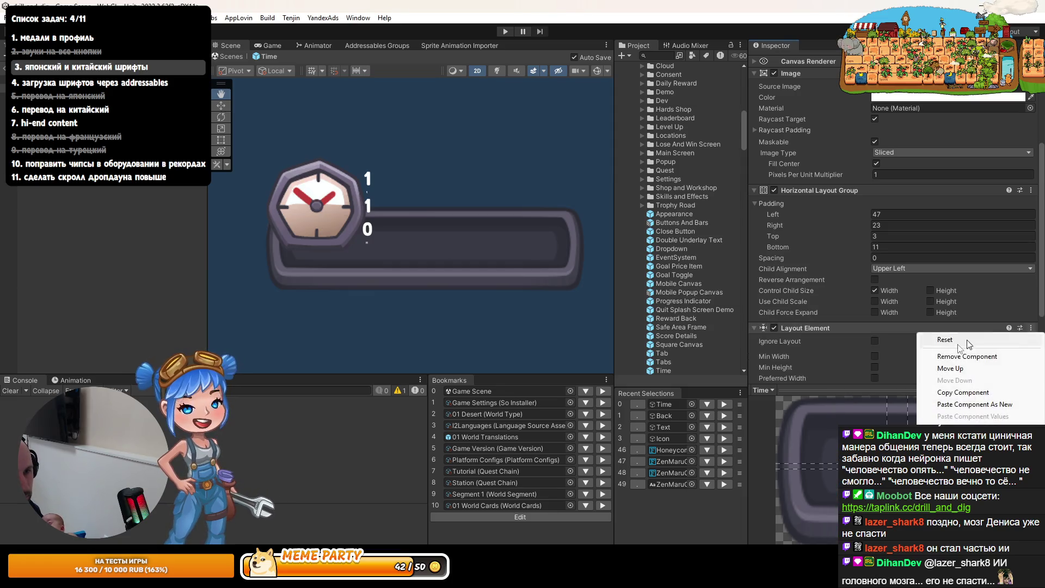
{"action": "left_click", "coordinate": [957, 355]}
On the timer Text's Layout Element, untick Ignore Layout and set Min Width to 250
{"action": "left_click", "coordinate": [662, 426]}
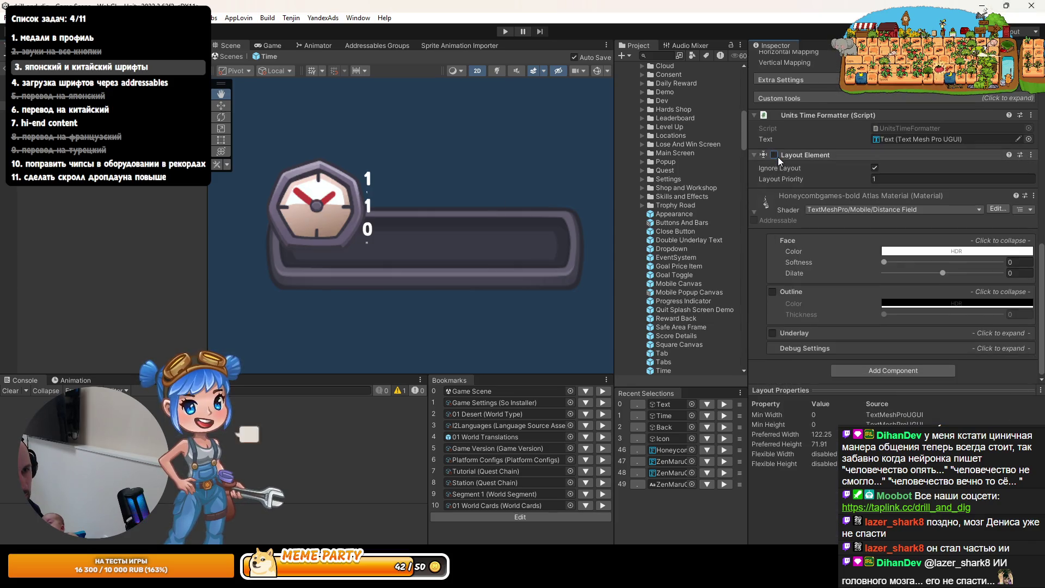
{"action": "left_click", "coordinate": [874, 168]}
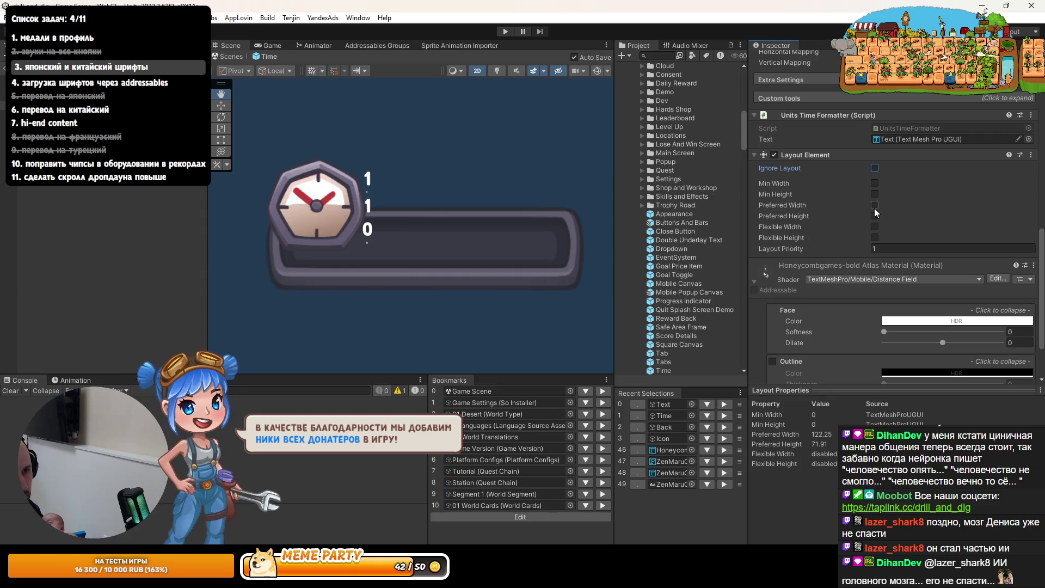
{"action": "left_click", "coordinate": [874, 183]}
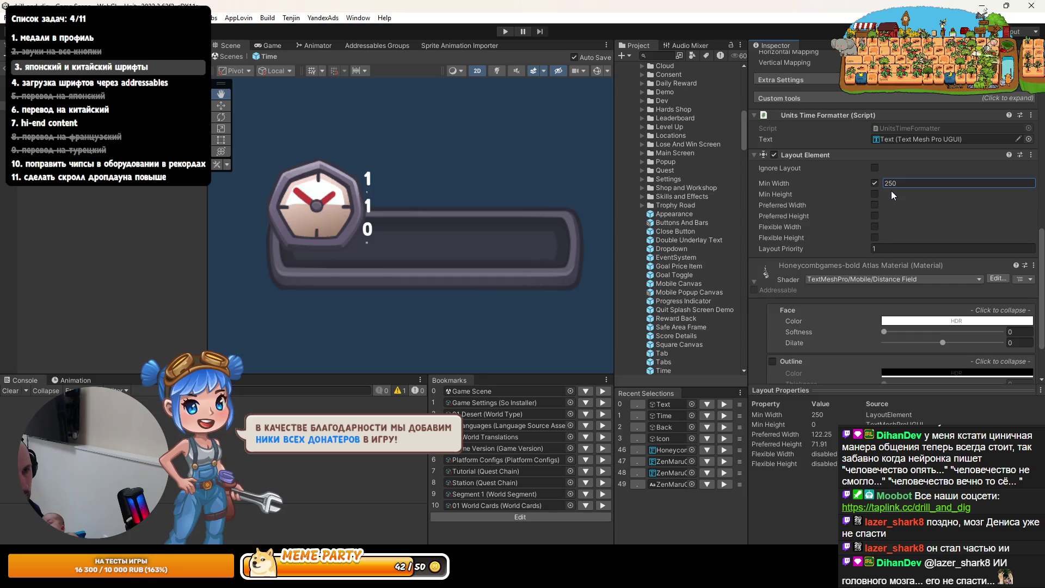
{"action": "scroll", "coordinate": [765, 272], "scroll_direction": "up", "scroll_amount": 10}
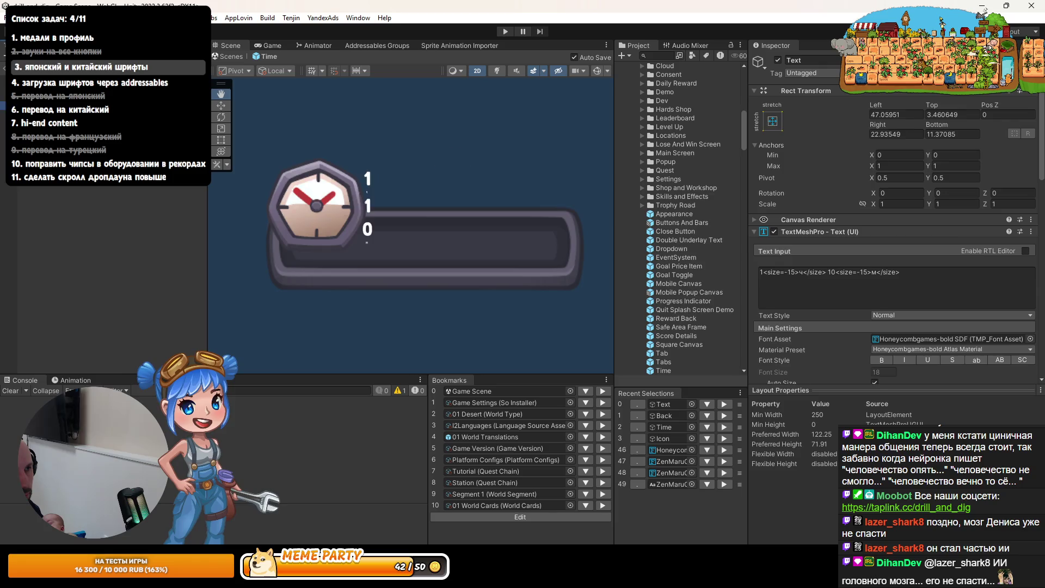
{"action": "key", "text": "ctrl+z"}
{"action": "key", "text": "ctrl+z"}
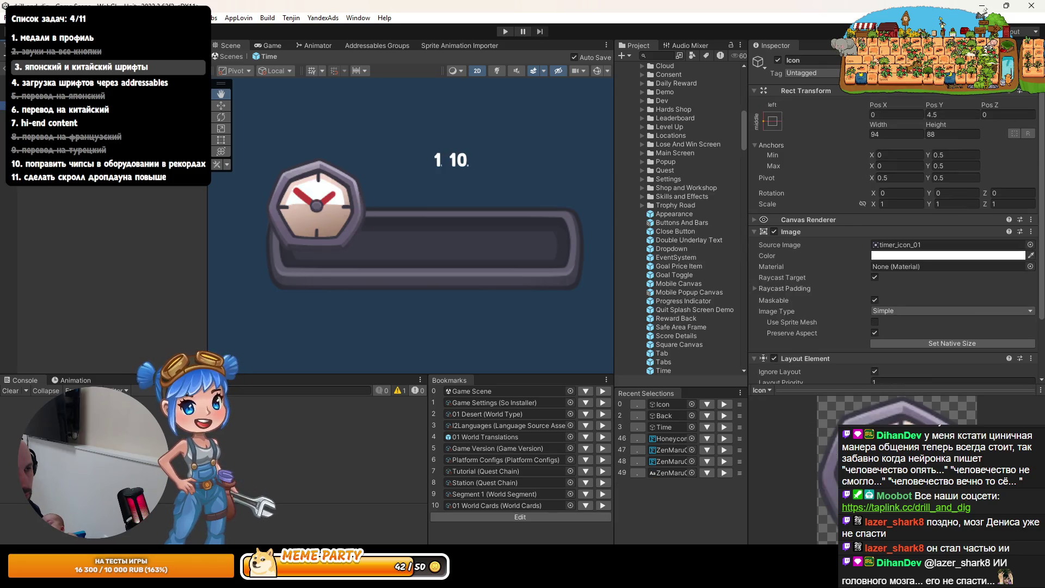
Move the clock icon to 47, 40.5, then view Time's Horizontal Layout Group settings
{"action": "key", "text": "ctrl+z"}
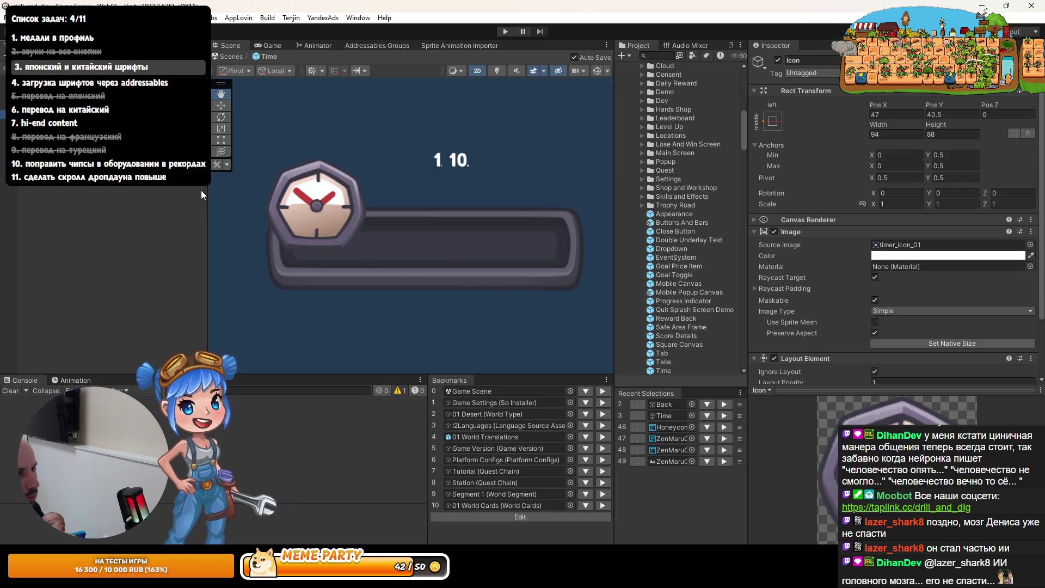
{"action": "left_click", "coordinate": [451, 160]}
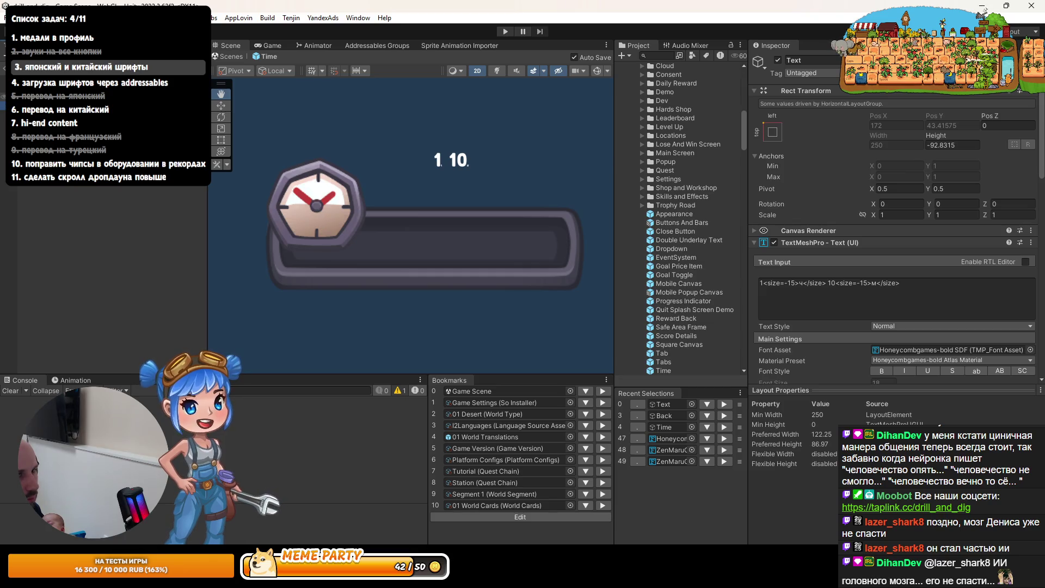
{"action": "left_click", "coordinate": [59, 87]}
{"action": "scroll", "coordinate": [914, 294], "scroll_direction": "down", "scroll_amount": 5}
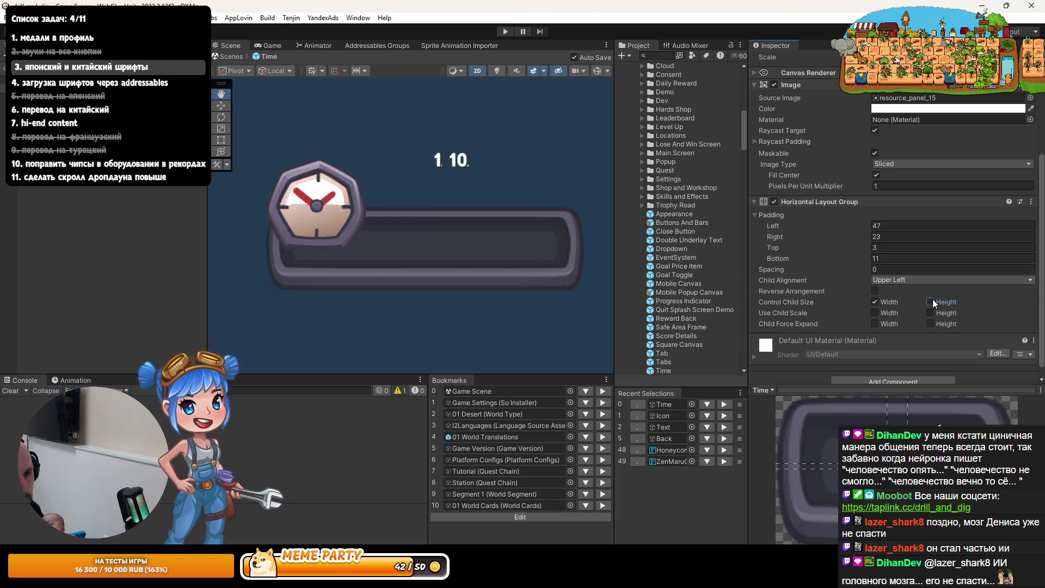
Let the layout control child heights, then review the Text and Icon objects
{"action": "left_click", "coordinate": [930, 302]}
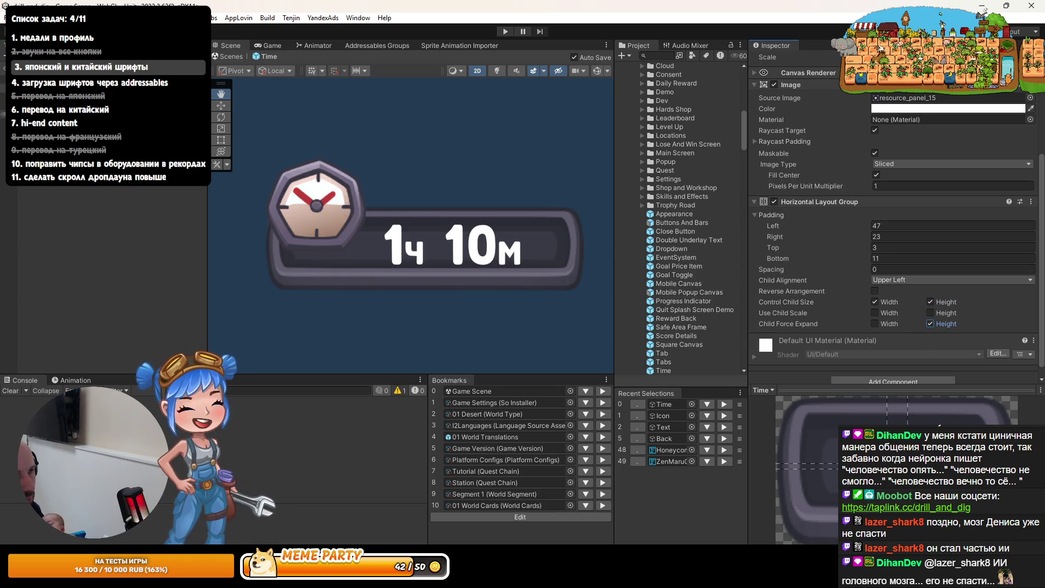
{"action": "left_click", "coordinate": [60, 95]}
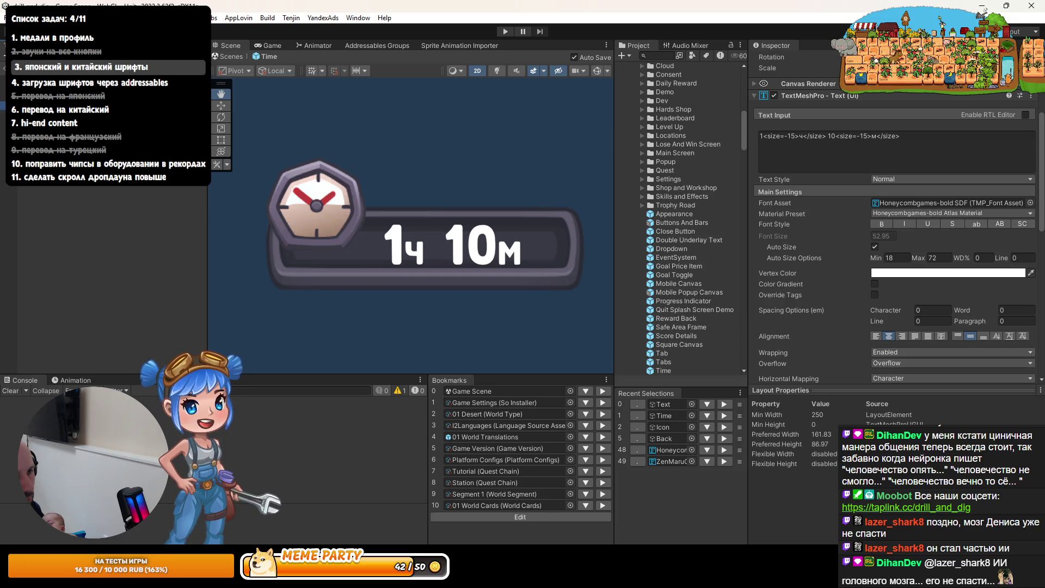
{"action": "left_click", "coordinate": [60, 105]}
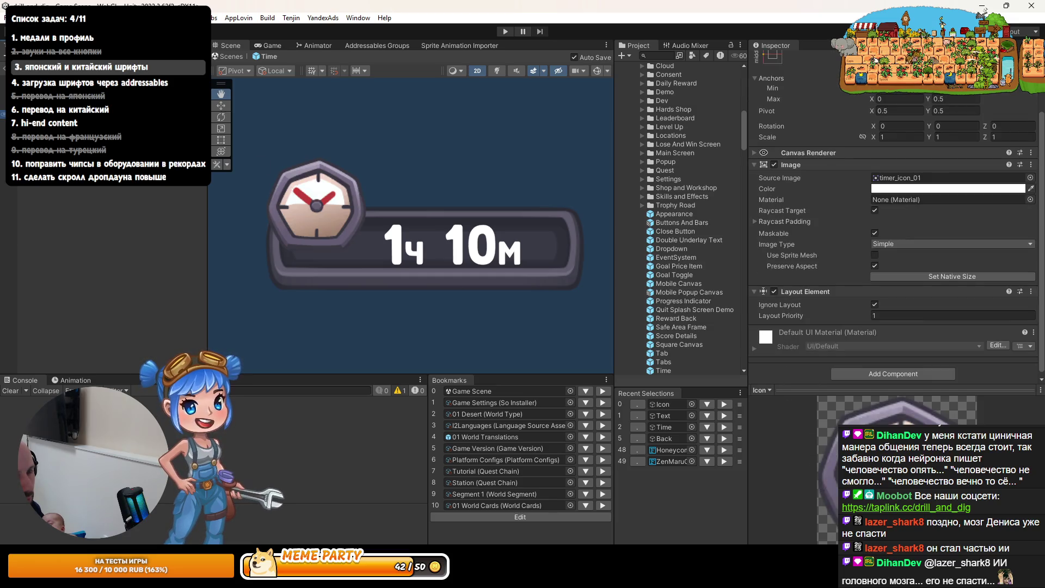
{"action": "scroll", "coordinate": [892, 217], "scroll_direction": "up", "scroll_amount": 2}
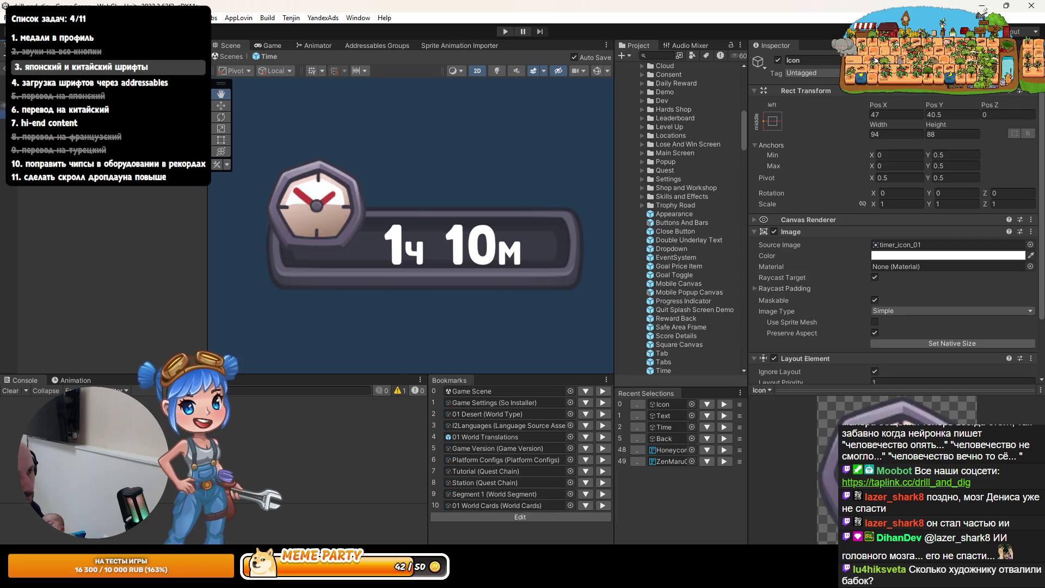
Delete the empty Back object and recheck the Text, Time and Icon layout settings
{"action": "left_click", "coordinate": [60, 87]}
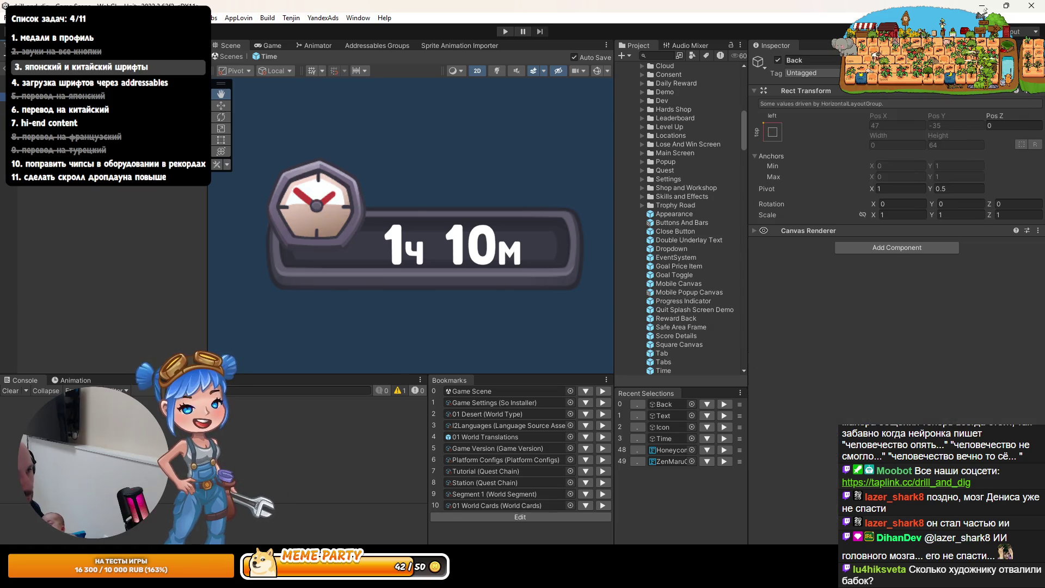
{"action": "key", "text": "Delete"}
{"action": "left_click", "coordinate": [60, 95]}
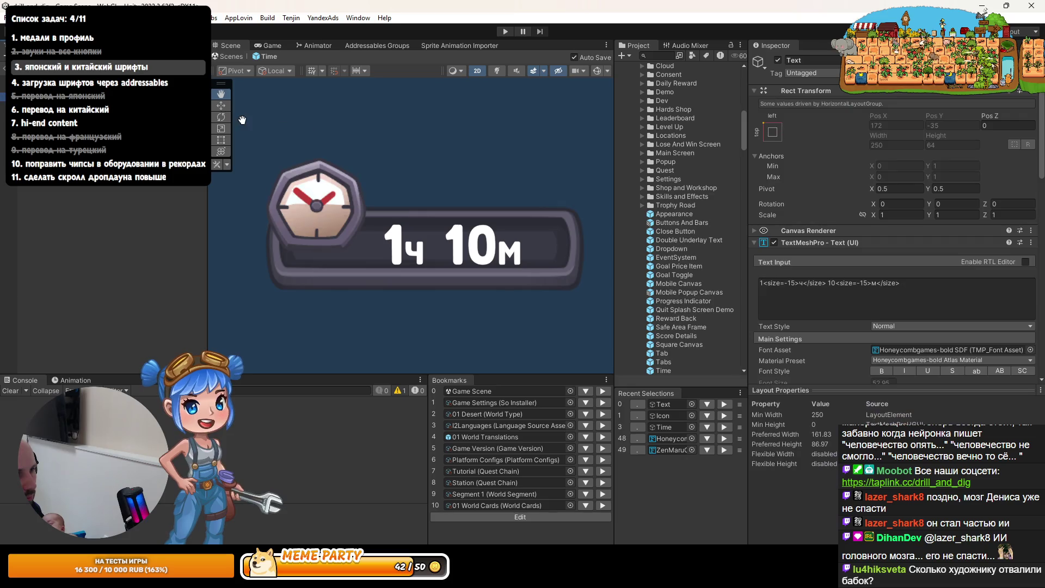
{"action": "left_click", "coordinate": [220, 105]}
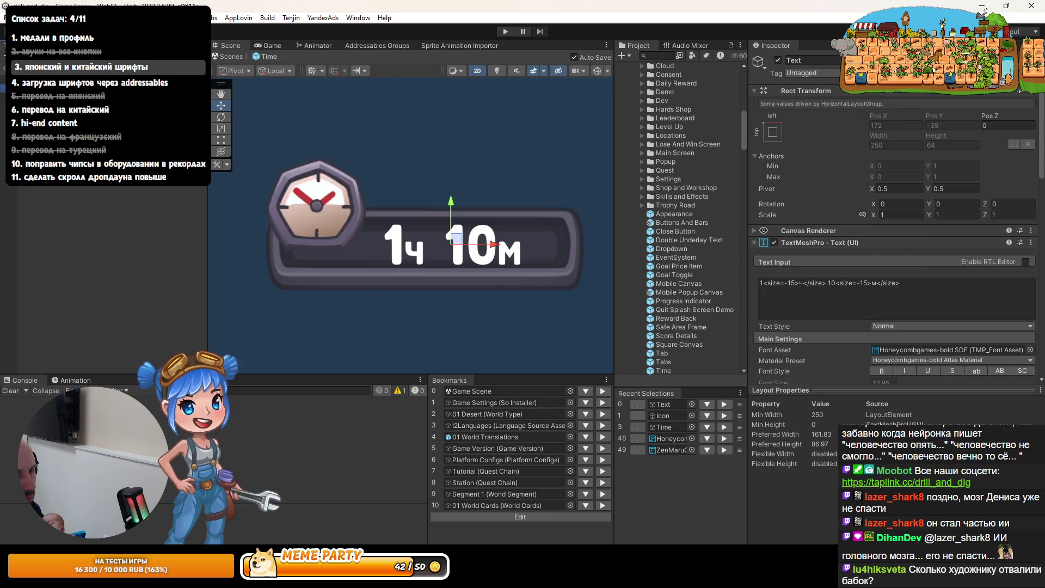
{"action": "left_click", "coordinate": [664, 427]}
{"action": "scroll", "coordinate": [793, 267], "scroll_direction": "down", "scroll_amount": 5}
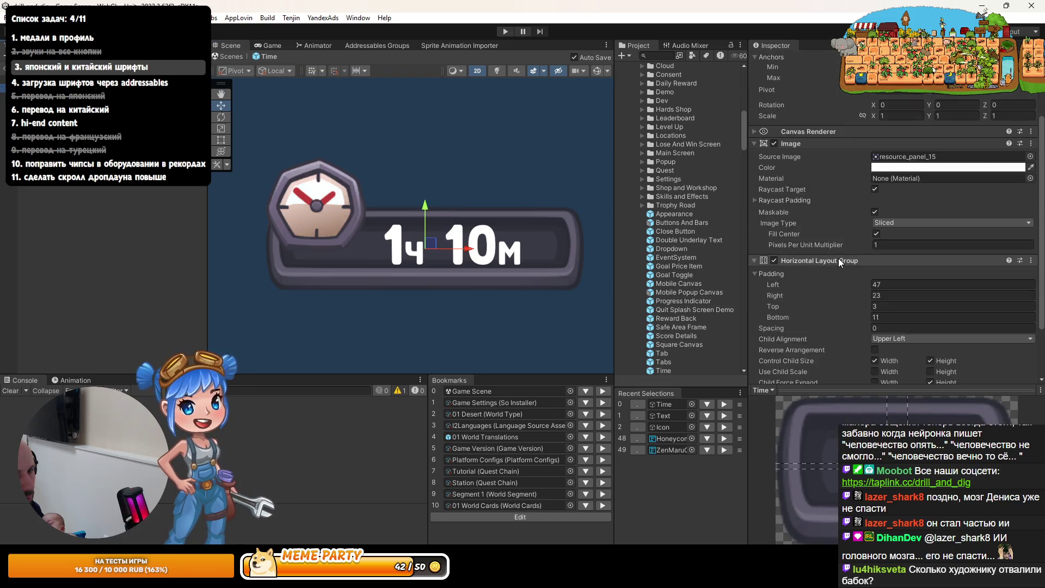
{"action": "scroll", "coordinate": [793, 267], "scroll_direction": "up", "scroll_amount": 5}
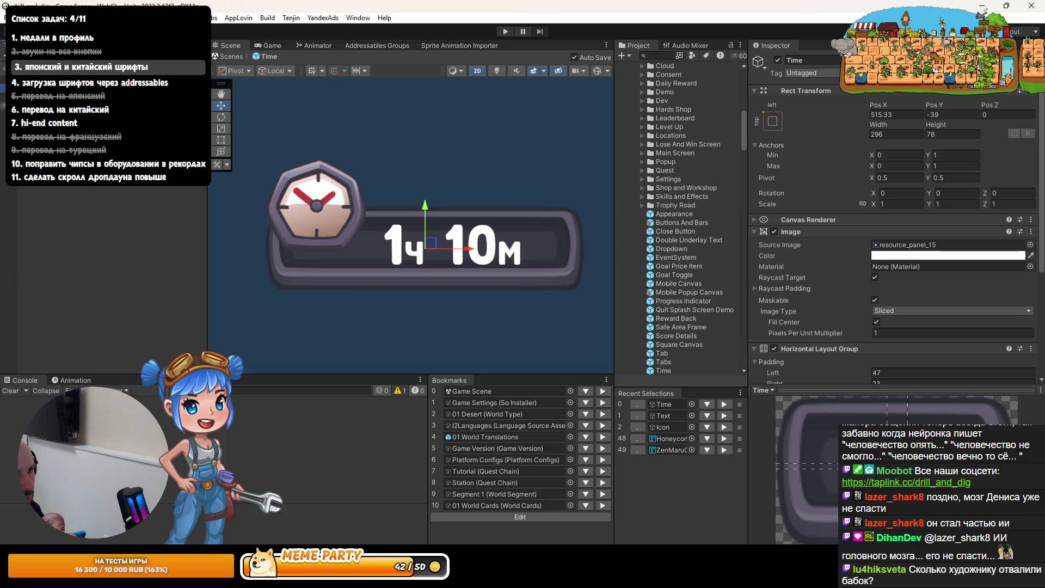
{"action": "left_click", "coordinate": [662, 427]}
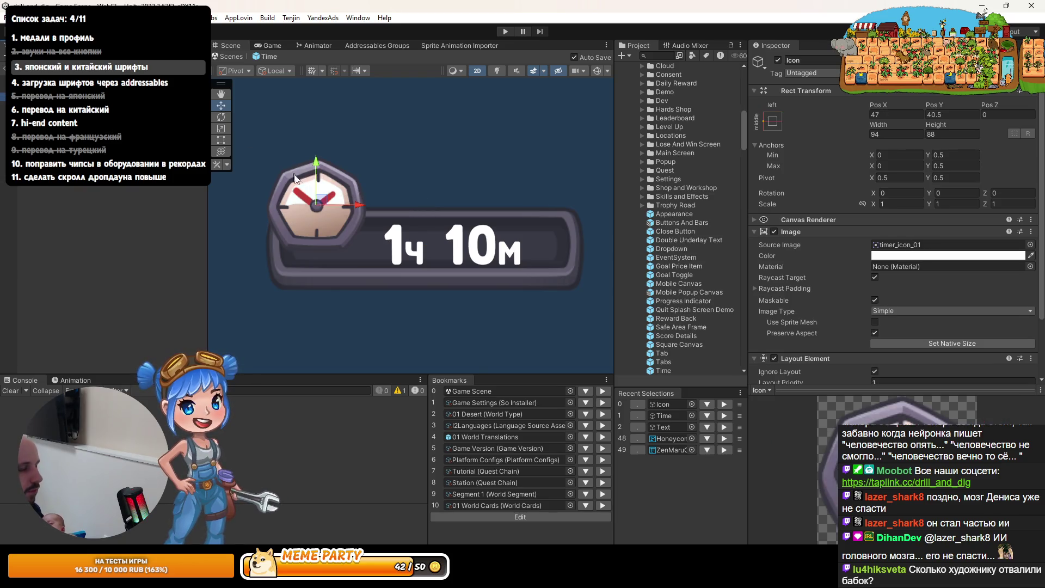
Move the clock icon down and slightly left to about 47.5, 6.2
{"action": "left_click_drag", "start_coordinate": [314, 173], "coordinate": [314, 206]}
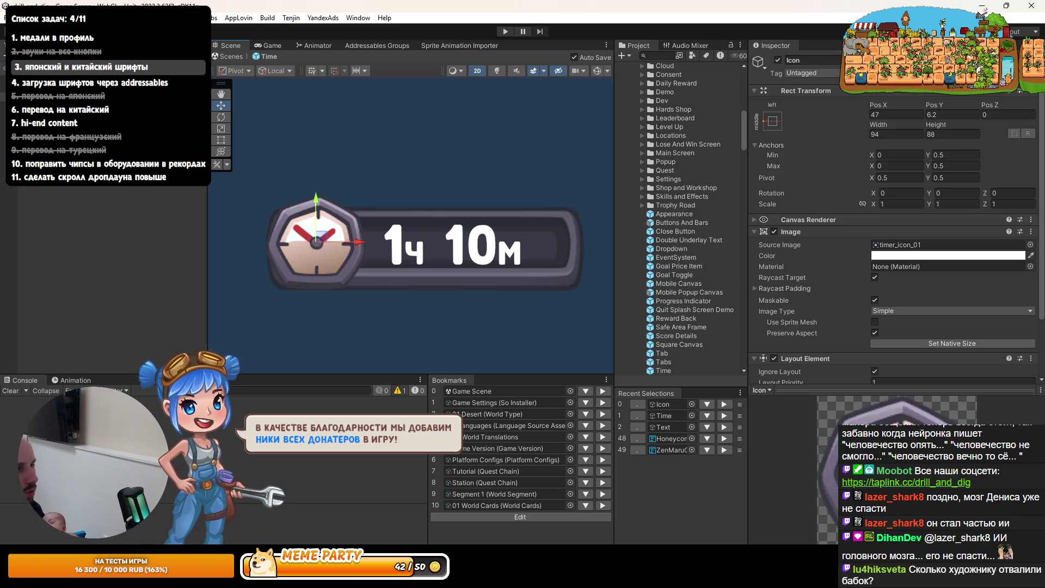
{"action": "mouse_move", "coordinate": [352, 242]}
{"action": "left_mouse_down"}
{"action": "mouse_move", "coordinate": [342, 243]}
{"action": "mouse_move", "coordinate": [353, 246]}
{"action": "left_mouse_up"}
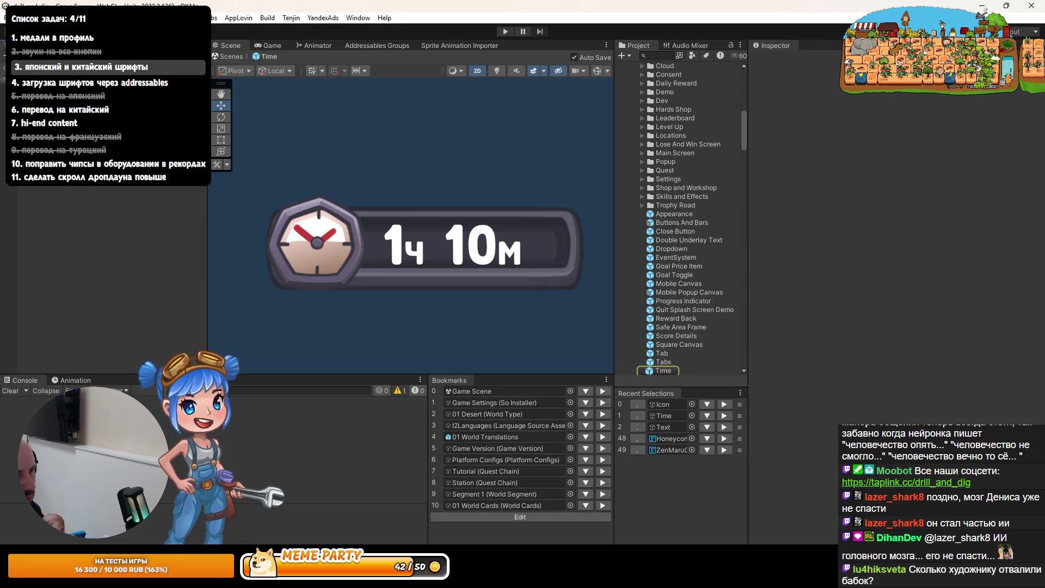
Duplicate the Time prefab into a Time 1 backup copy and select it
{"action": "scroll", "coordinate": [660, 299], "scroll_direction": "down", "scroll_amount": 3}
{"action": "left_click", "coordinate": [662, 272]}
{"action": "right_click", "coordinate": [660, 272]}
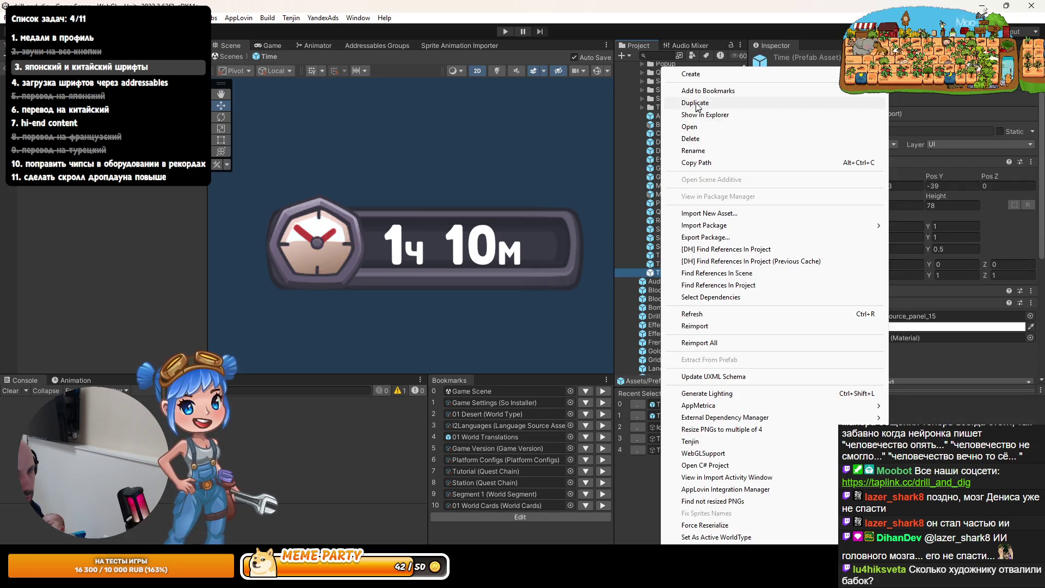
{"action": "left_click", "coordinate": [718, 103]}
{"action": "left_click", "coordinate": [664, 273]}
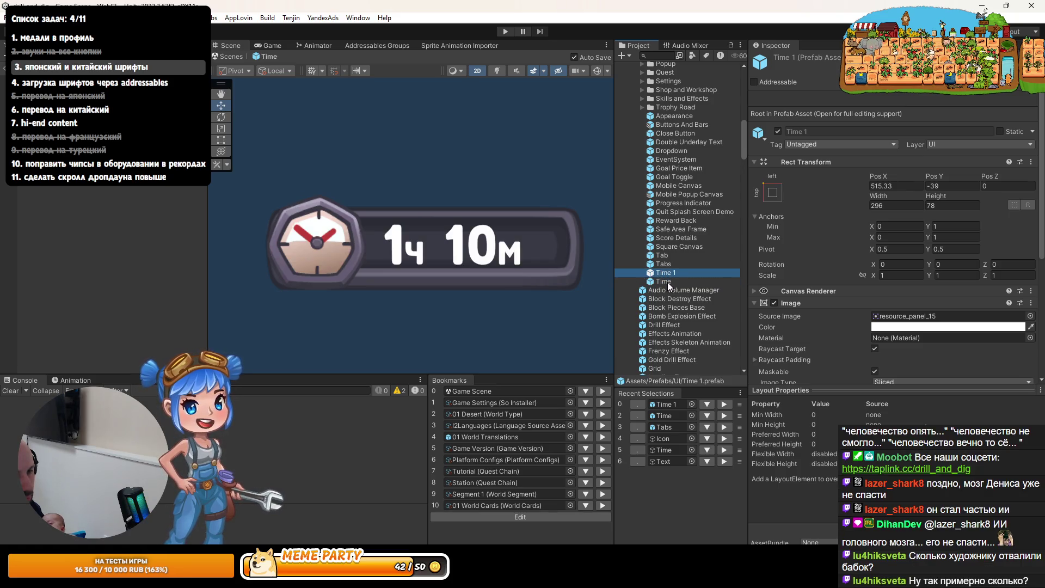
{"action": "key", "text": "alt+Tab"}
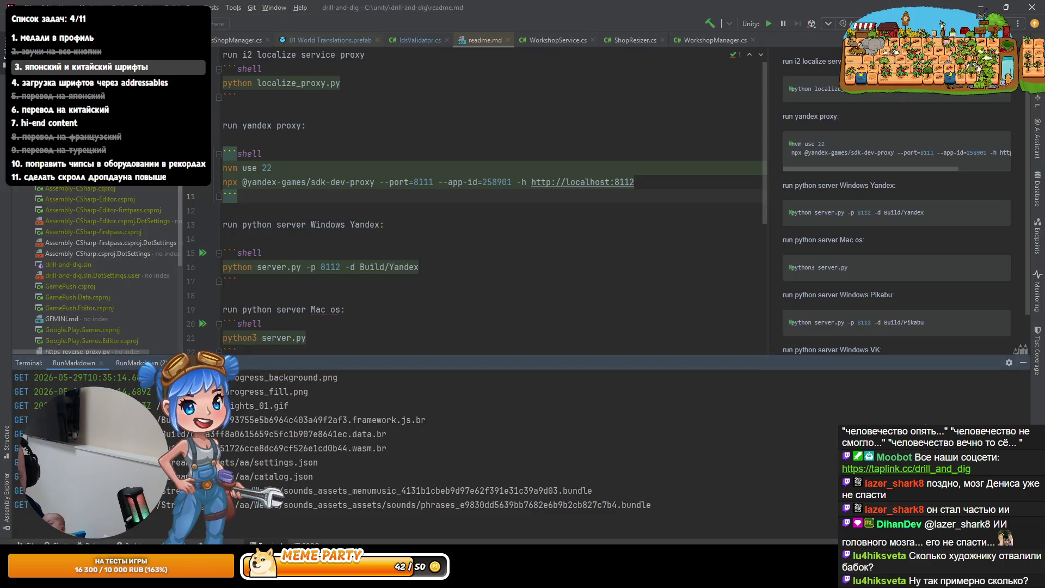
Roll back Time.prefab's uncommitted changes from Git Local Changes, then return to Unity
{"action": "left_click", "coordinate": [26, 543]}
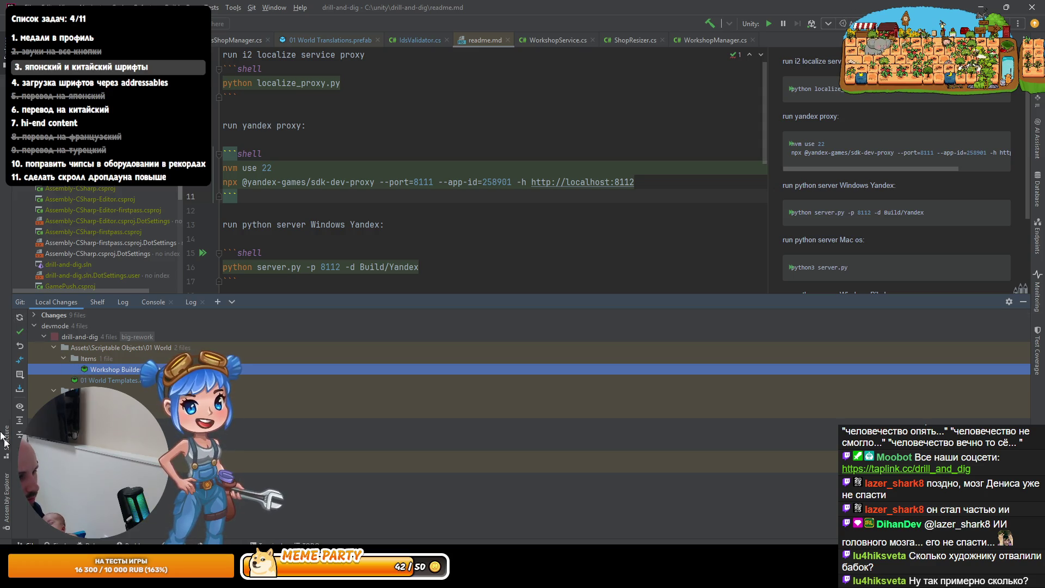
{"action": "left_click", "coordinate": [18, 422]}
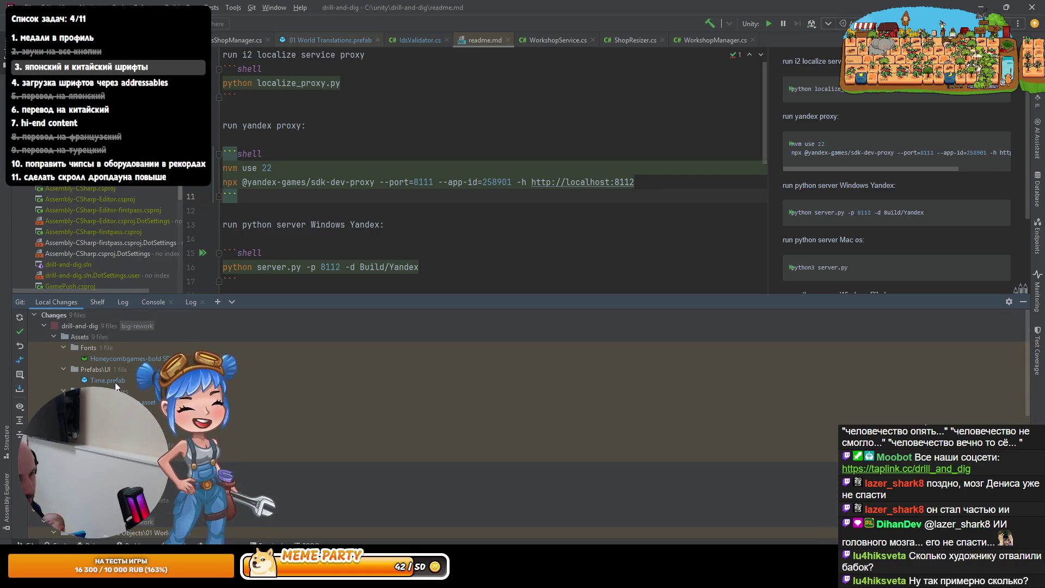
{"action": "left_click", "coordinate": [57, 380]}
{"action": "key", "text": "ctrl+alt+z"}
{"action": "left_click", "coordinate": [549, 410]}
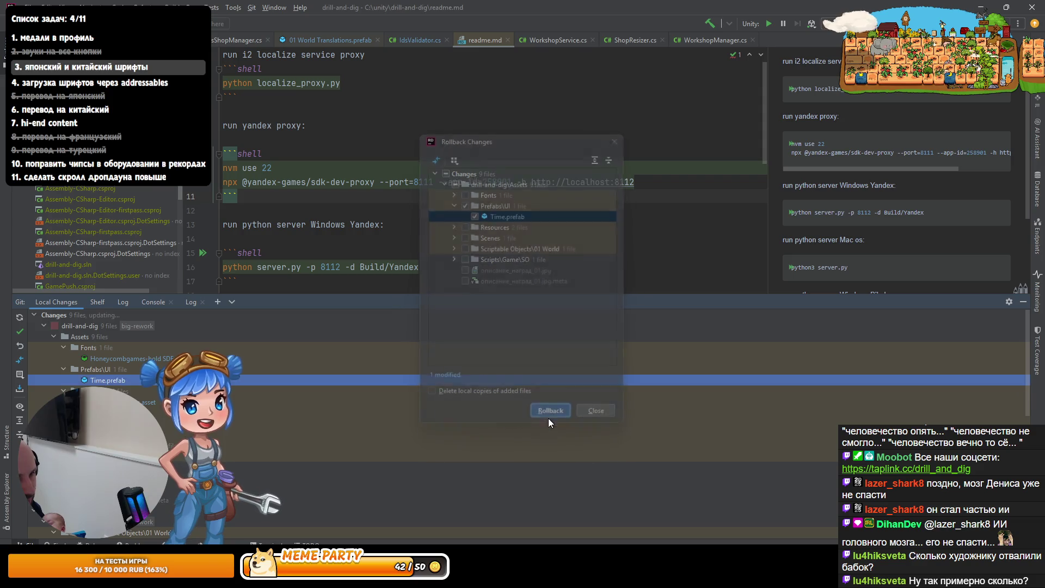
{"action": "key", "text": "alt+Tab"}
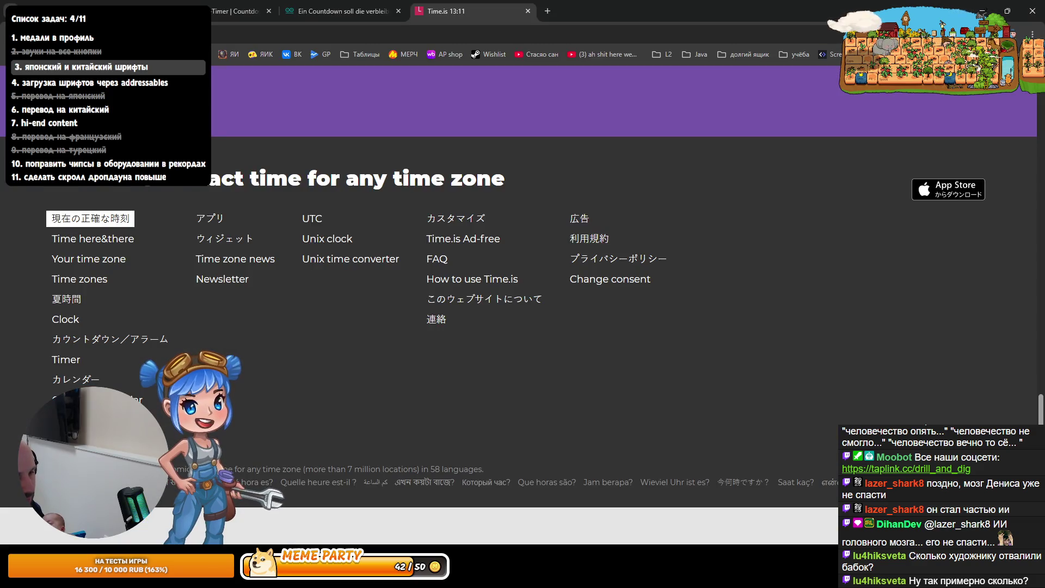
{"action": "key", "text": "alt+Tab"}
{"action": "key", "text": "alt+Tab"}
{"action": "key", "text": "alt+Tab"}
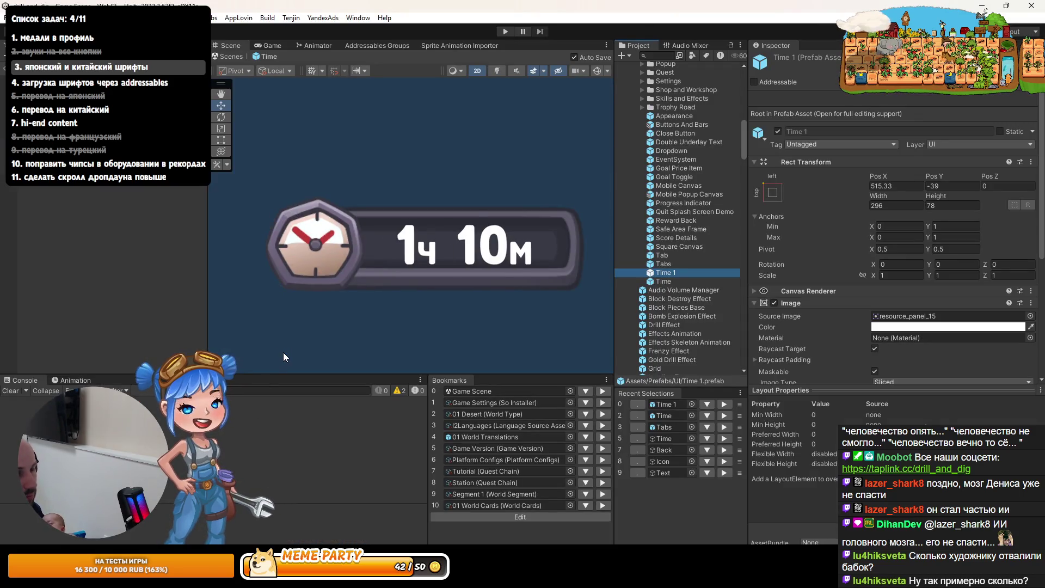
{"action": "left_click", "coordinate": [663, 281]}
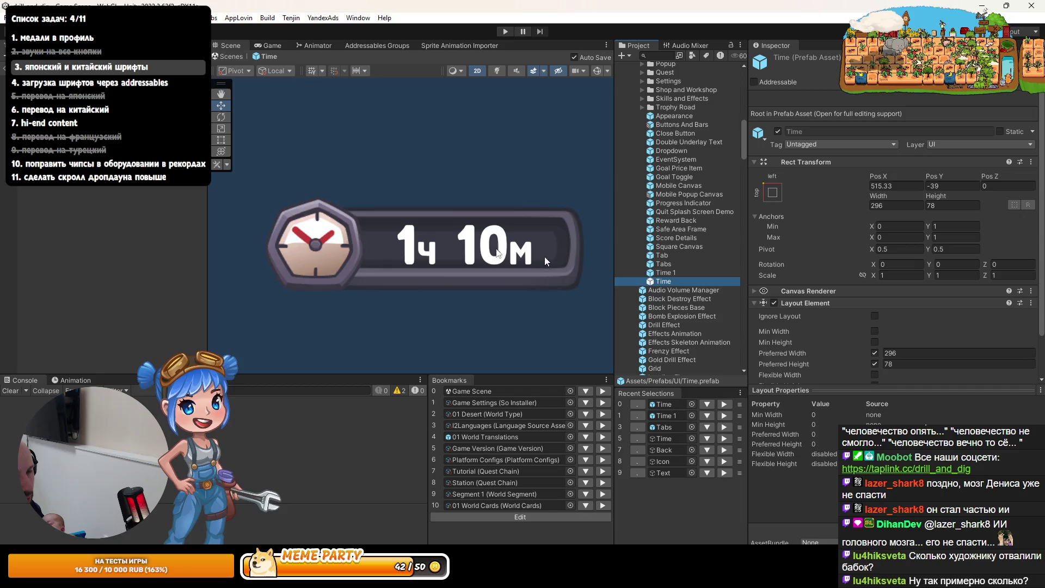
{"action": "left_click", "coordinate": [149, 220]}
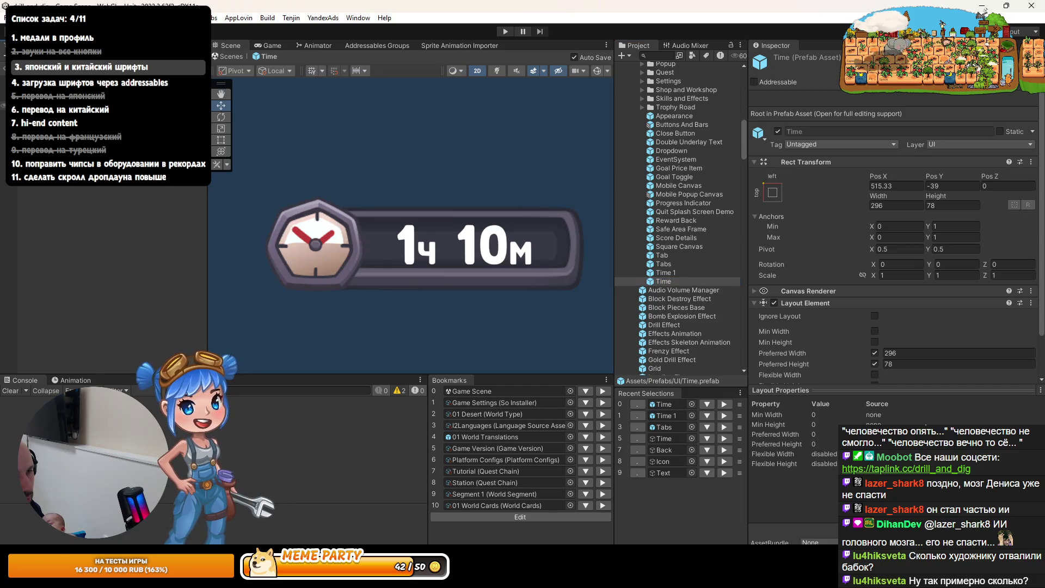
{"action": "double_click", "coordinate": [662, 273]}
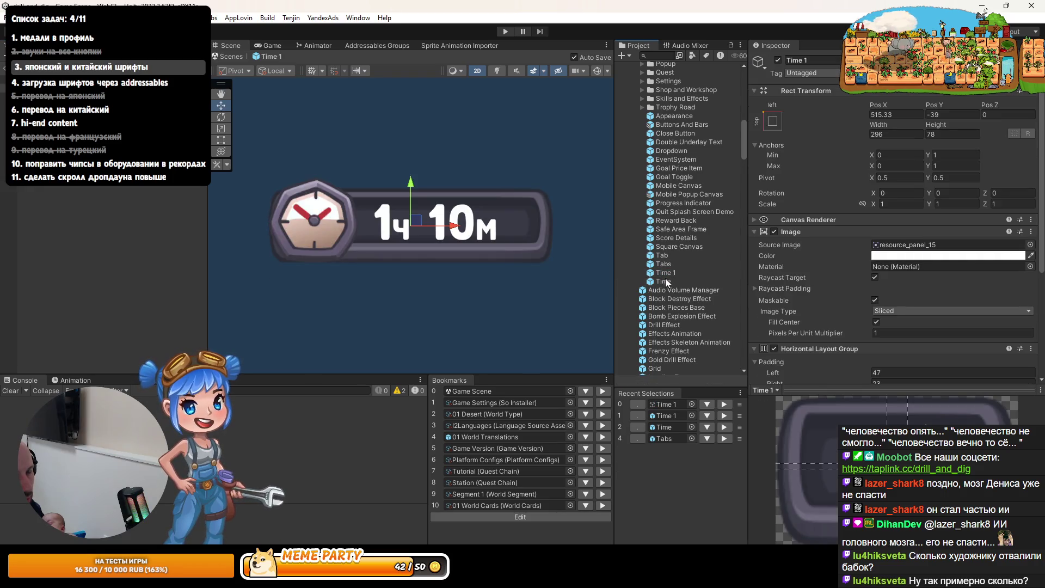
{"action": "double_click", "coordinate": [664, 280]}
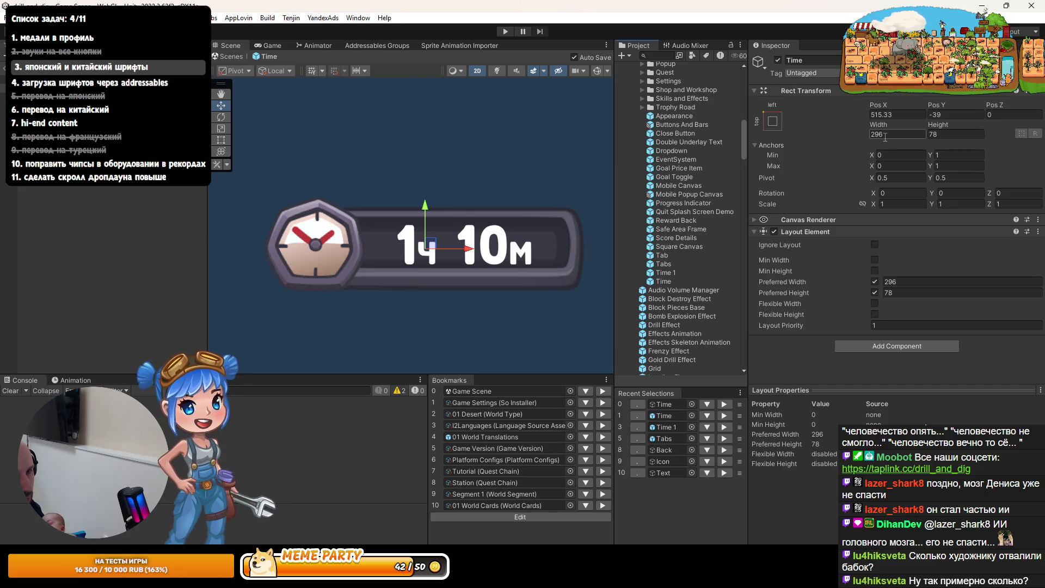
{"action": "left_click", "coordinate": [885, 135]}
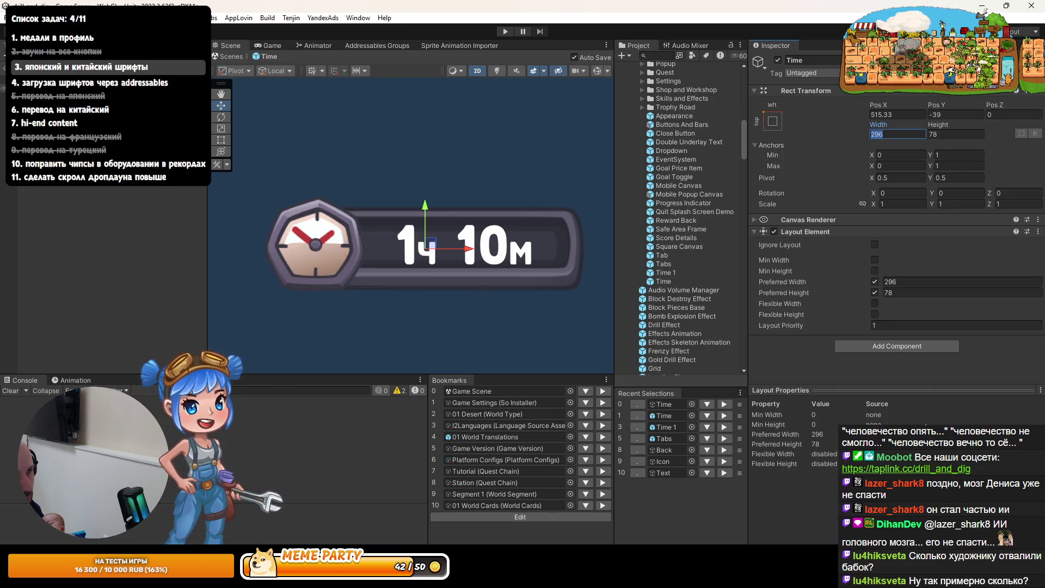
{"action": "left_click", "coordinate": [65, 97]}
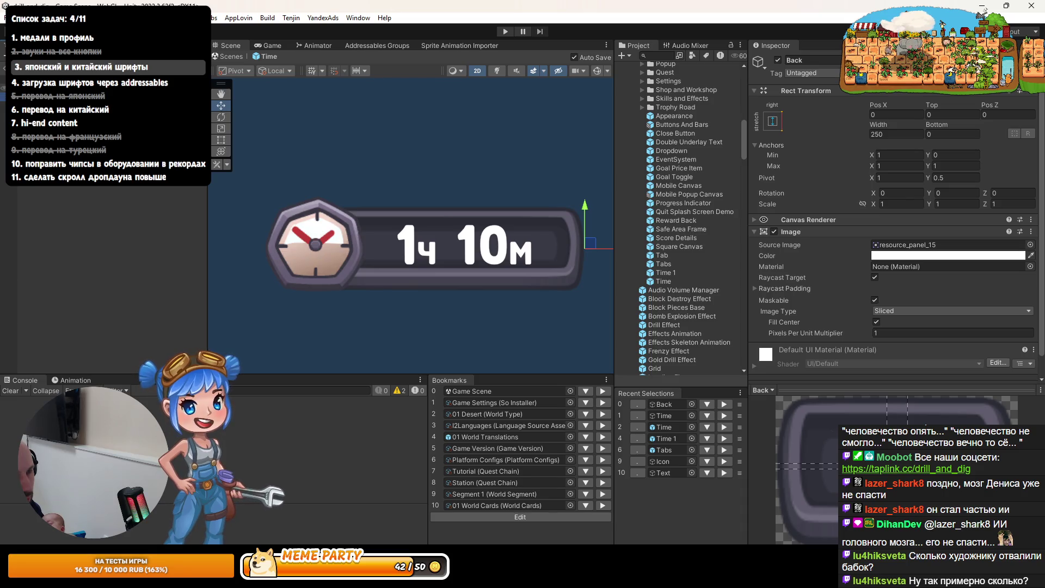
{"action": "left_click", "coordinate": [60, 86]}
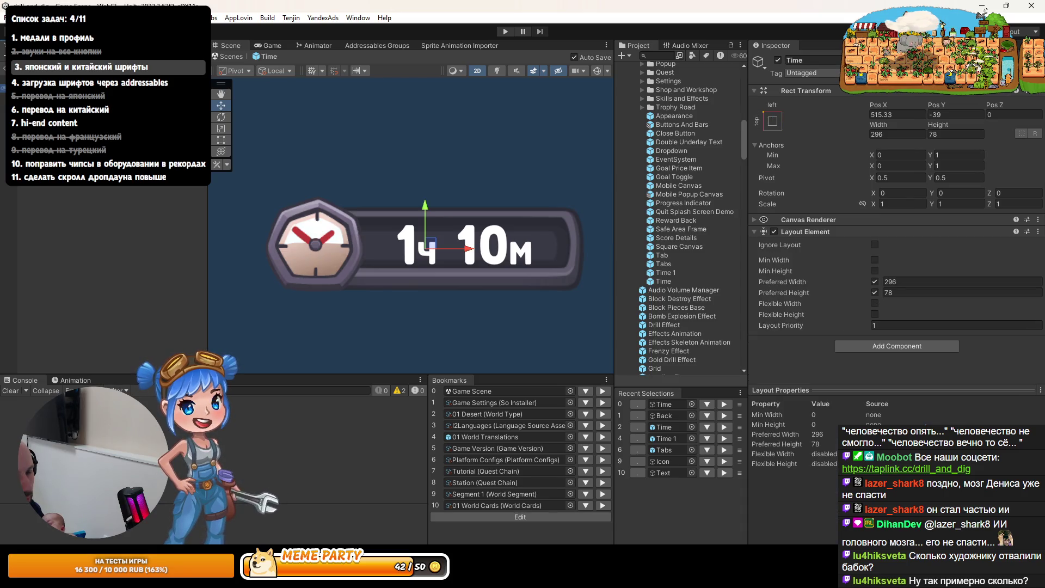
{"action": "left_click", "coordinate": [66, 97]}
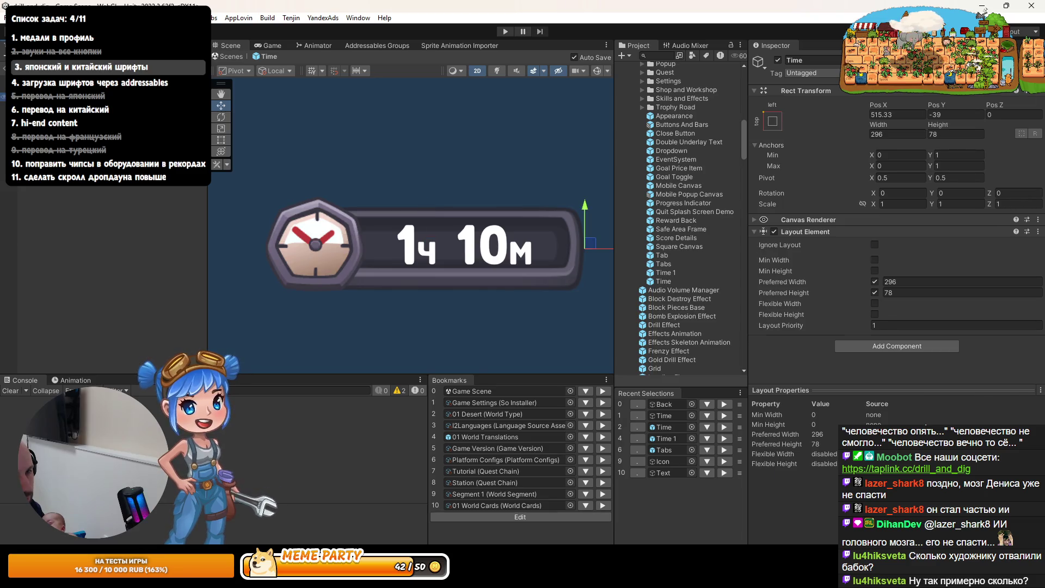
{"action": "left_click", "coordinate": [65, 114]}
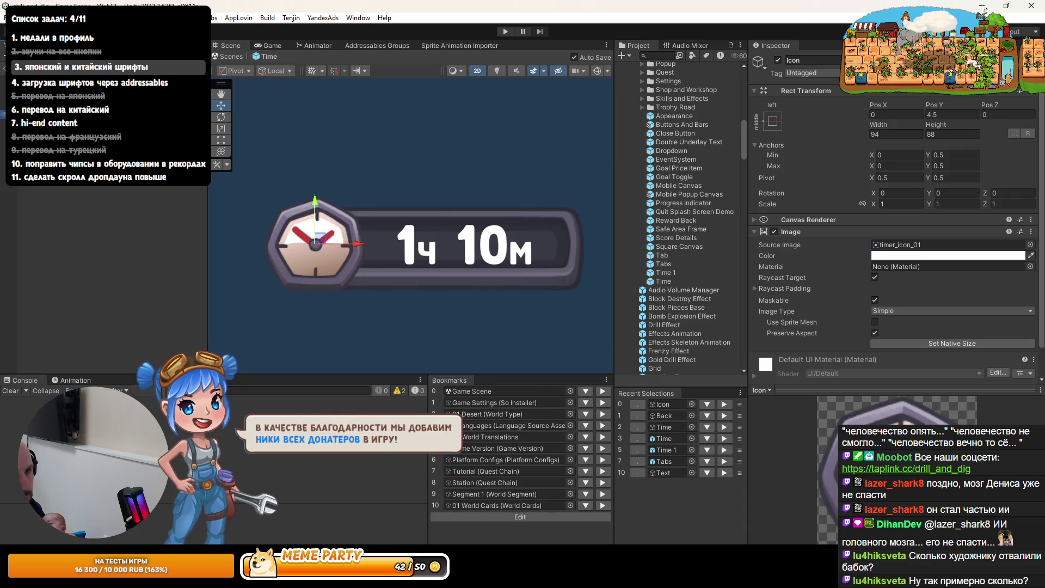
Delete the Time 1 backup prefab from the Project window, confirming the deletion
{"action": "left_click", "coordinate": [65, 88]}
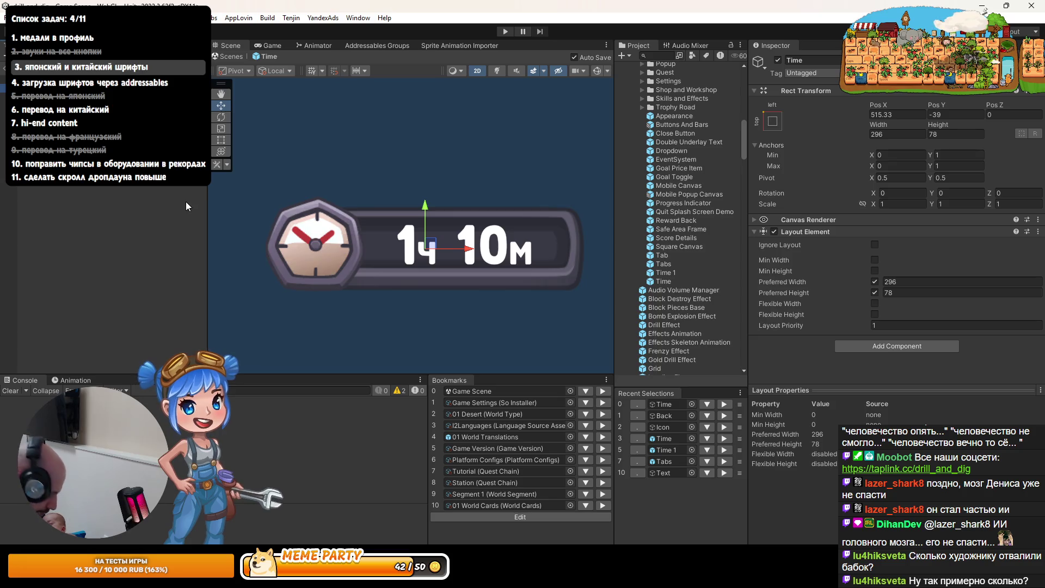
{"action": "left_click", "coordinate": [665, 280]}
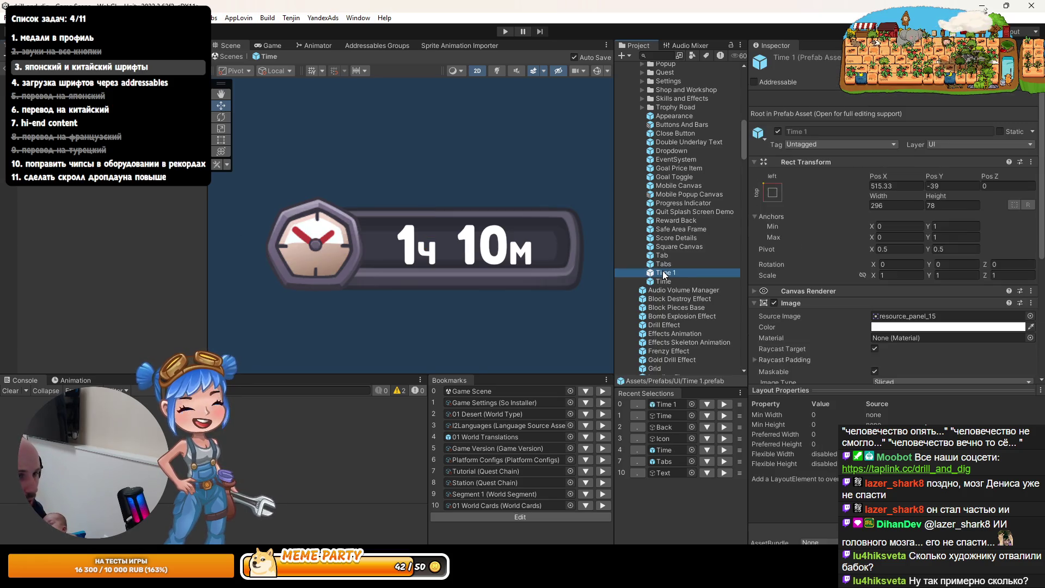
{"action": "key", "text": "Up"}
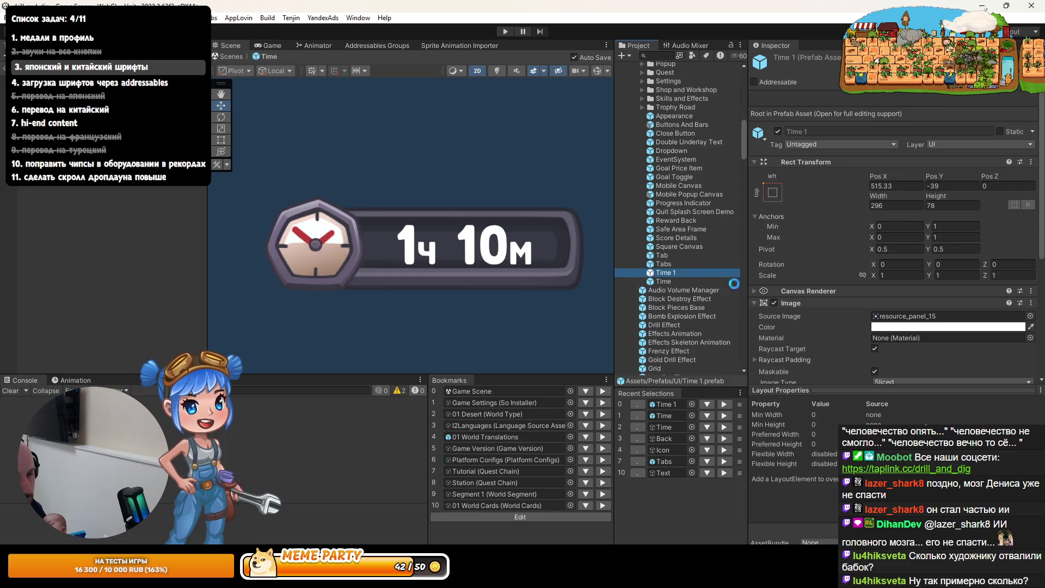
{"action": "key", "text": "Delete"}
{"action": "key", "text": "Return"}
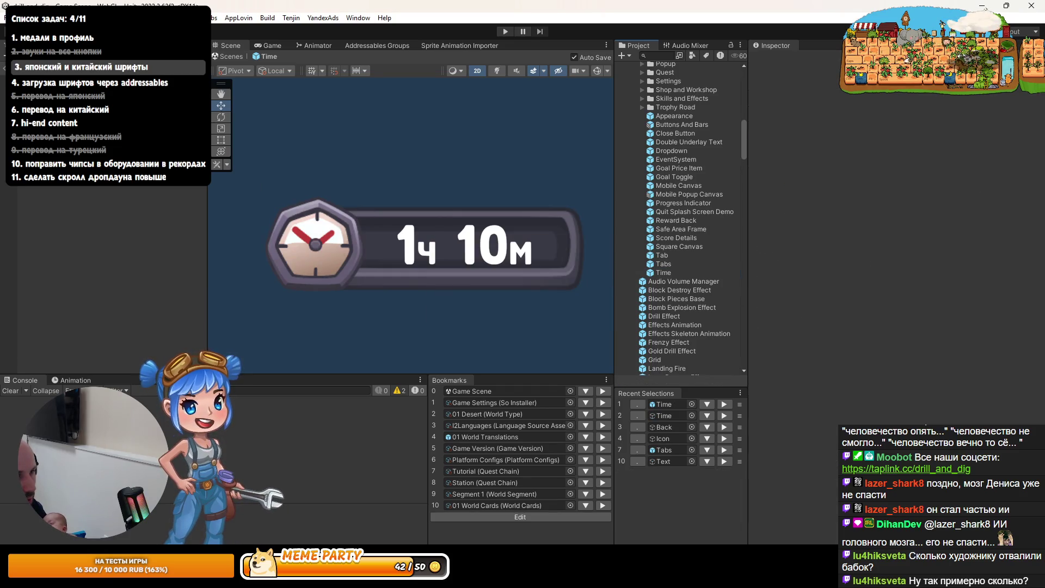
{"action": "left_click", "coordinate": [316, 243]}
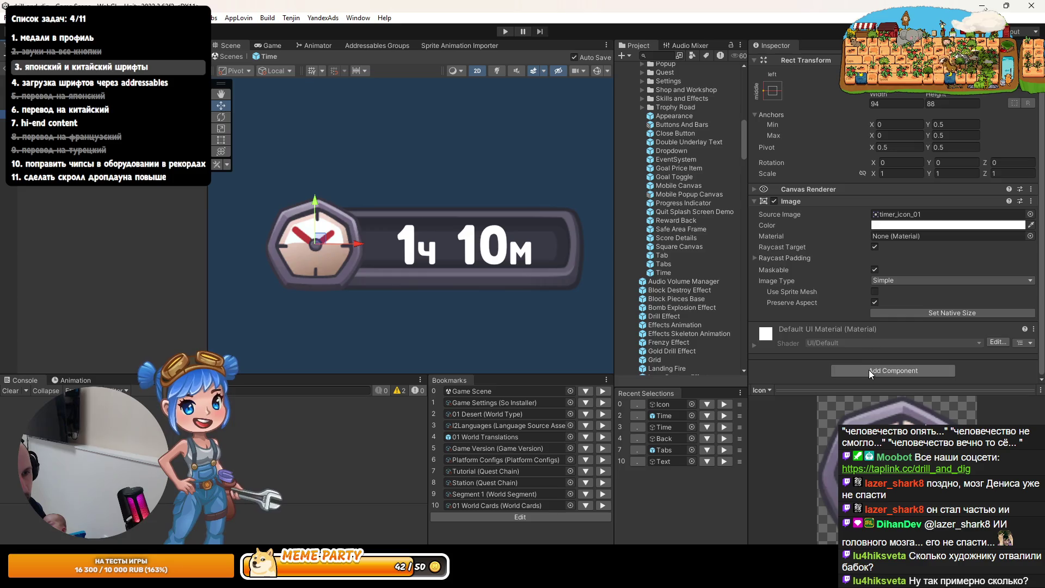